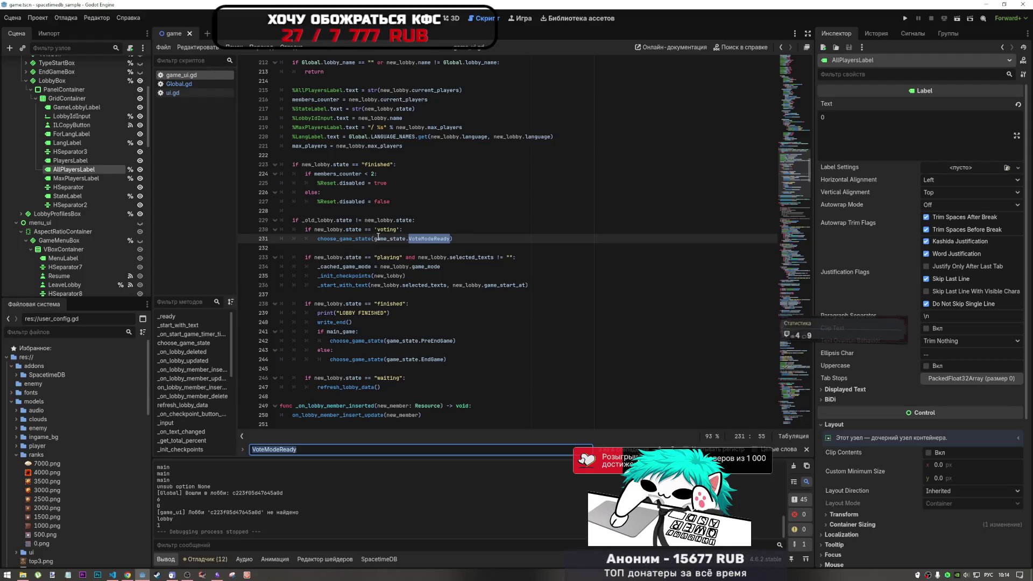
# - Step through the VoteModeReady matches in game_ui.gd with the find bar
pyautogui.click(672, 445)
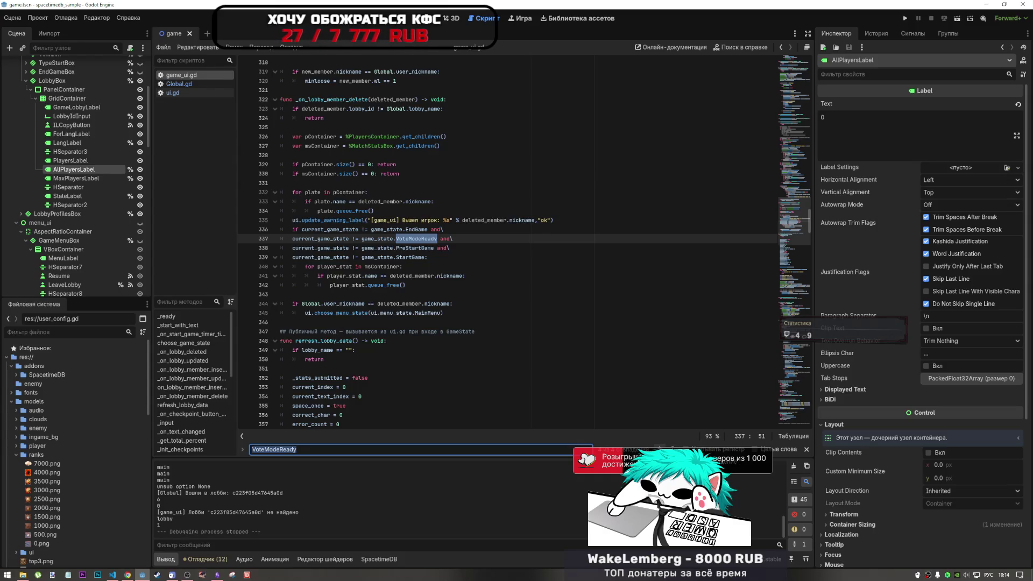
pyautogui.click(672, 446)
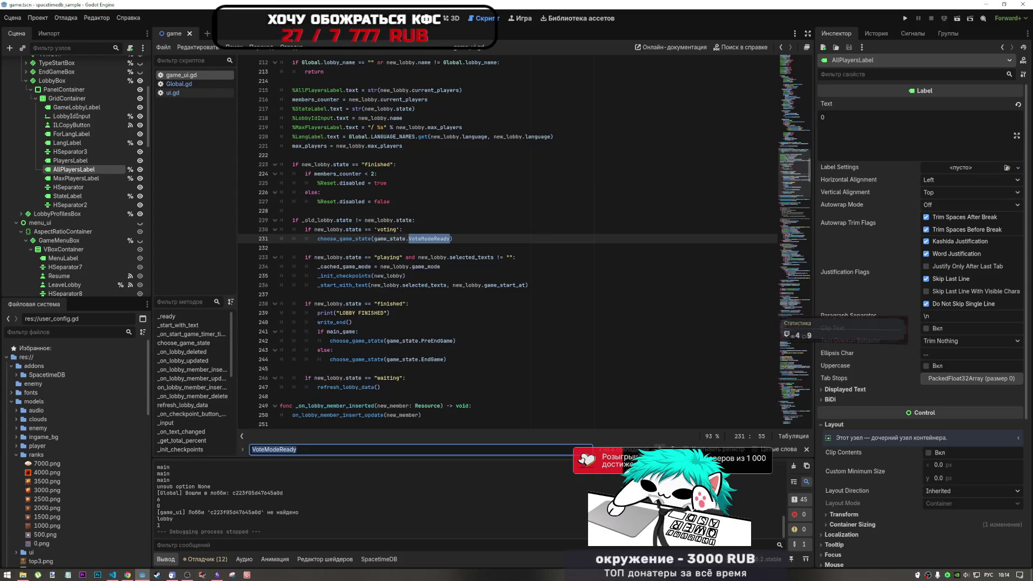
pyautogui.click(672, 445)
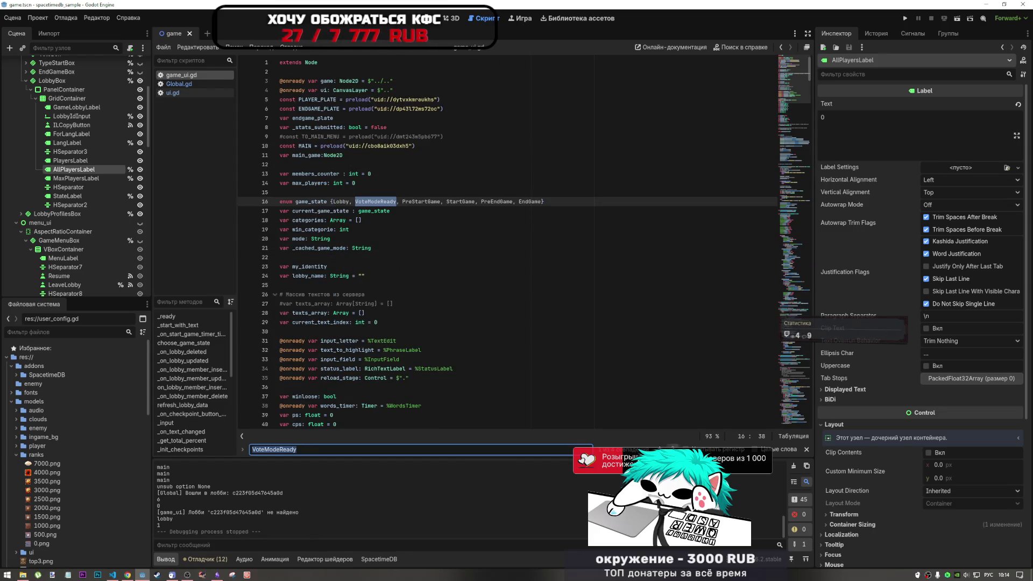
pyautogui.click(672, 446)
# - Inspect the choose_game_state(game_state.VoteModeReady) call on line 231, then bring up the window switcher
pyautogui.click(391, 238)
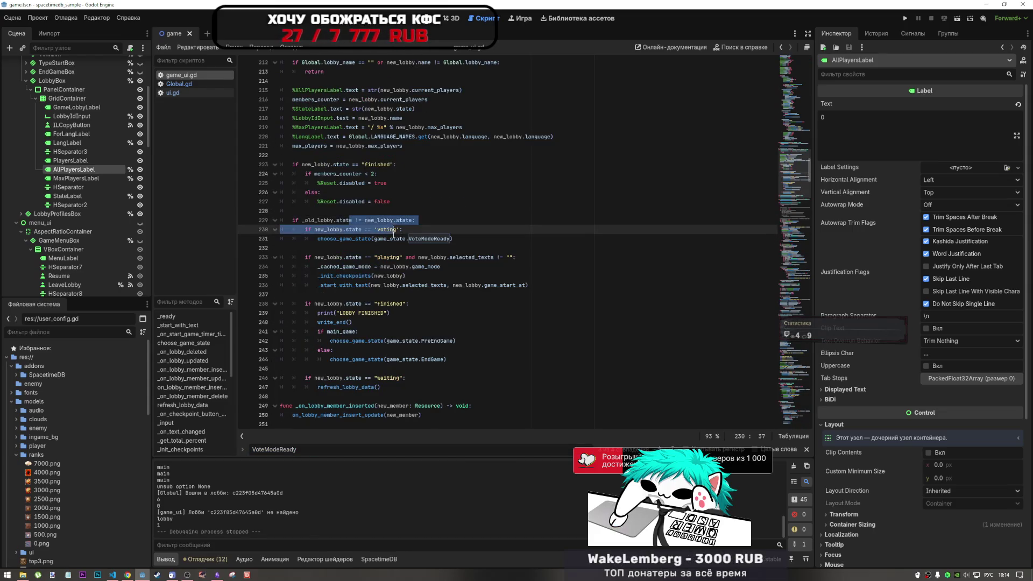
pyautogui.moveTo(369, 239); pyautogui.dragTo(446, 240)
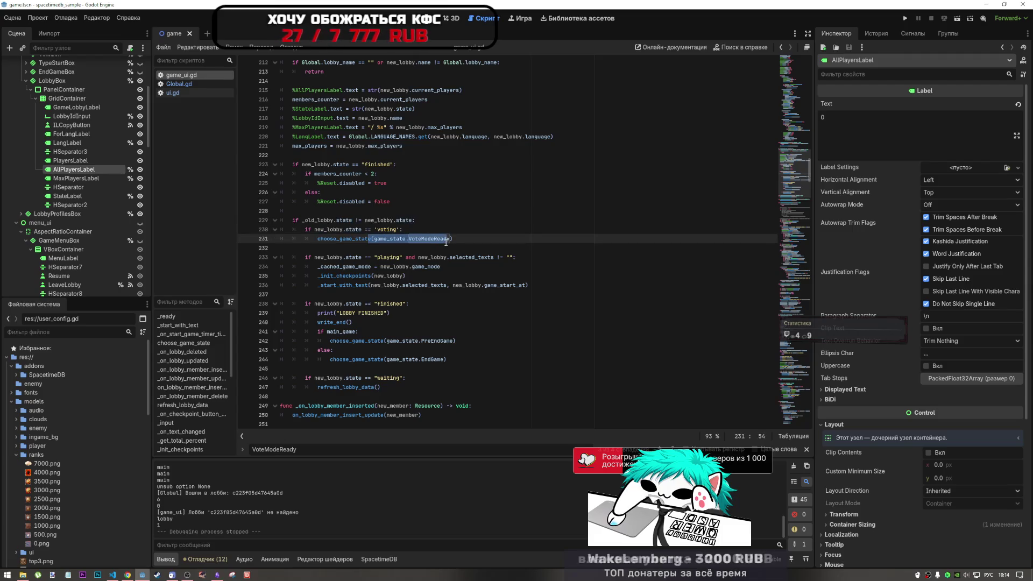
pyautogui.click(451, 240)
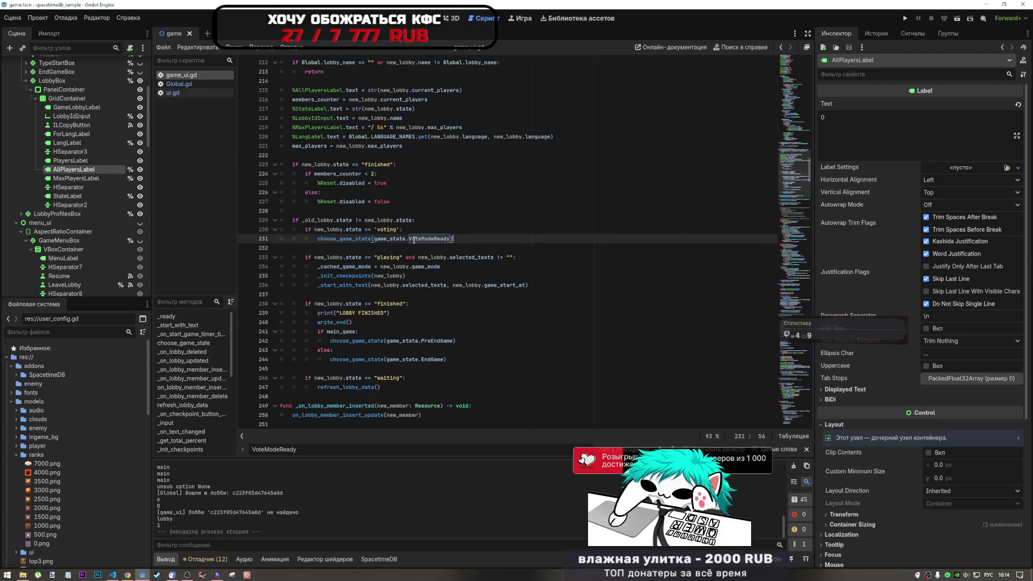
pyautogui.moveTo(326, 228); pyautogui.dragTo(401, 229)
pyautogui.scroll(3, 463, 229)
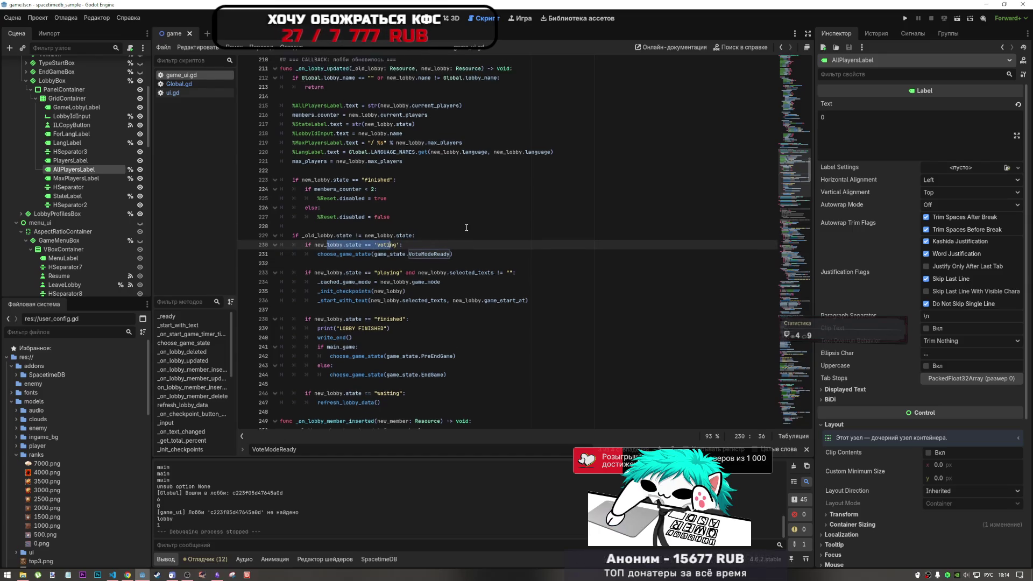
pyautogui.hotkey('alt', 'Tab')
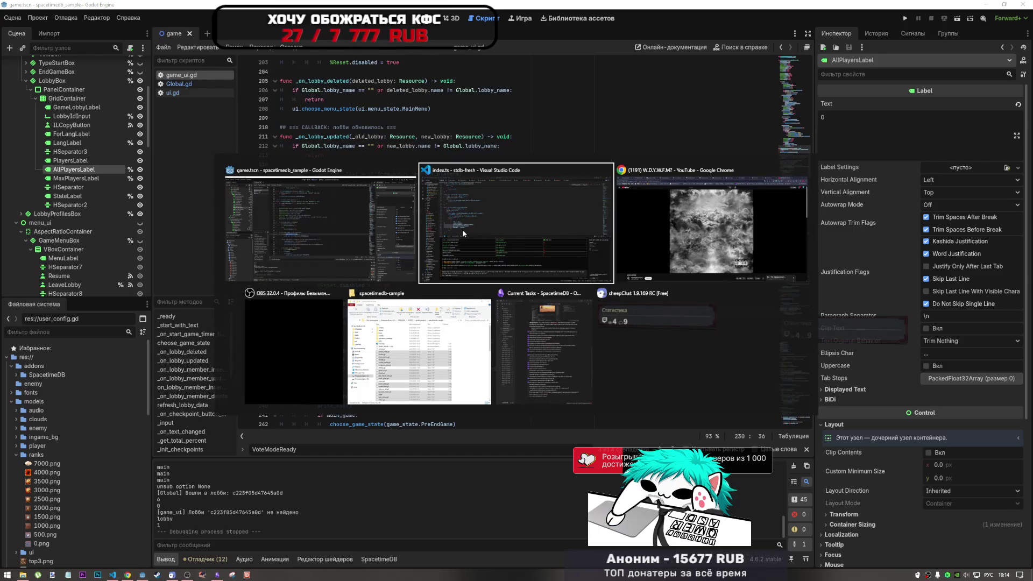
# - In the OpenCode prompt, add 'лобби' after 'данные' and delete the trailing note about language changes
pyautogui.press('Tab')
pyautogui.press('Tab')
pyautogui.press('Tab')
pyautogui.press('Tab')
pyautogui.press('Tab')
pyautogui.press('Tab')
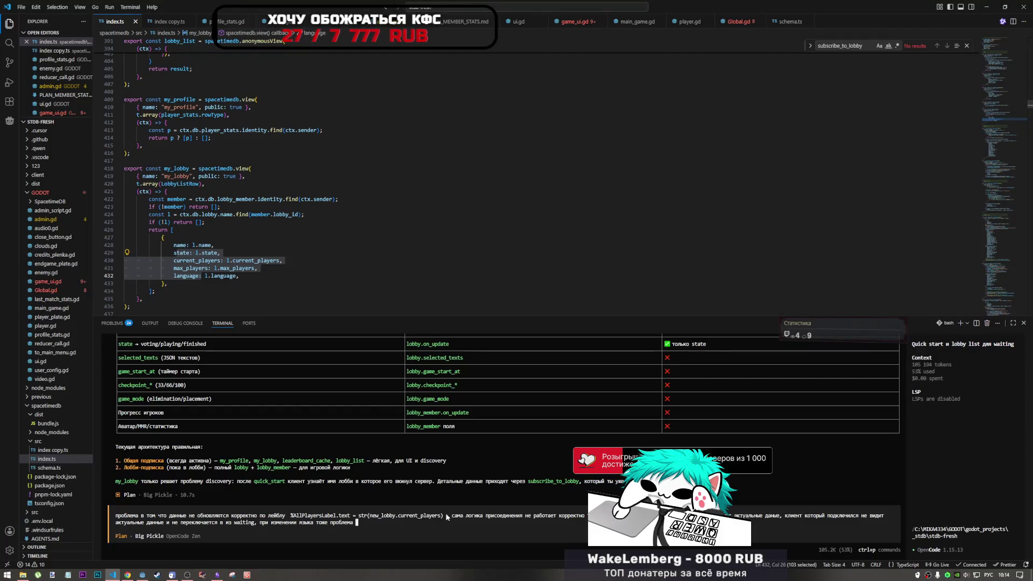
pyautogui.moveTo(358, 522); pyautogui.dragTo(167, 525)
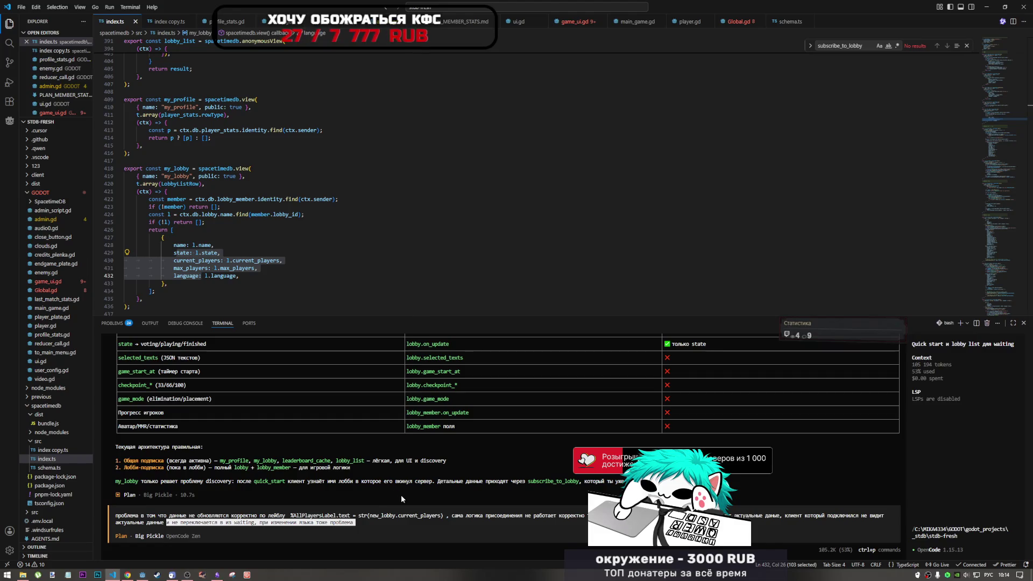
pyautogui.hotkey('alt', 'shift')
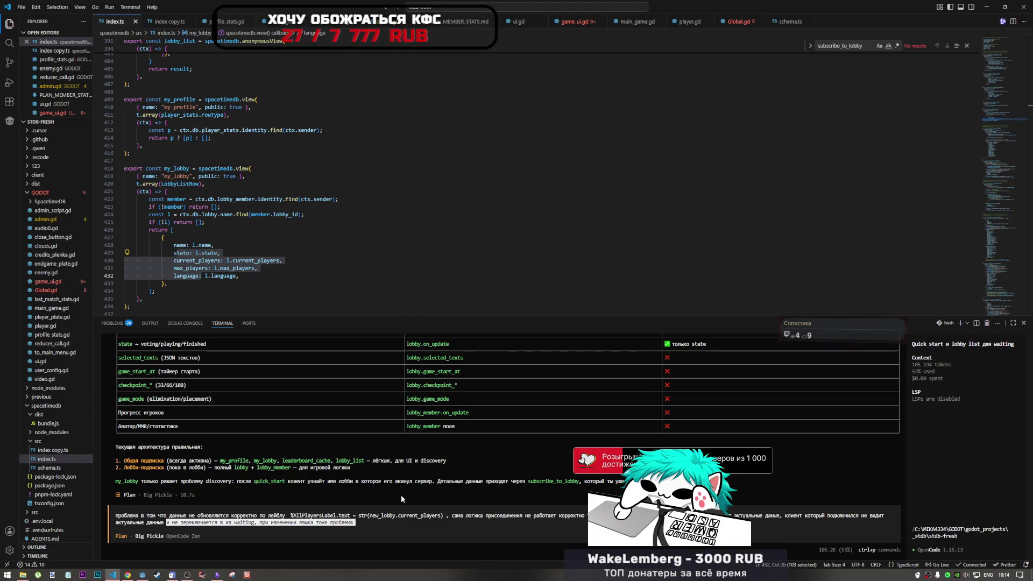
pyautogui.hotkey('ctrl', 'c')
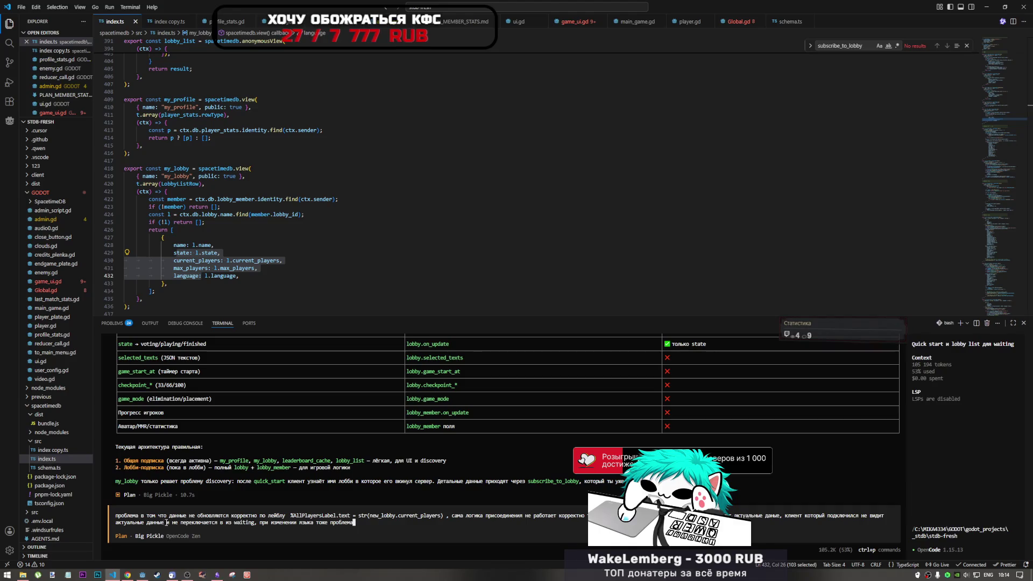
pyautogui.click(166, 522)
pyautogui.write('лоббиим')
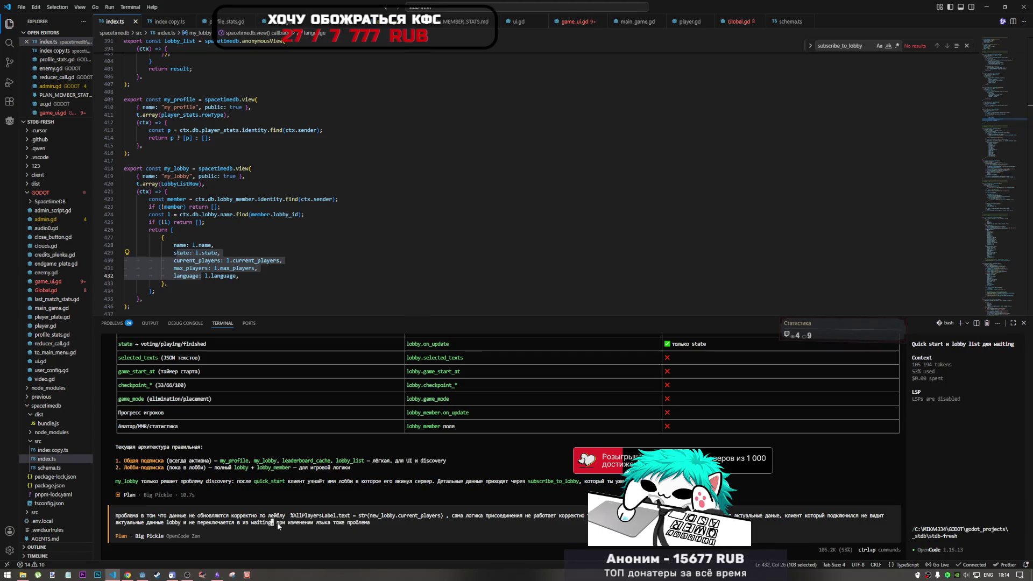
pyautogui.moveTo(271, 523); pyautogui.dragTo(466, 533)
pyautogui.press('BackSpace')
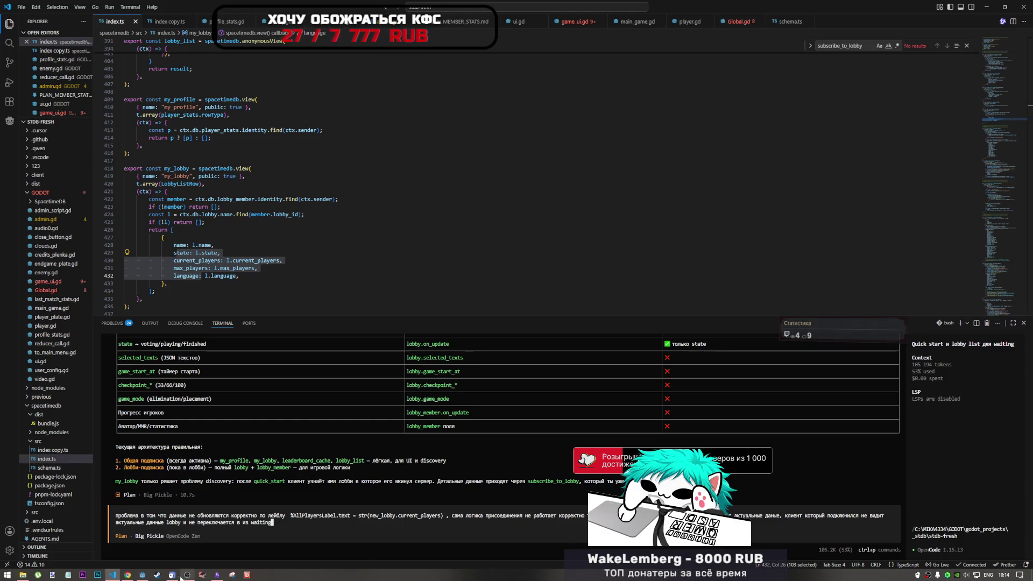
# - Remove the joining-logic sentence, fix the wording around 'присоединился', and submit the bug report
pyautogui.click(142, 575)
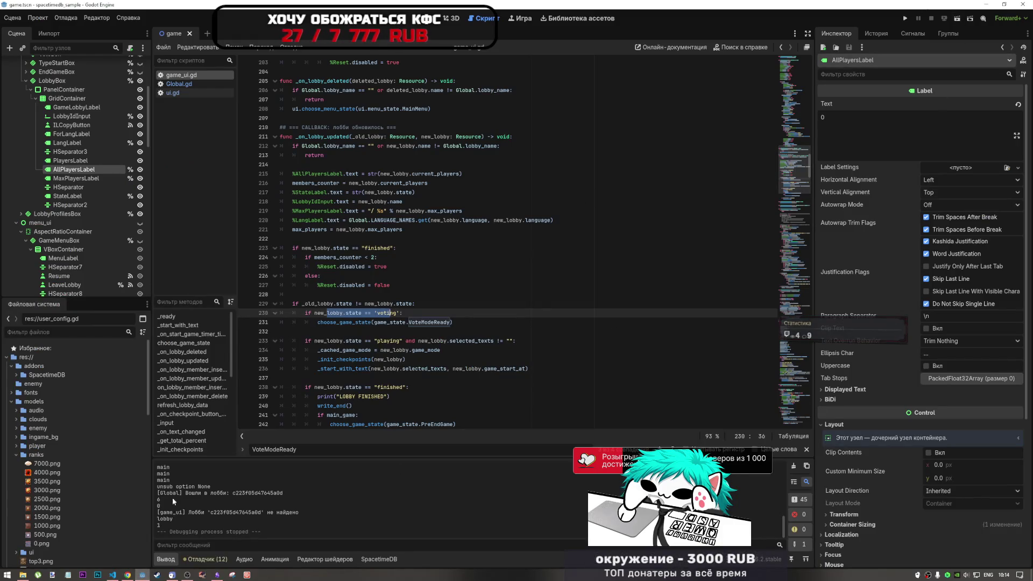
pyautogui.click(112, 575)
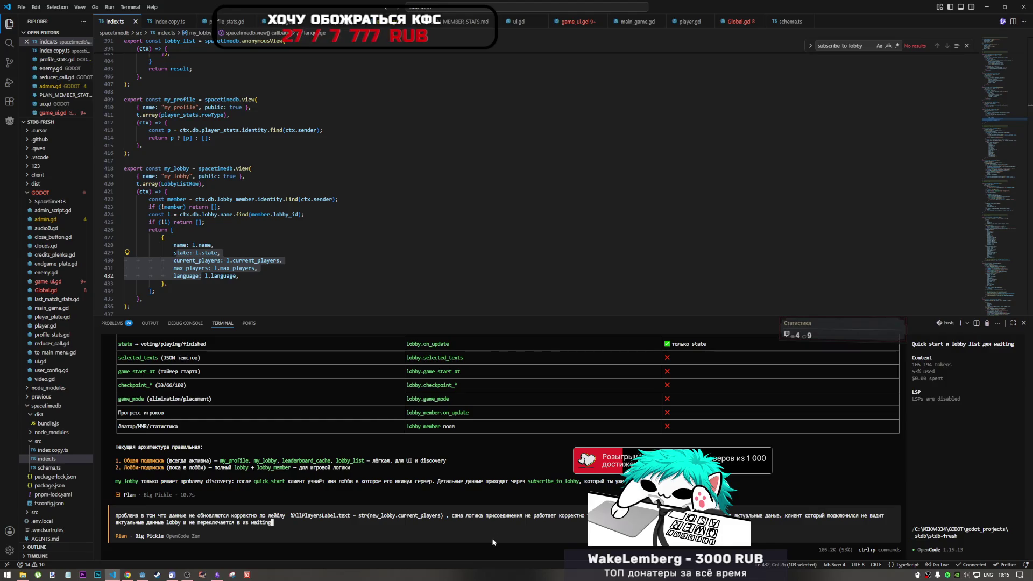
pyautogui.moveTo(720, 515); pyautogui.dragTo(454, 516)
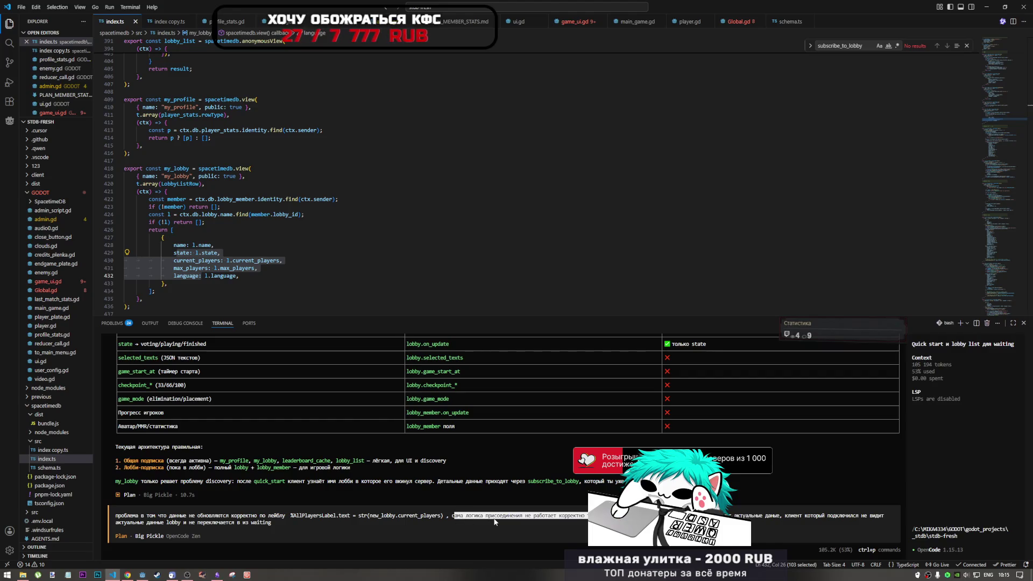
pyautogui.press('BackSpace')
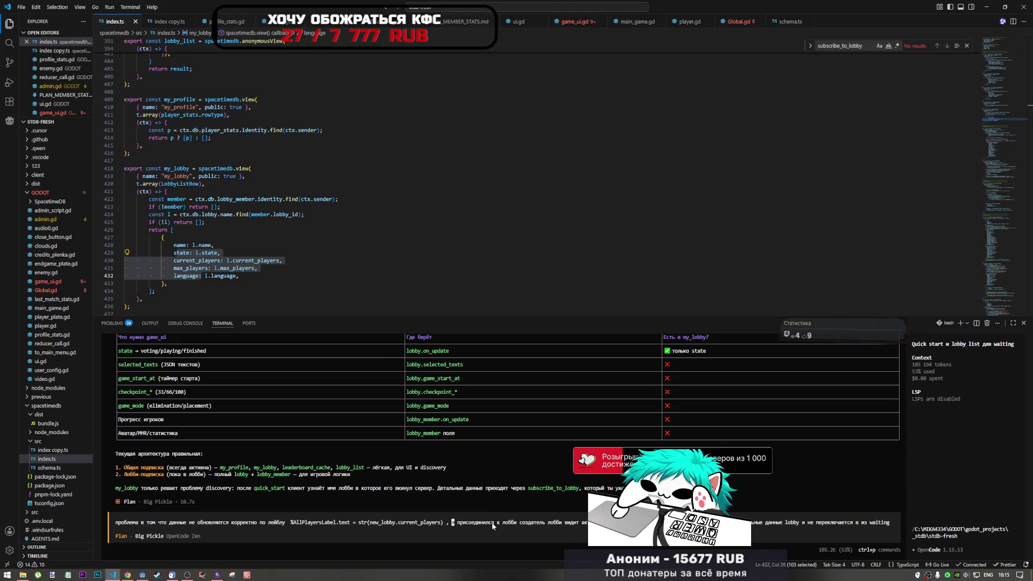
pyautogui.write('я')
pyautogui.click(901, 525)
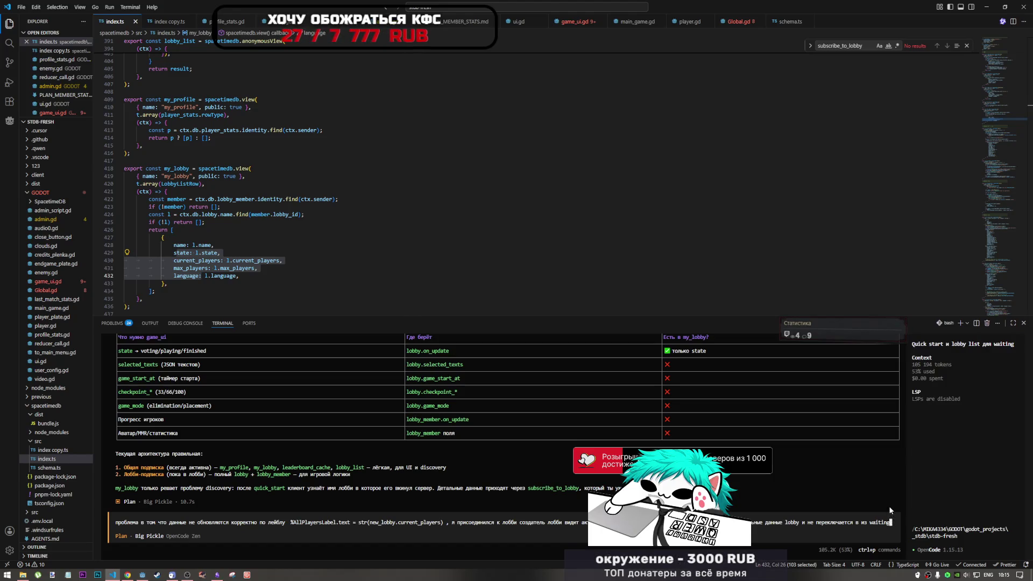
pyautogui.press('Left')
pyautogui.press('Left')
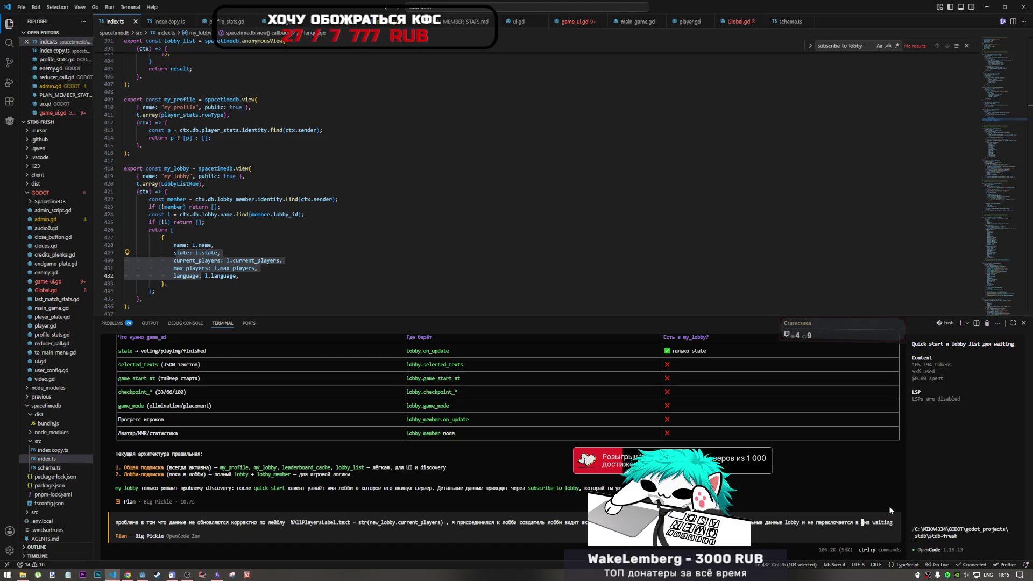
pyautogui.write('vote')
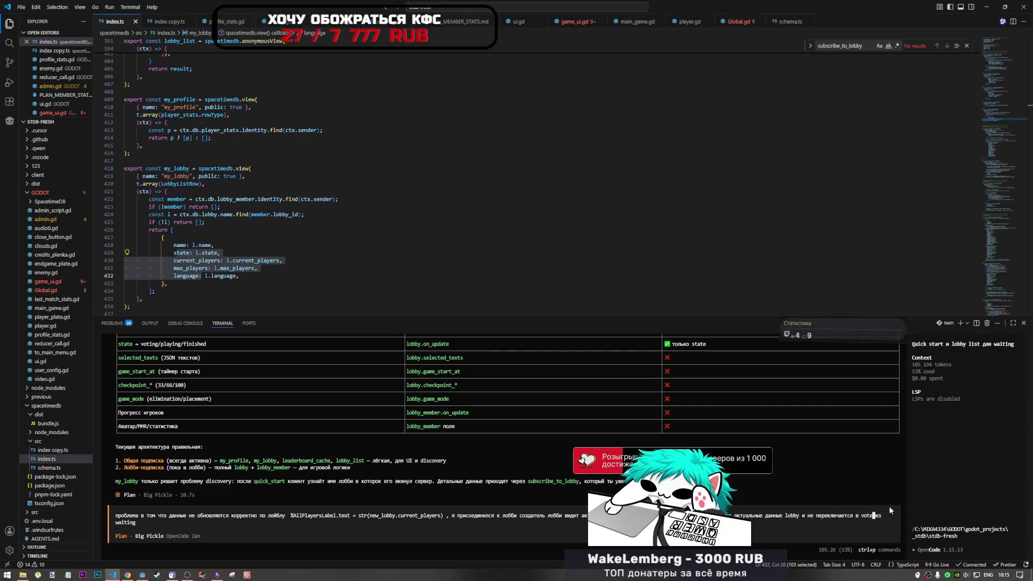
pyautogui.press('Return')
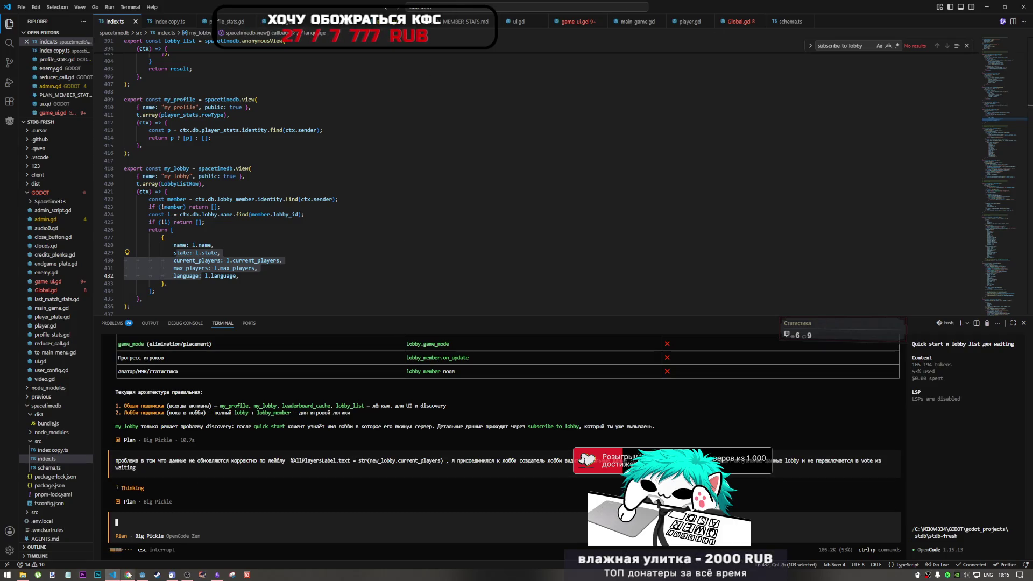
pyautogui.click(128, 575)
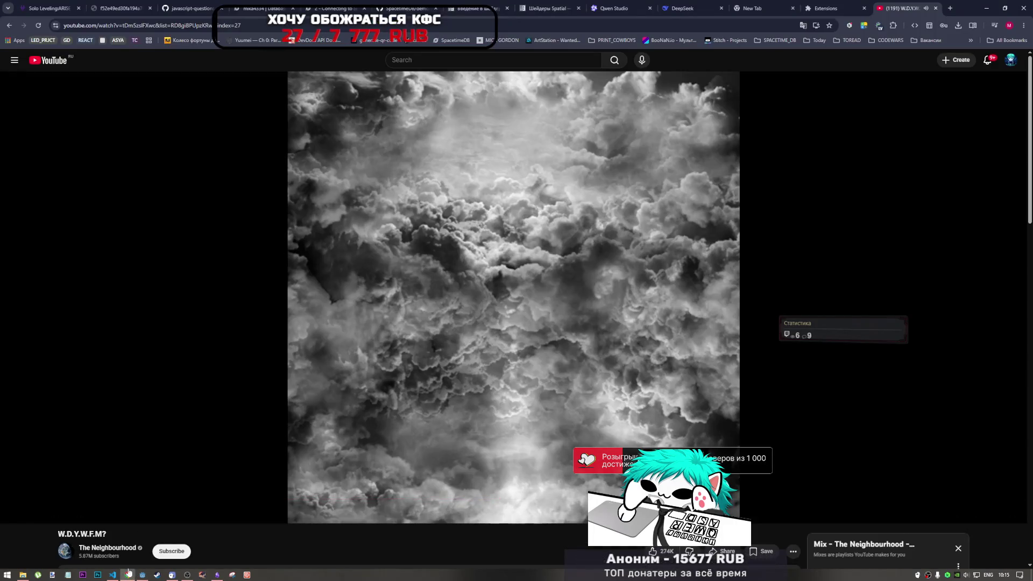
pyautogui.click(266, 9)
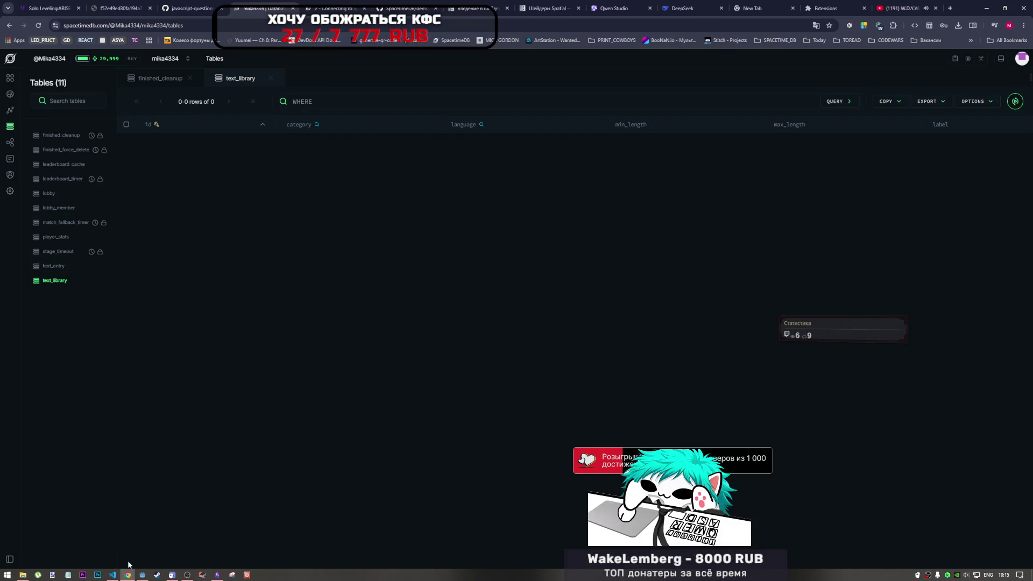
pyautogui.click(112, 575)
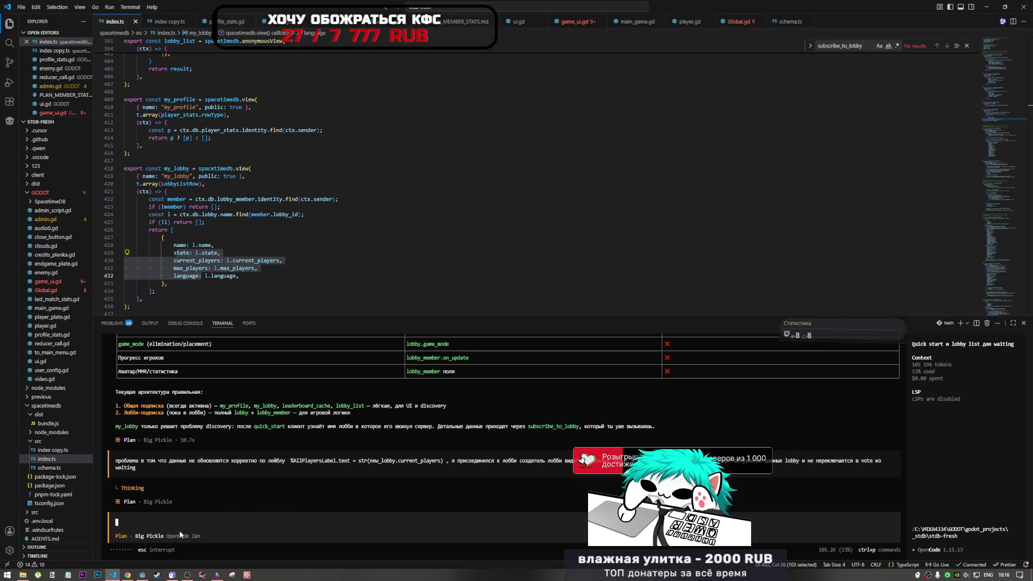
# - Select the SELECT * FROM lobby_member subscription line in OpenCode's proposed plan
pyautogui.moveTo(139, 576)
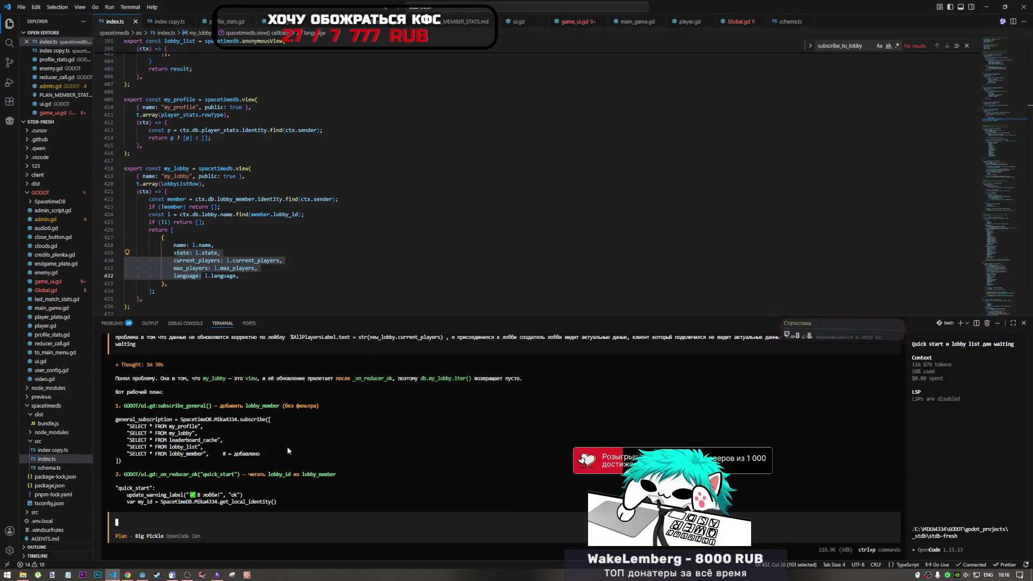
pyautogui.moveTo(283, 456); pyautogui.dragTo(141, 453)
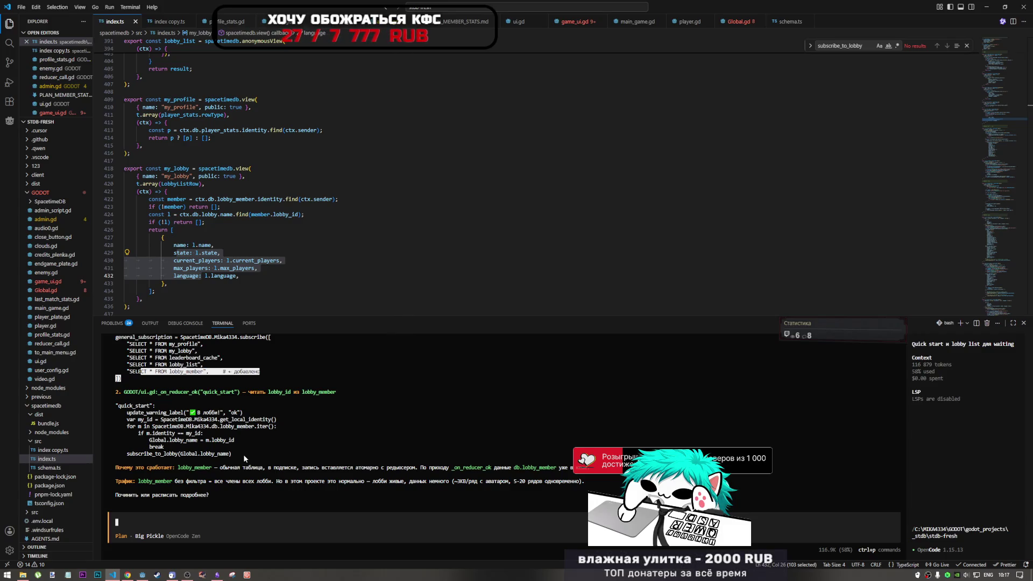
pyautogui.write('vs j')
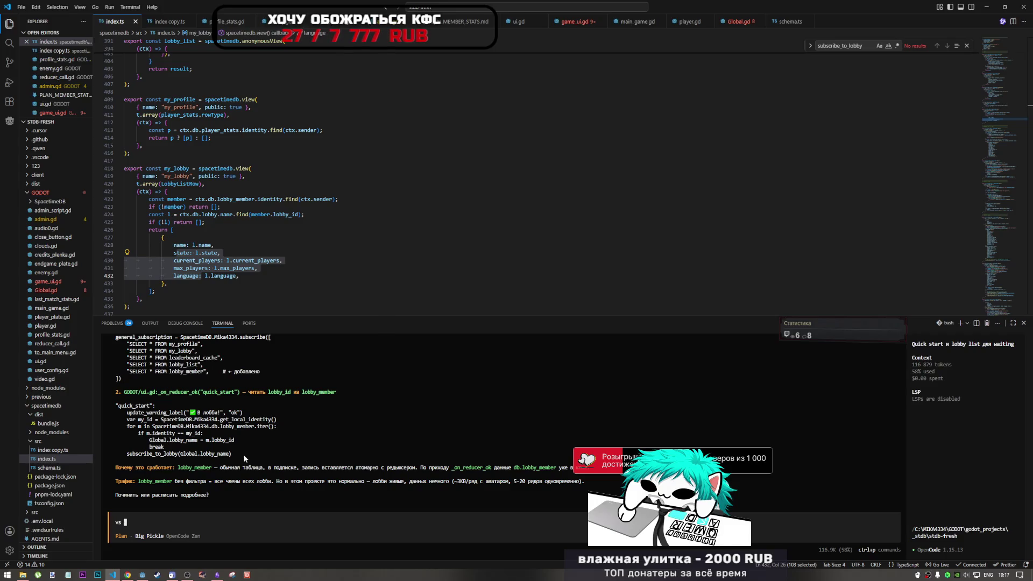
pyautogui.hotkey('alt', 'shift')
pyautogui.write('мы отказали')
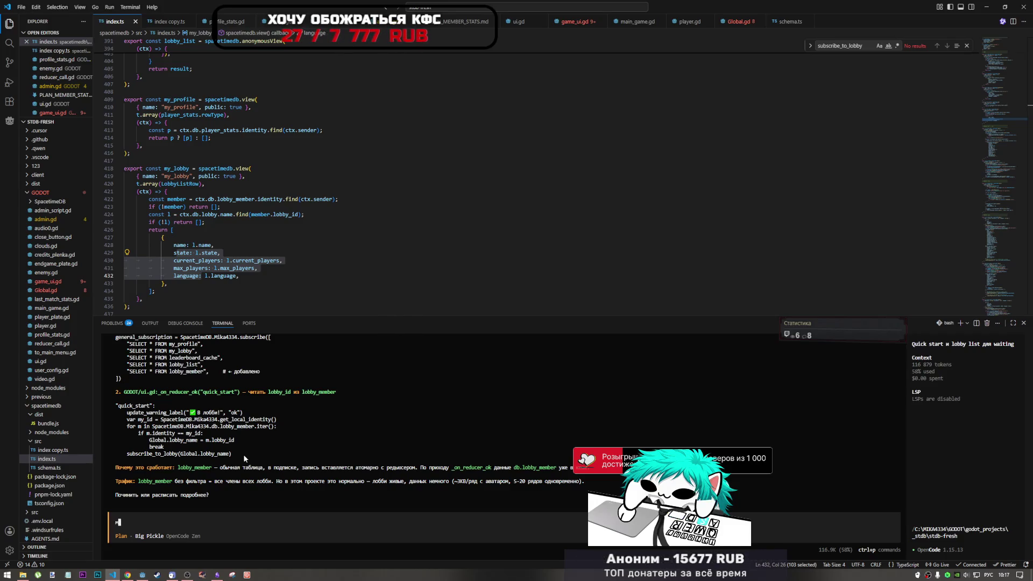
pyautogui.write('сь от')
pyautogui.hotkey('alt', 'shift')
pyautogui.write('Lobby_')
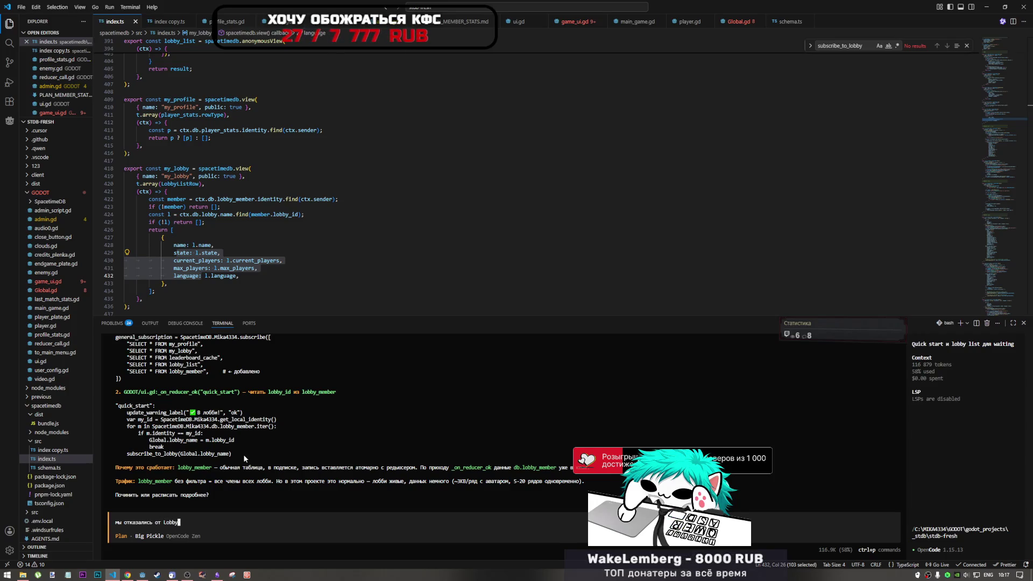
pyautogui.press('BackSpace')
pyautogui.write('_member')
pyautogui.hotkey('alt', 'shift')
pyautogui.write('чтобы по')
pyautogui.press('BackSpace')
pyautogui.press('BackSpace')
pyautogui.write('тратить чменьше')
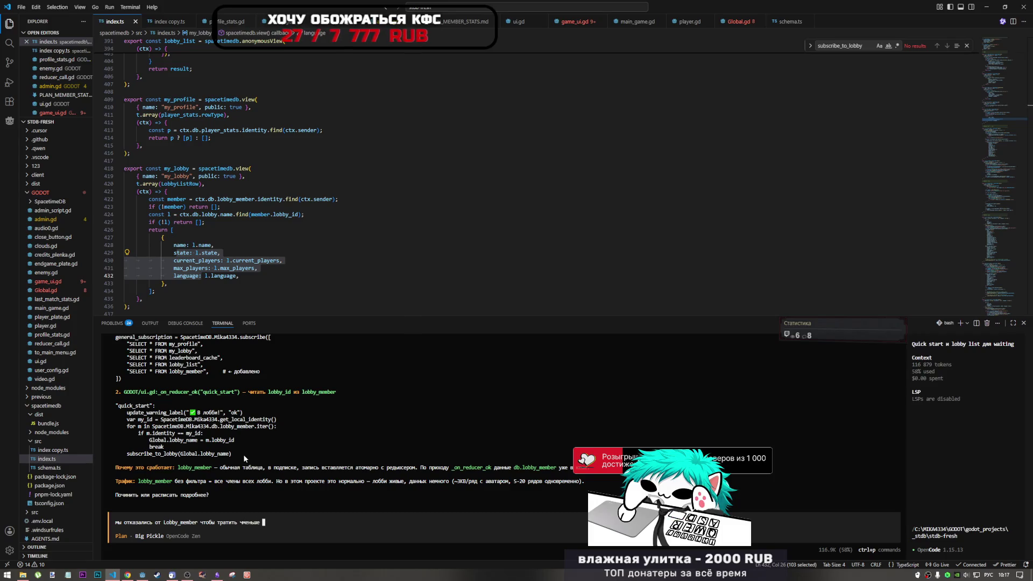
pyautogui.press('BackSpace')
pyautogui.press('BackSpace')
pyautogui.press('BackSpace')
pyautogui.write('ме')
pyautogui.press('BackSpace')
pyautogui.press('BackSpace')
pyautogui.press('BackSpace')
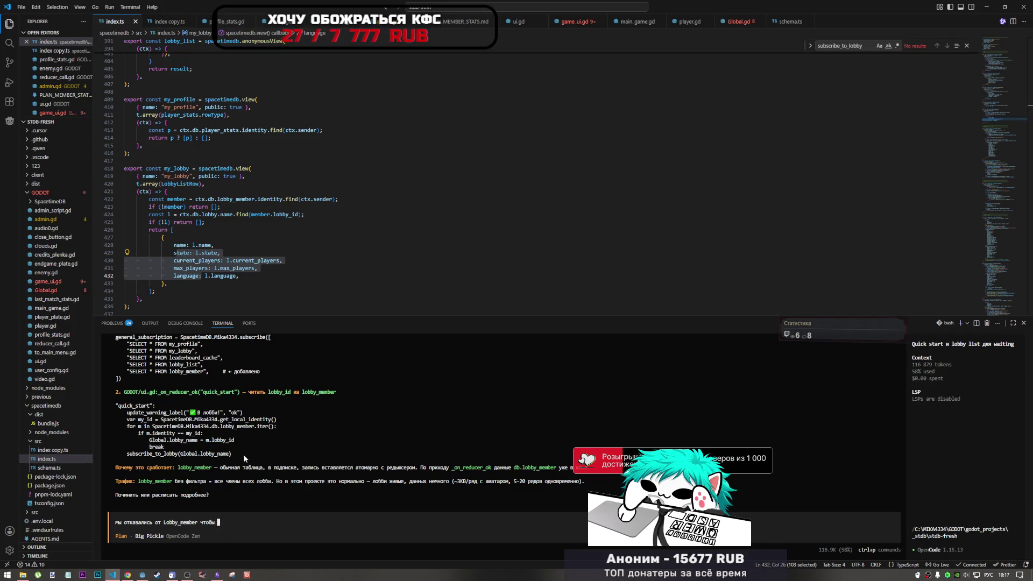
pyautogui.press('BackSpace')
pyautogui.press('BackSpace')
pyautogui.press('BackSpace')
pyautogui.write('.')
pyautogui.press('BackSpace')
pyautogui.hotkey('alt', 'shift')
pyautogui.write('/')
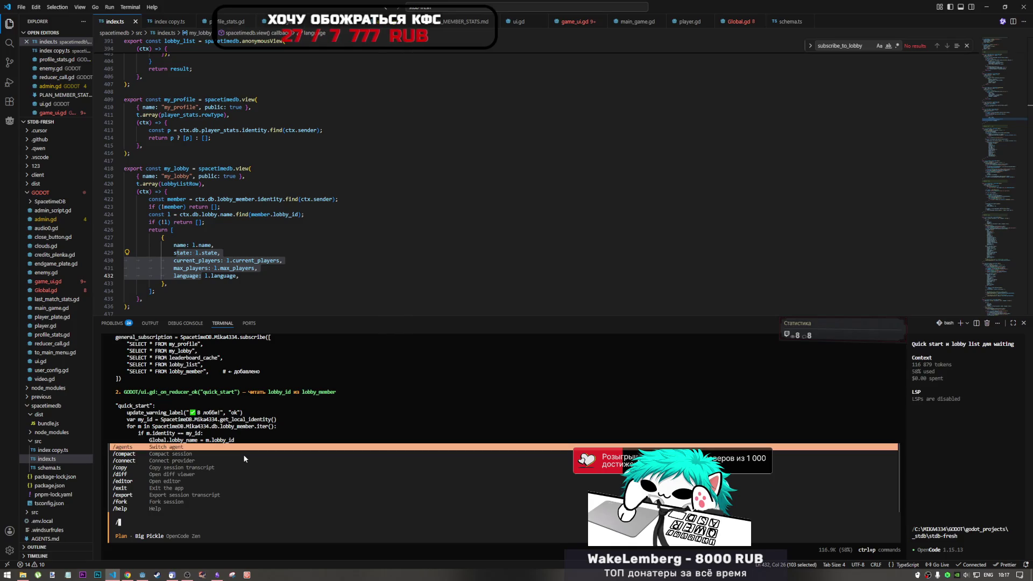
# - Run /compact to cut the session context to 44,840 tokens, then erase a stray 'vs'
pyautogui.press('Return')
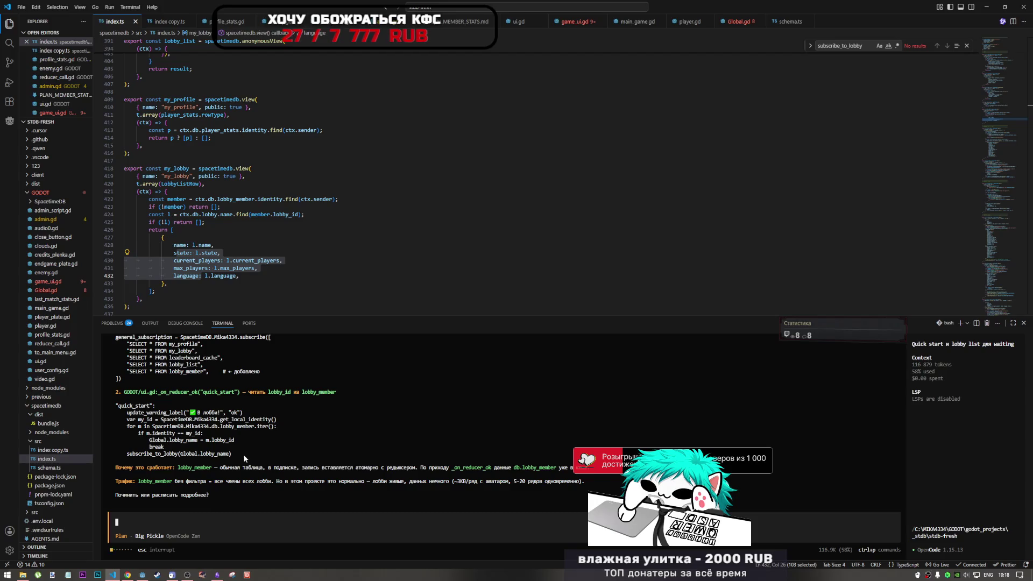
pyautogui.write('vs')
pyautogui.press('BackSpace')
pyautogui.press('BackSpace')
# - Type into the OpenCode prompt that we can't subscribe to all lobby_member rows
pyautogui.hotkey('alt', 'shift')
pyautogui.write('мы')
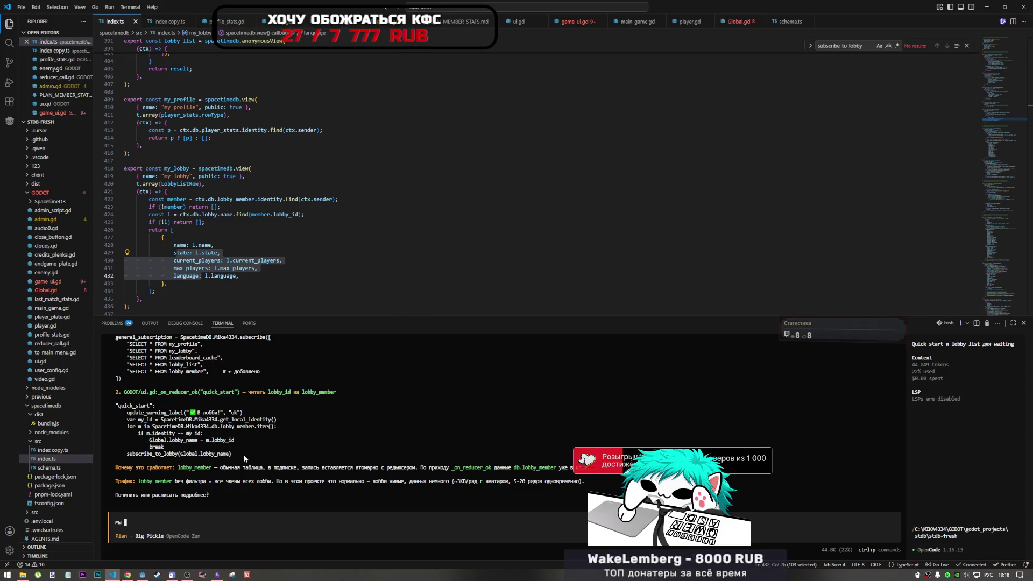
pyautogui.press('BackSpace')
pyautogui.press('BackSpace')
pyautogui.press('BackSpace')
pyautogui.write('мы используе')
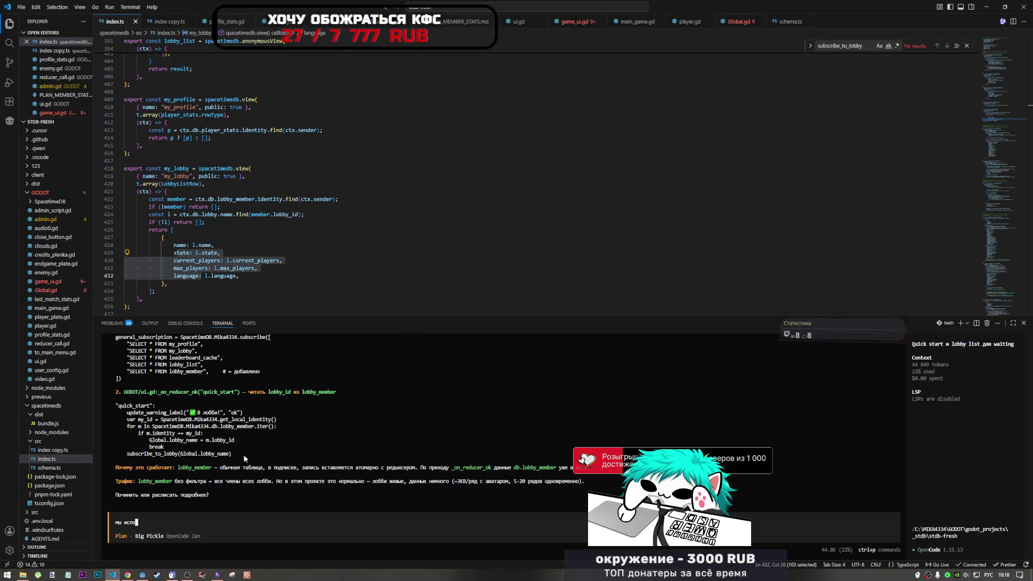
pyautogui.press('BackSpace')
pyautogui.press('BackSpace')
pyautogui.press('BackSpace')
pyautogui.press('BackSpace')
pyautogui.write('не можем и')
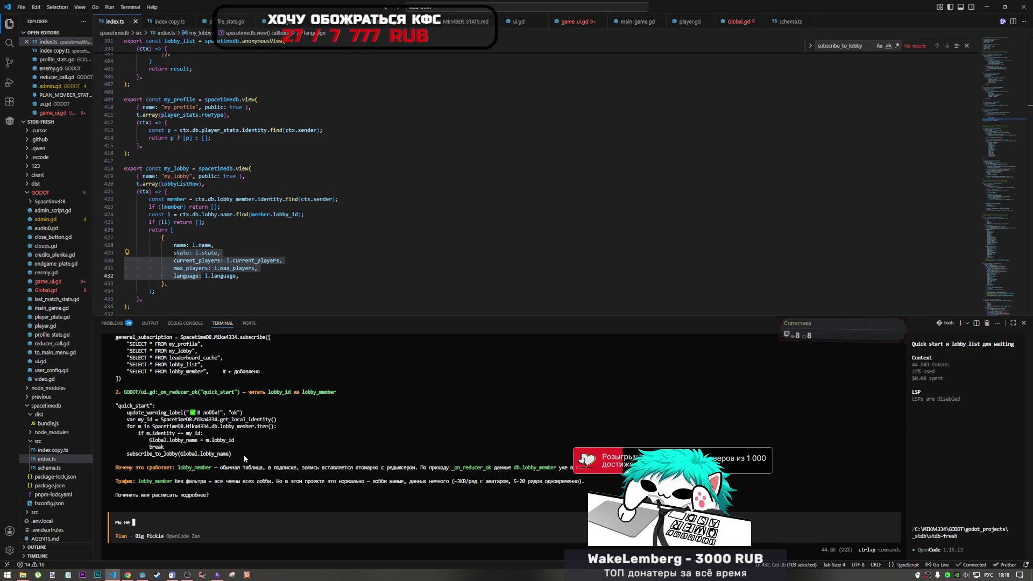
pyautogui.write('спользовать ')
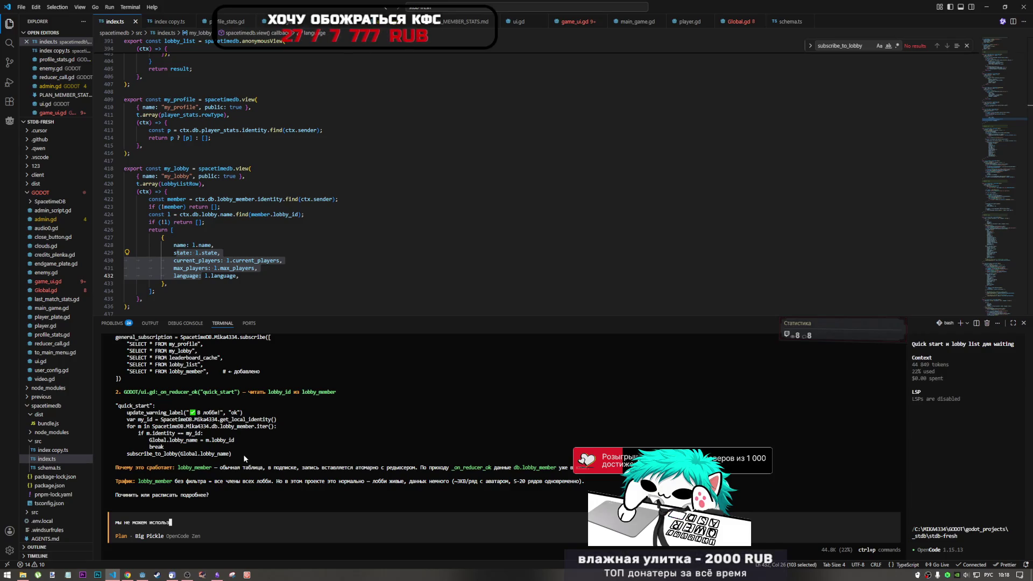
pyautogui.write('подписку ')
pyautogui.write('на все')
pyautogui.hotkey('alt', 'shift')
pyautogui.press('BackSpace')
pyautogui.press('BackSpace')
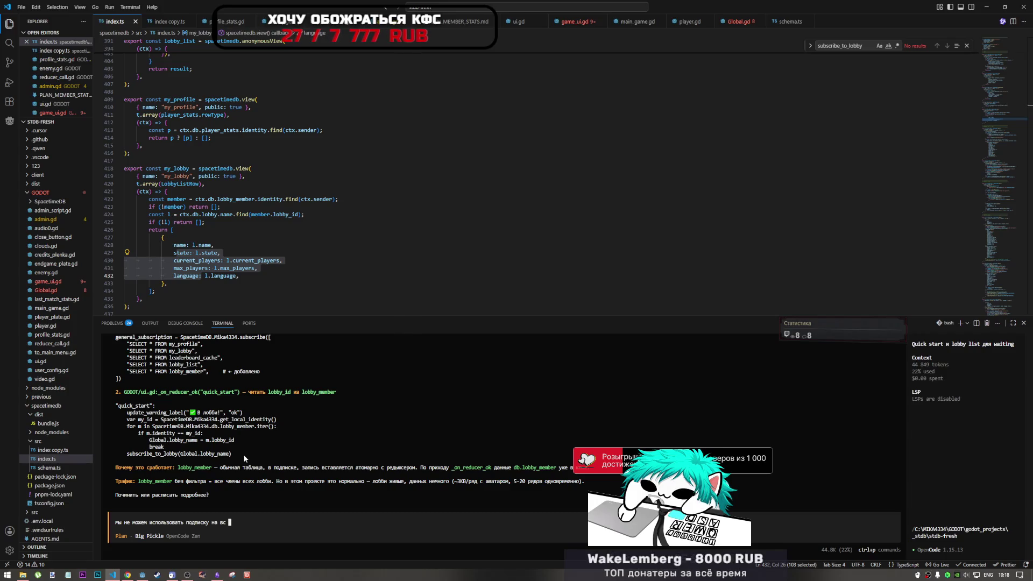
pyautogui.hotkey('alt', 'shift')
pyautogui.write('е')
pyautogui.hotkey('alt', 'shift')
pyautogui.write('lobb')
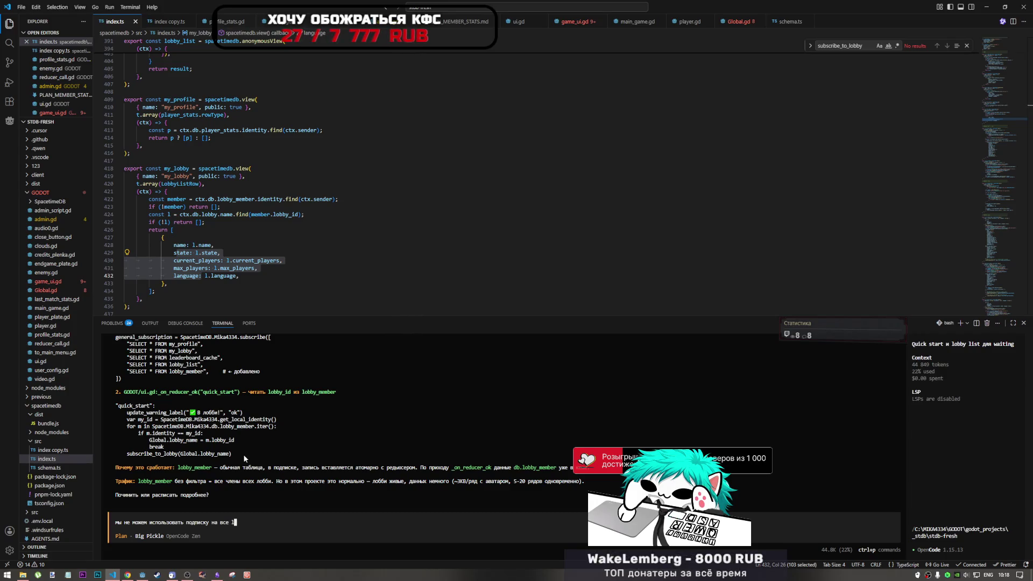
pyautogui.write('y_memeber')
pyautogui.hotkey('alt', 'shift')
# - Add that this saves TeV, so only the current lobby is subscribed, and send it
pyautogui.write('т.к. ')
pyautogui.write('мы хотим ')
pyautogui.write('сэкономи')
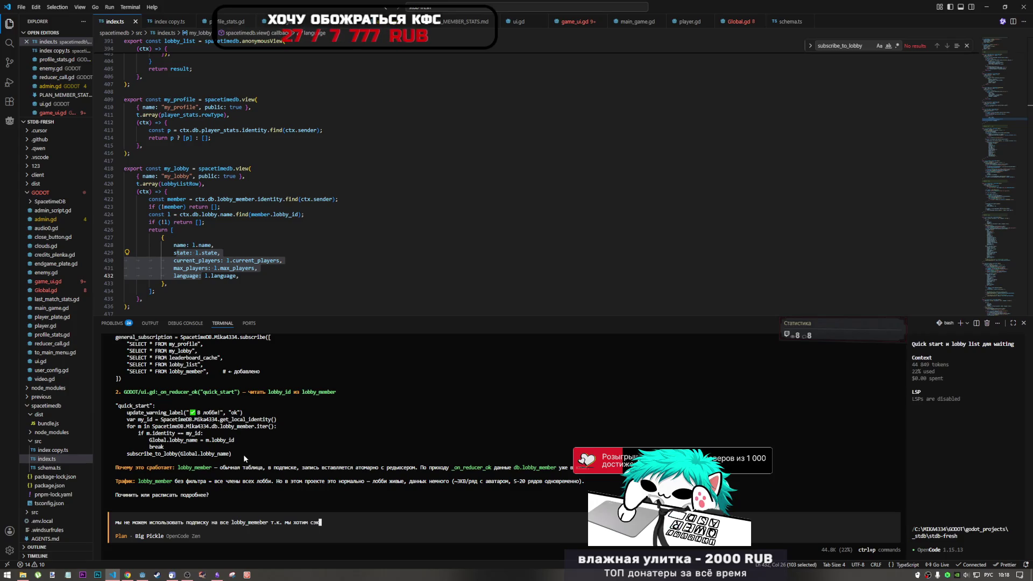
pyautogui.write('ть на')
pyautogui.hotkey('alt', 'shift')
pyautogui.write('TeV')
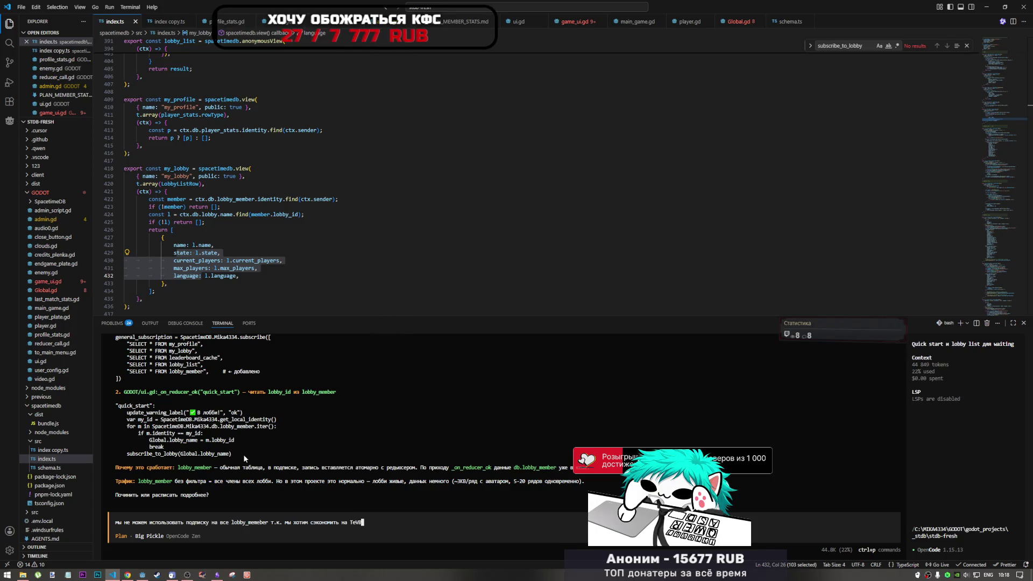
pyautogui.hotkey('alt', 'shift')
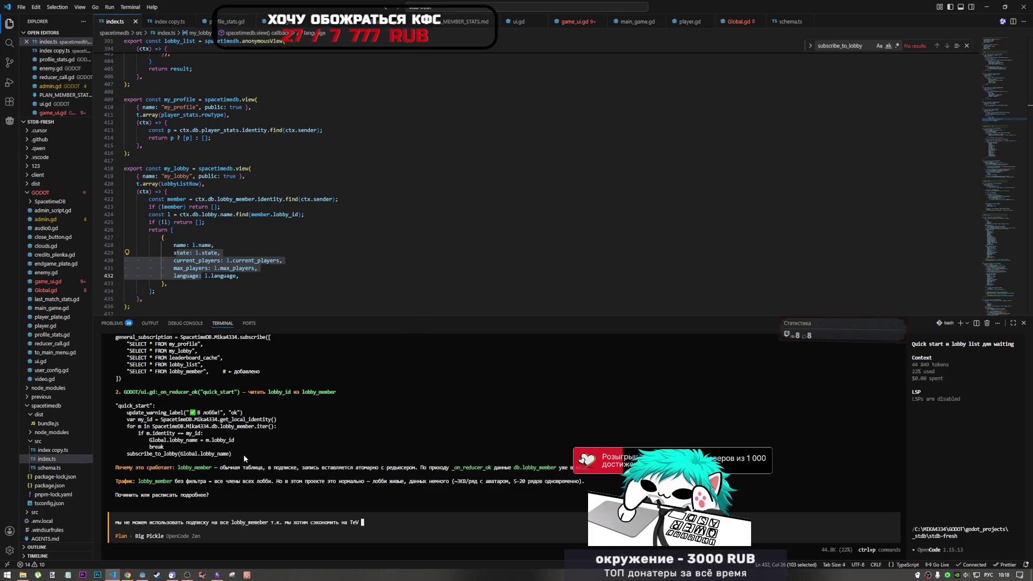
pyautogui.press('BackSpace')
pyautogui.write(',')
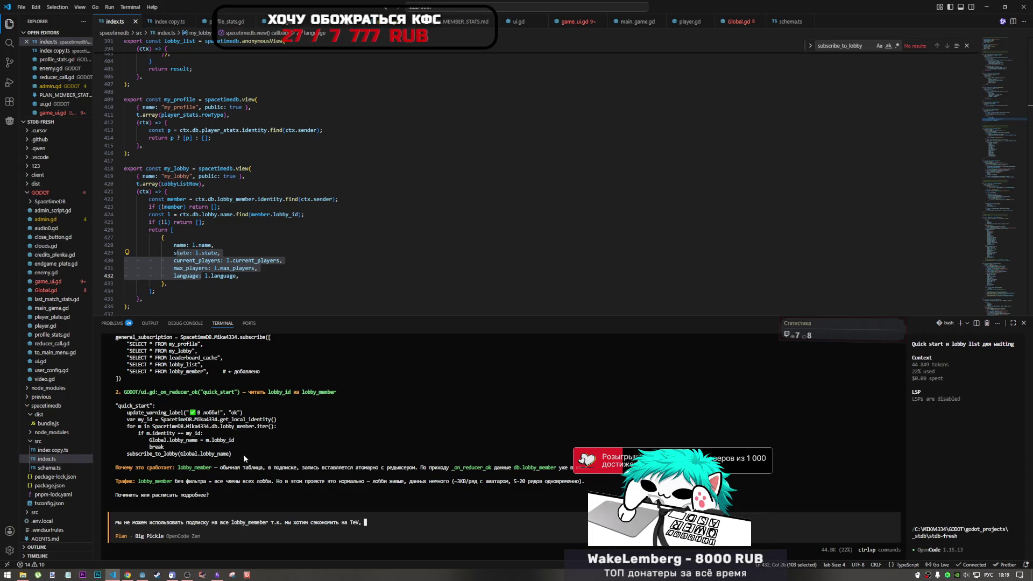
pyautogui.write('поэт')
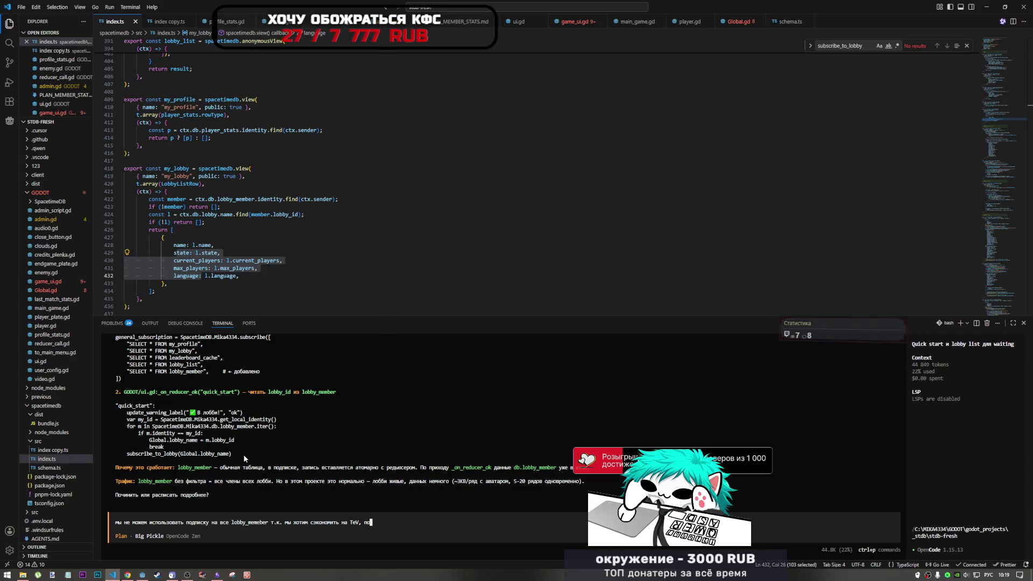
pyautogui.write('ому у нас под')
pyautogui.write('писка на т')
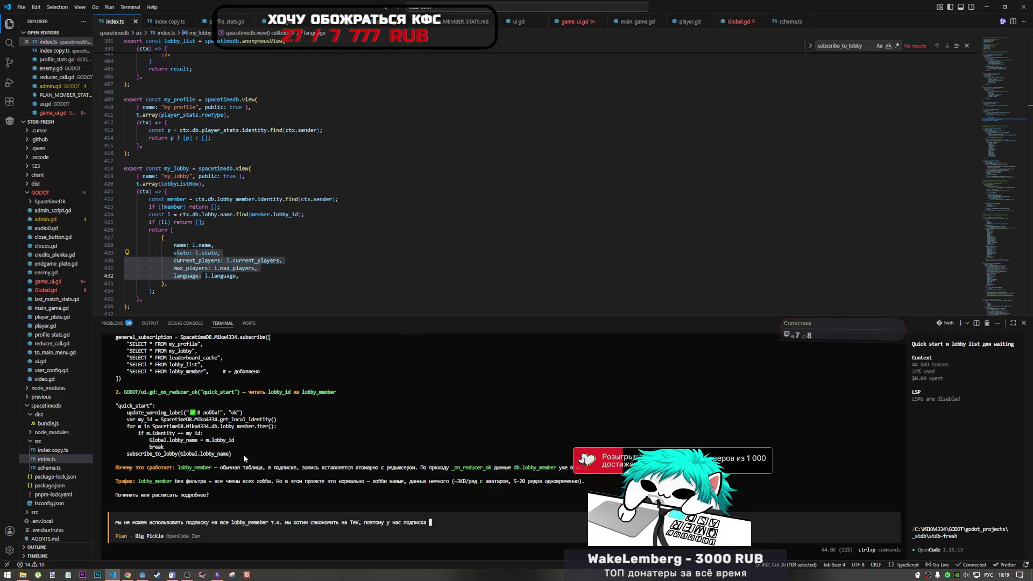
pyautogui.write('екущее')
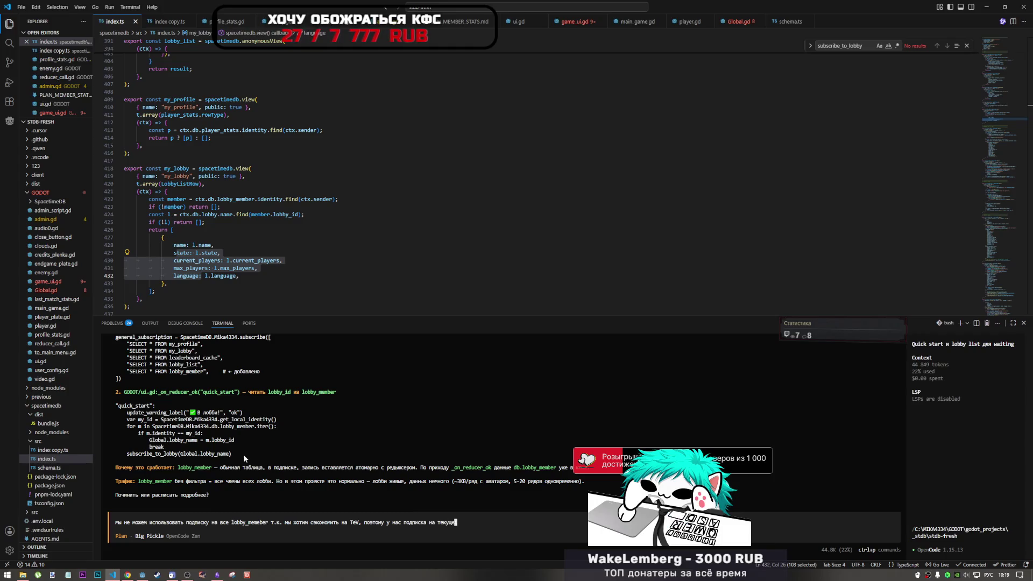
pyautogui.write(' лобби чтобы ви')
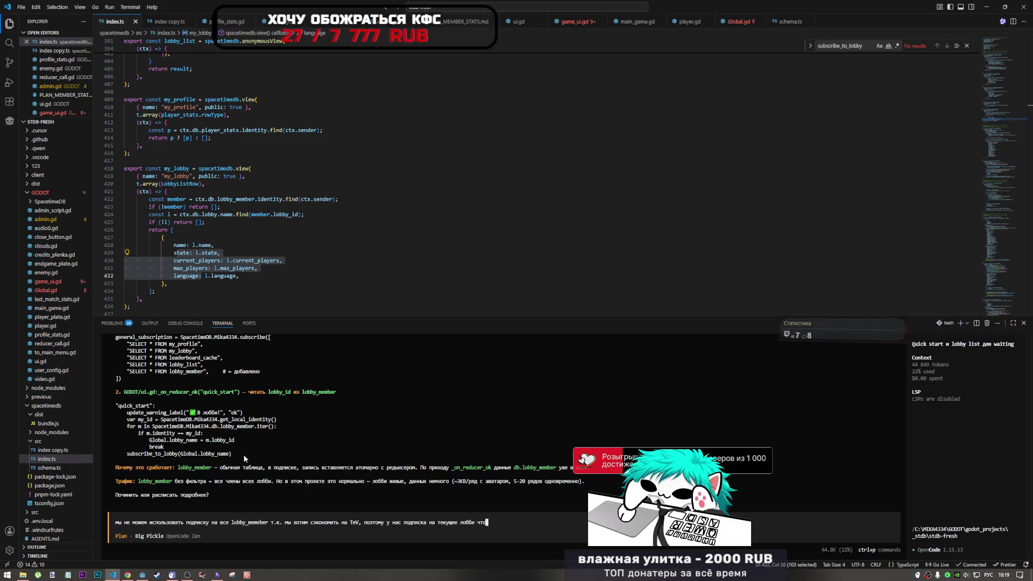
pyautogui.write('деть тольк')
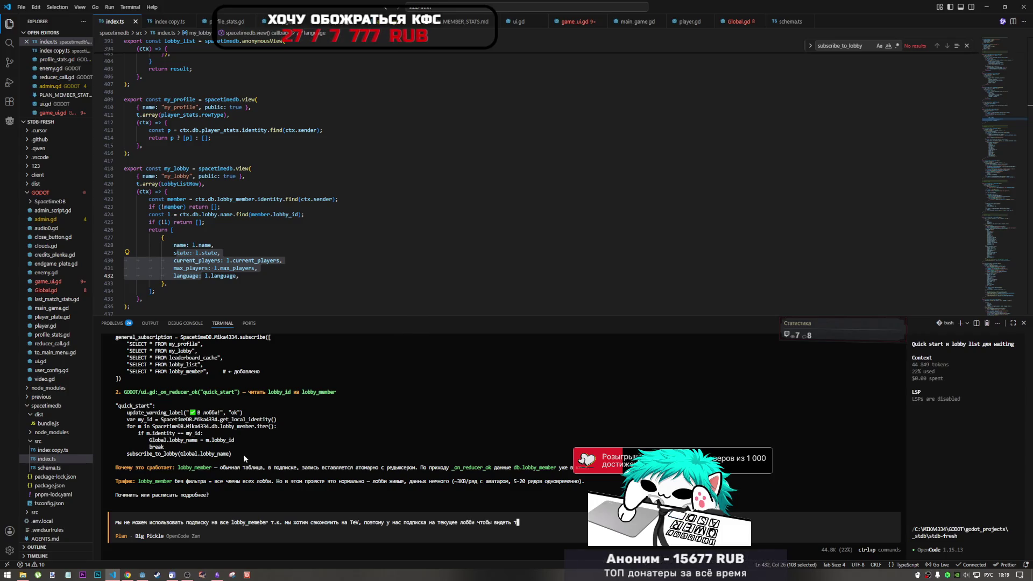
pyautogui.write('о данные по том')
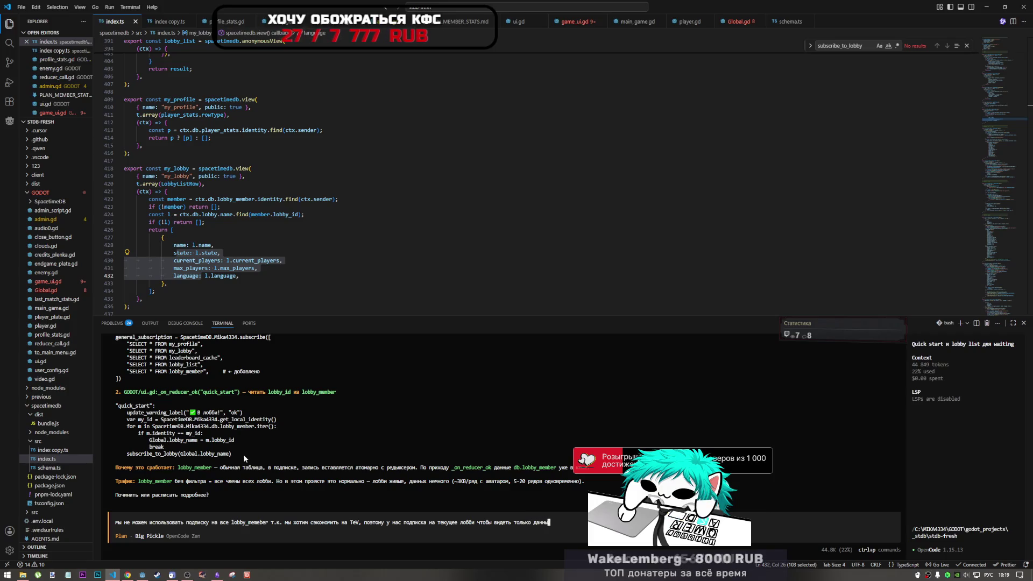
pyautogui.write(' у')
pyautogui.press('BackSpace')
pyautogui.press('BackSpace')
pyautogui.press('BackSpace')
pyautogui.write('тому что')
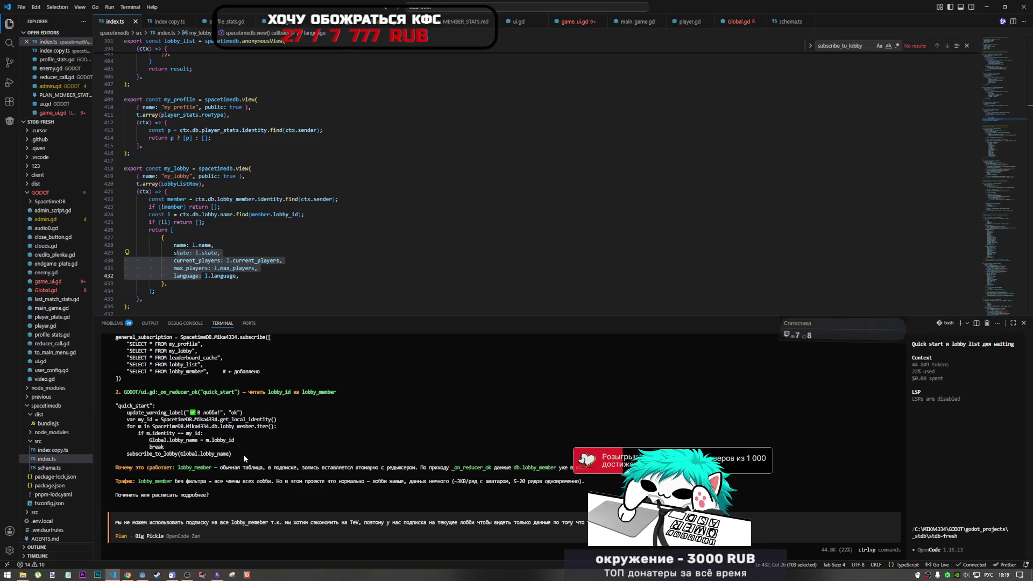
pyautogui.press('Return')
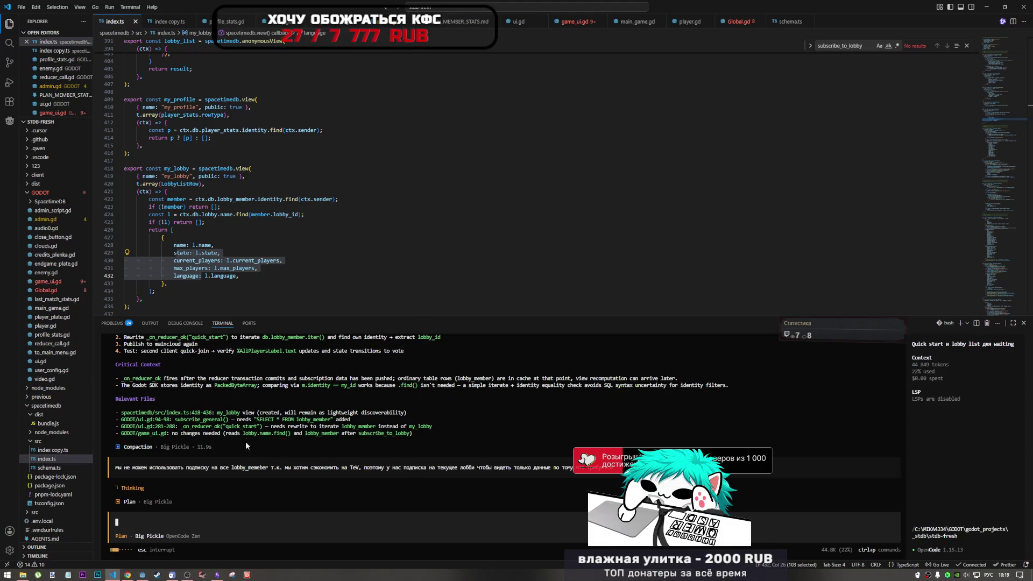
# - Scroll the OpenCode chat up and back down while the agent reads ui.gd and index.ts
pyautogui.scroll(5, 245, 441)
pyautogui.scroll(-5, 236, 456)
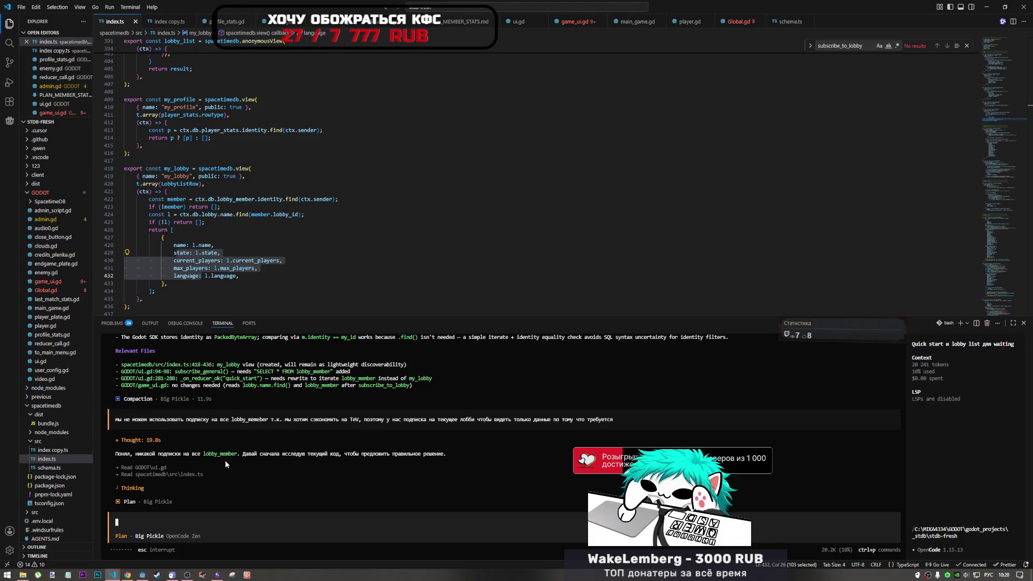
# - In Godot, look over the lobby lookup and lobby label code around line 377 of game_ui.gd
pyautogui.click(142, 574)
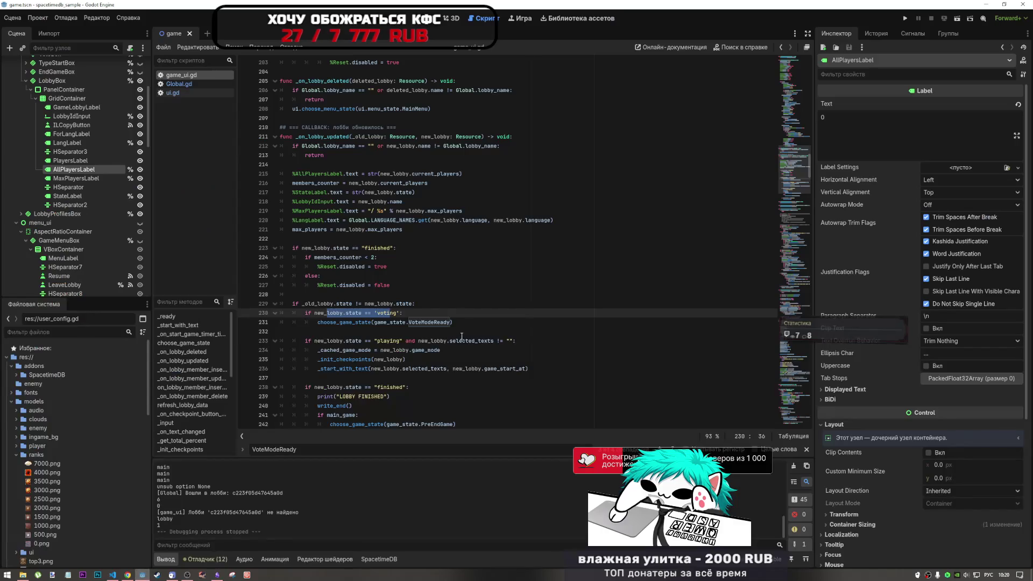
pyautogui.click(791, 250)
pyautogui.scroll(-6, 760, 259)
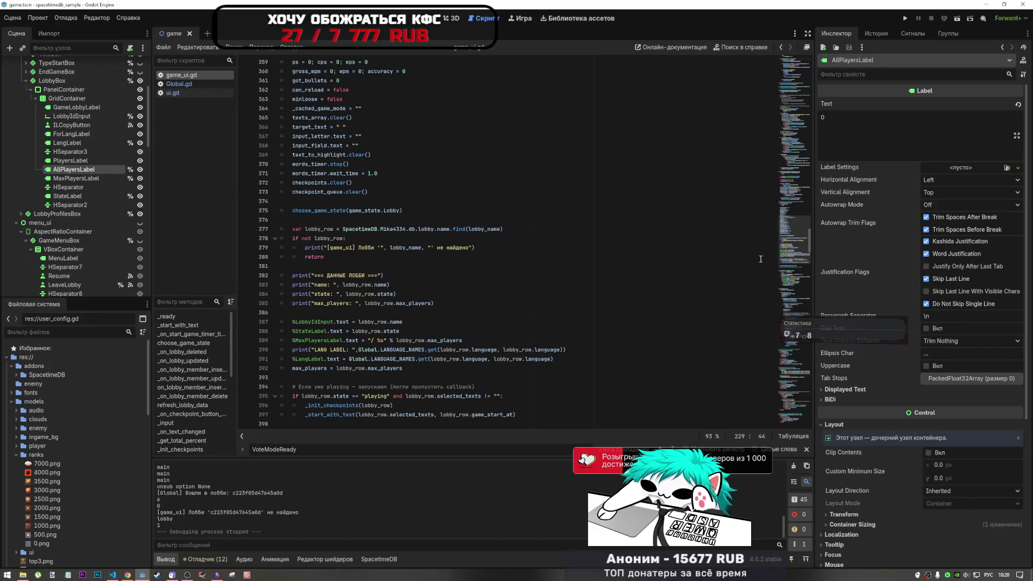
pyautogui.moveTo(434, 229); pyautogui.dragTo(415, 230)
pyautogui.scroll(-3, 331, 271)
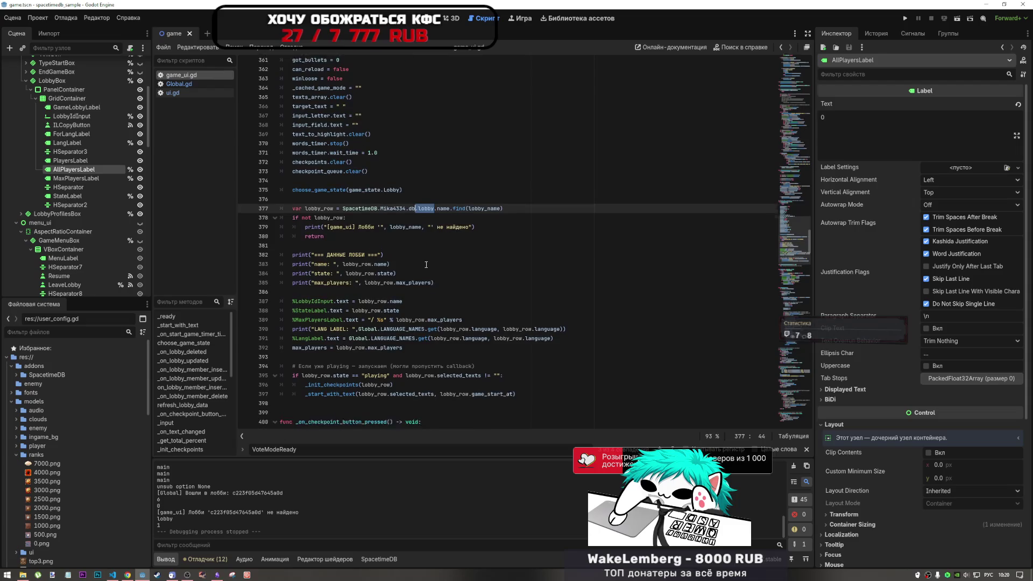
pyautogui.moveTo(325, 248); pyautogui.dragTo(366, 285)
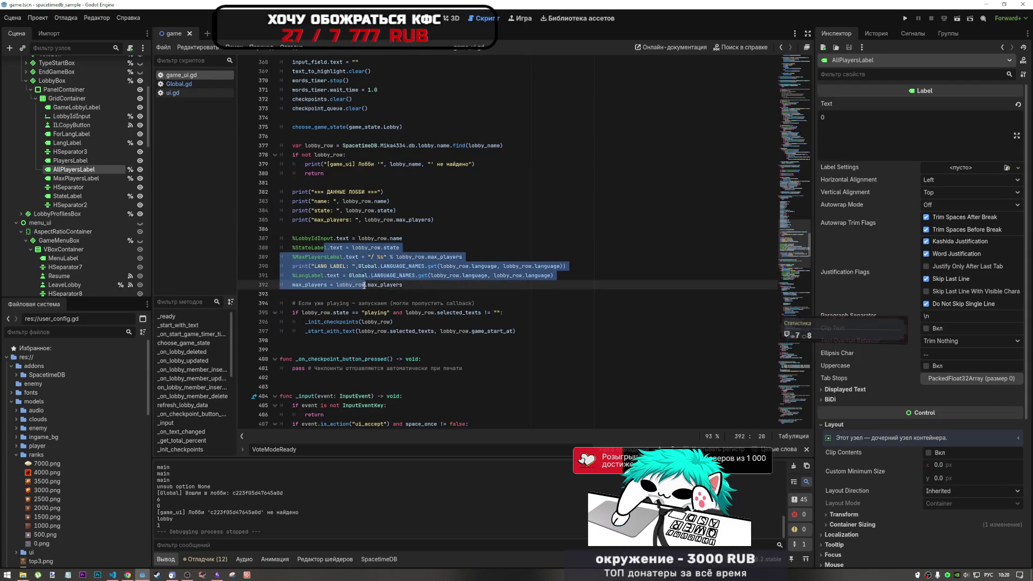
pyautogui.scroll(-1, 417, 297)
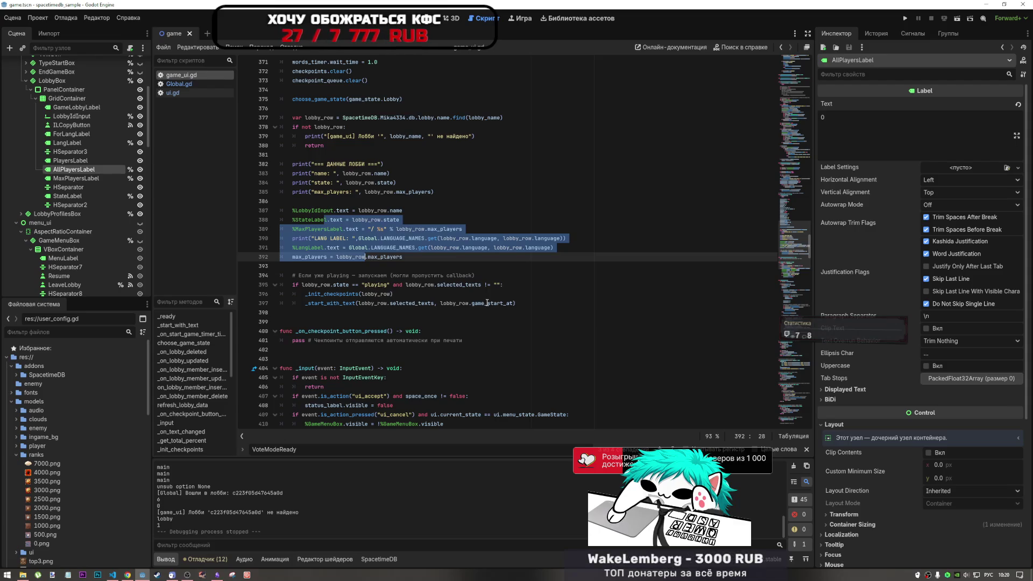
pyautogui.moveTo(487, 303)
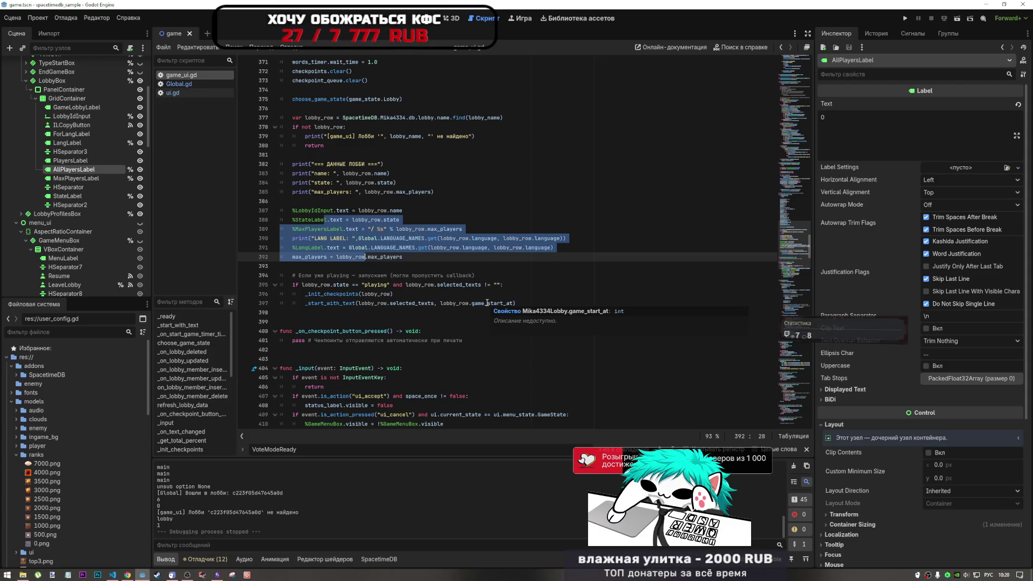
pyautogui.scroll(3, 591, 264)
# - Scroll up to _ready() and select the lobby on_update hookup
pyautogui.click(704, 253)
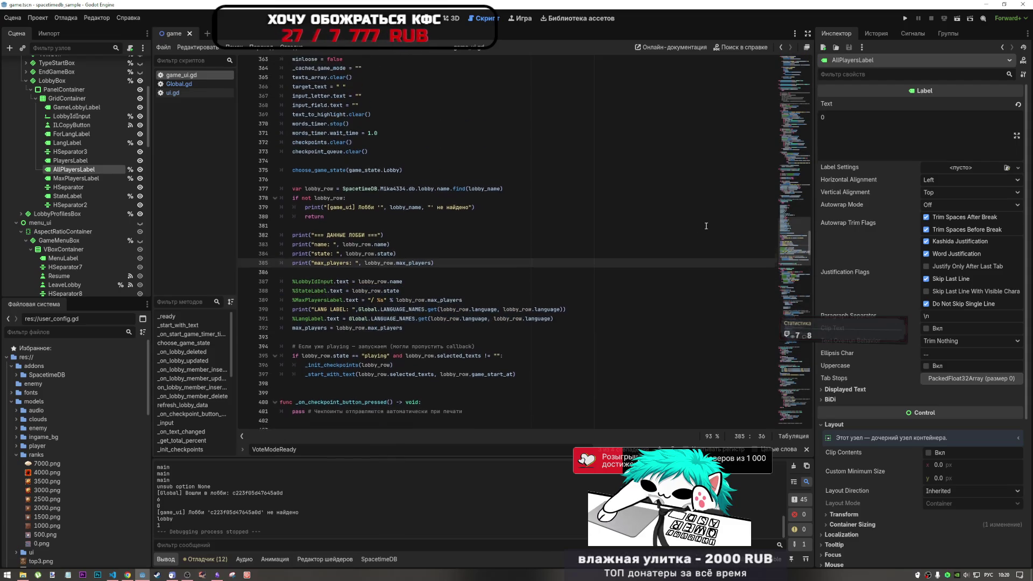
pyautogui.moveTo(801, 237); pyautogui.dragTo(802, 90)
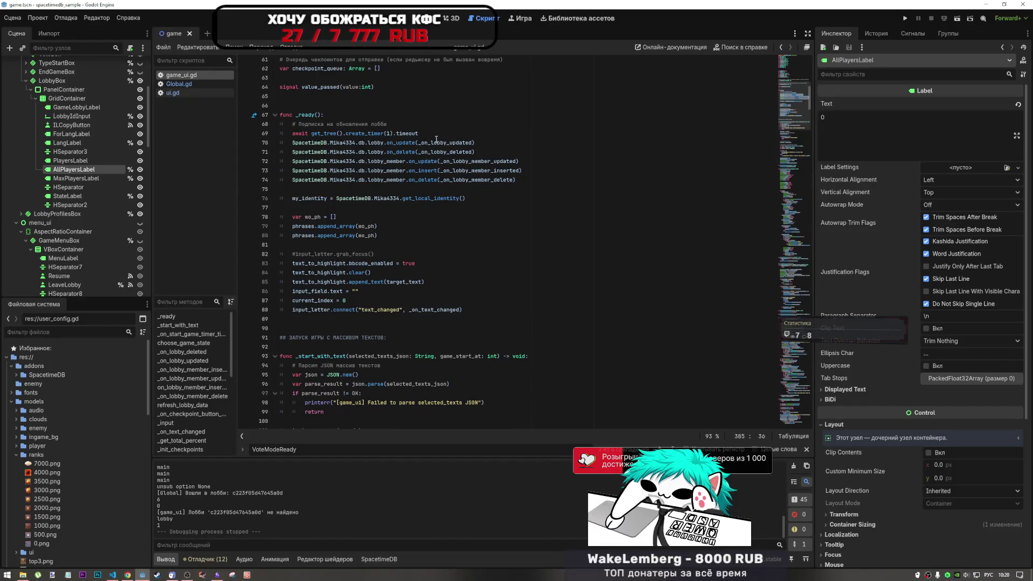
pyautogui.moveTo(415, 143); pyautogui.dragTo(365, 143)
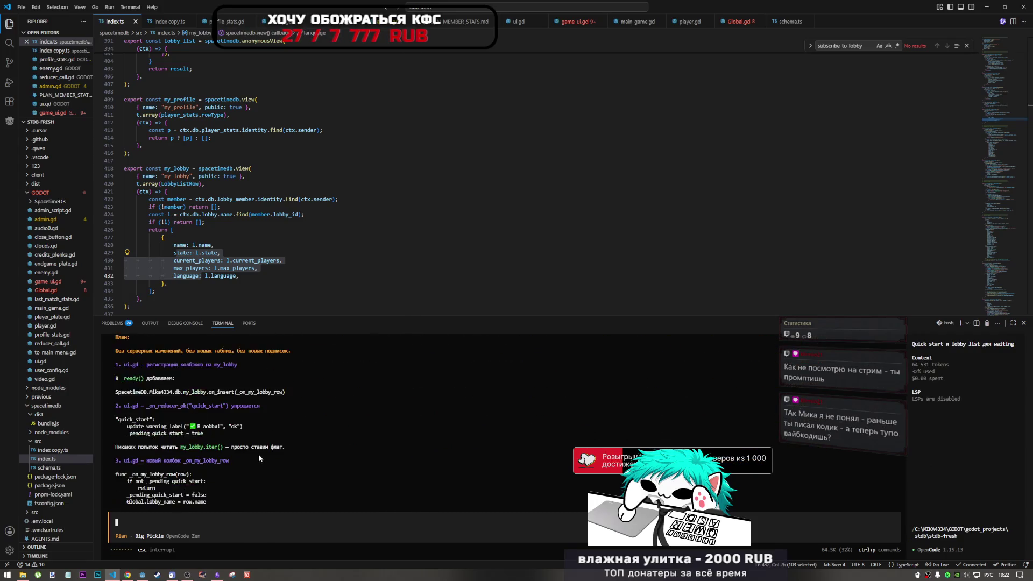
# - Read the agent's explanation of why my_lobby is empty, then switch to PLAN_MEMBER_STATS.md
pyautogui.scroll(3, 257, 454)
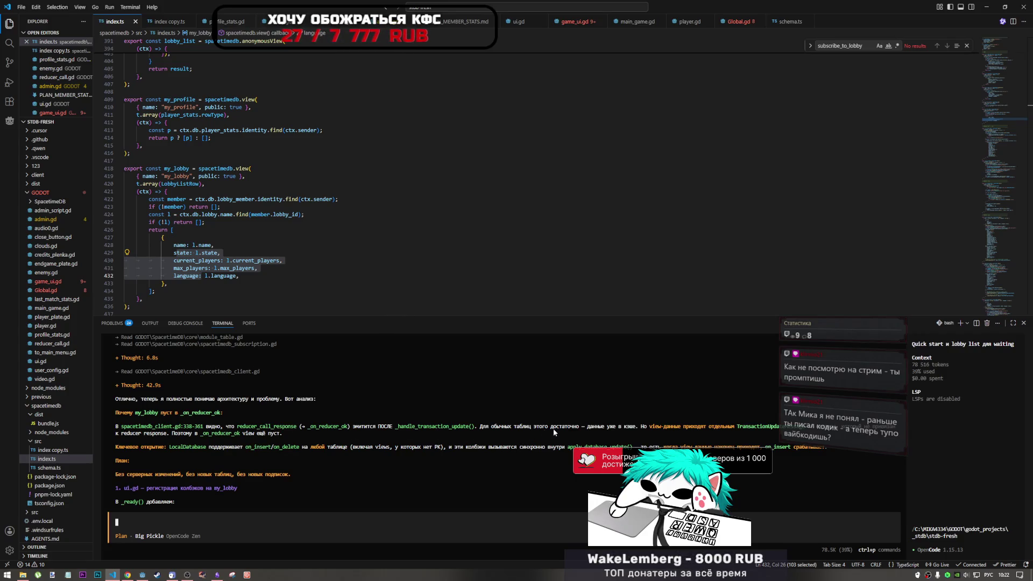
pyautogui.moveTo(707, 425); pyautogui.dragTo(812, 433)
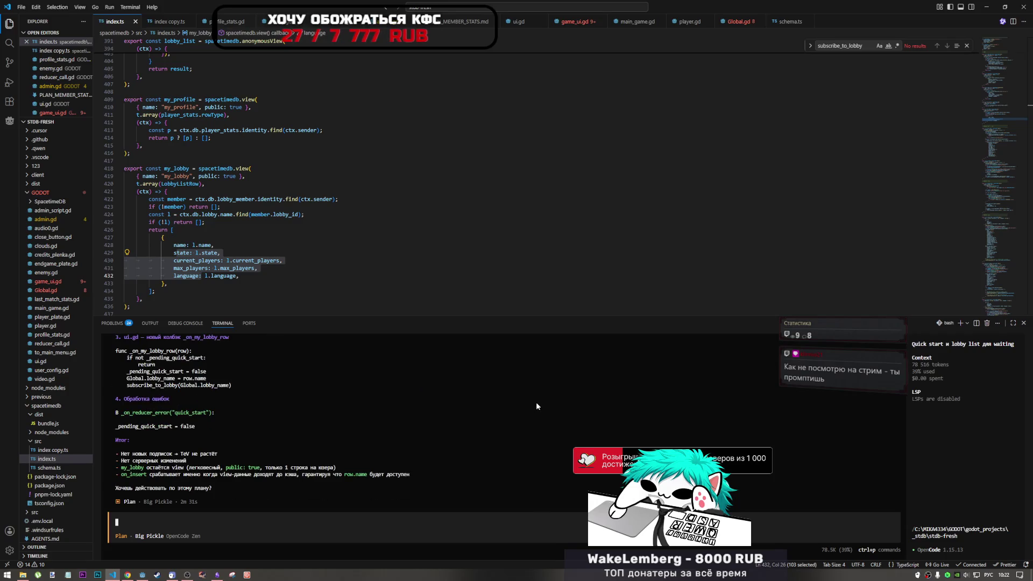
pyautogui.scroll(3, 536, 406)
pyautogui.scroll(1, 531, 408)
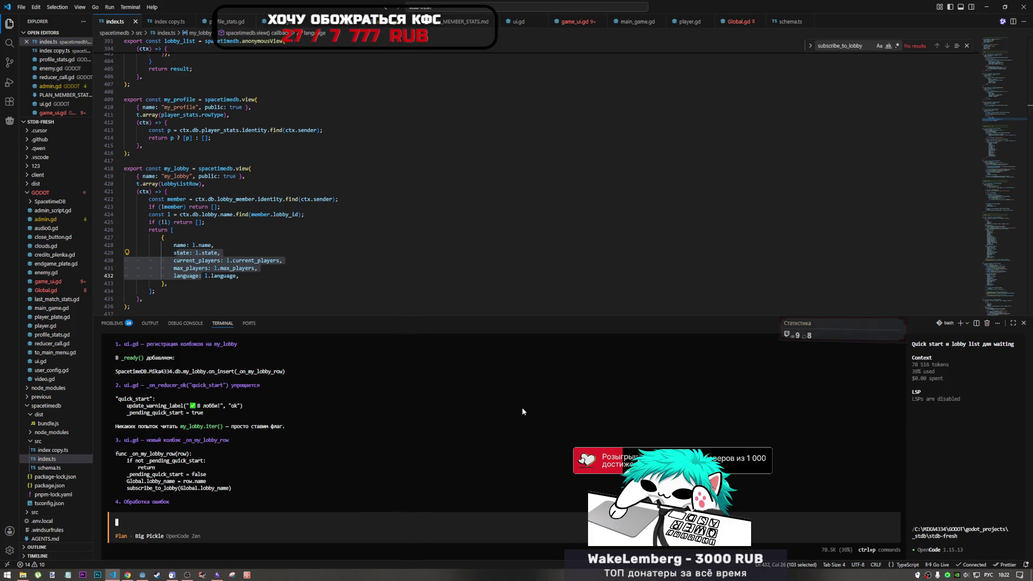
pyautogui.click(391, 21)
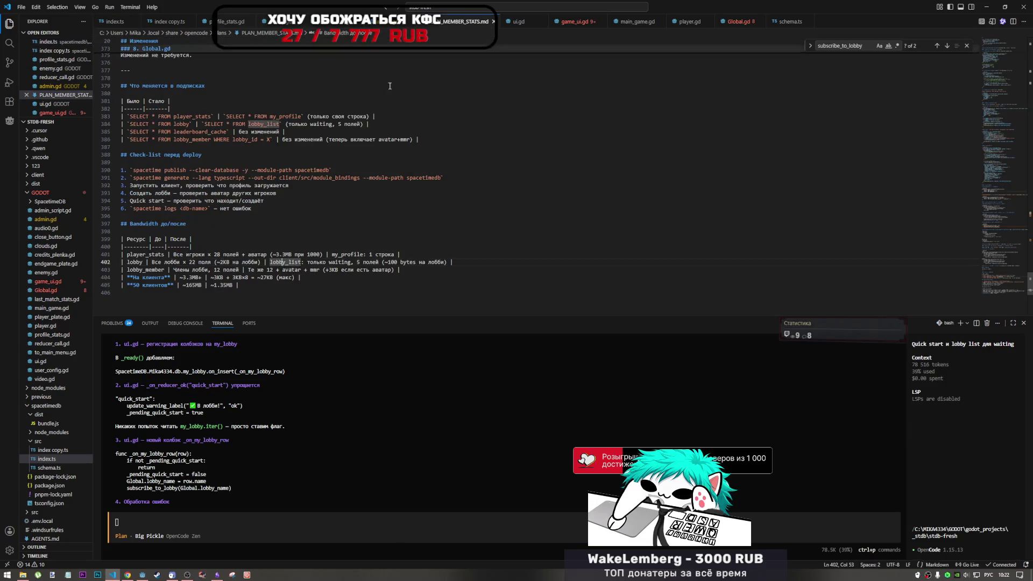
pyautogui.moveTo(257, 288); pyautogui.dragTo(123, 286)
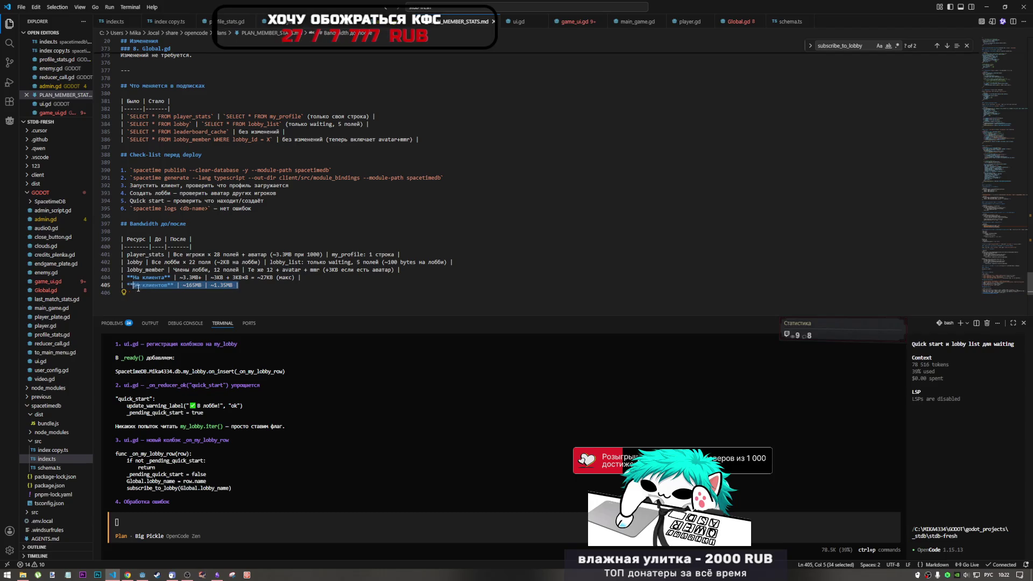
pyautogui.click(203, 285)
pyautogui.moveTo(202, 285); pyautogui.dragTo(122, 286)
pyautogui.click(215, 277)
pyautogui.hotkey('shift', 'Left')
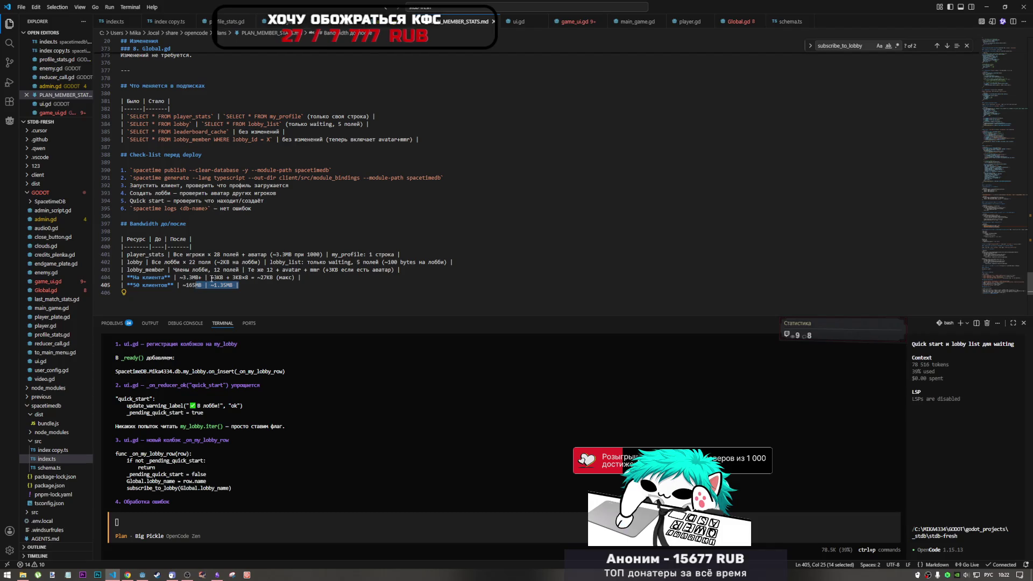
pyautogui.press('Left')
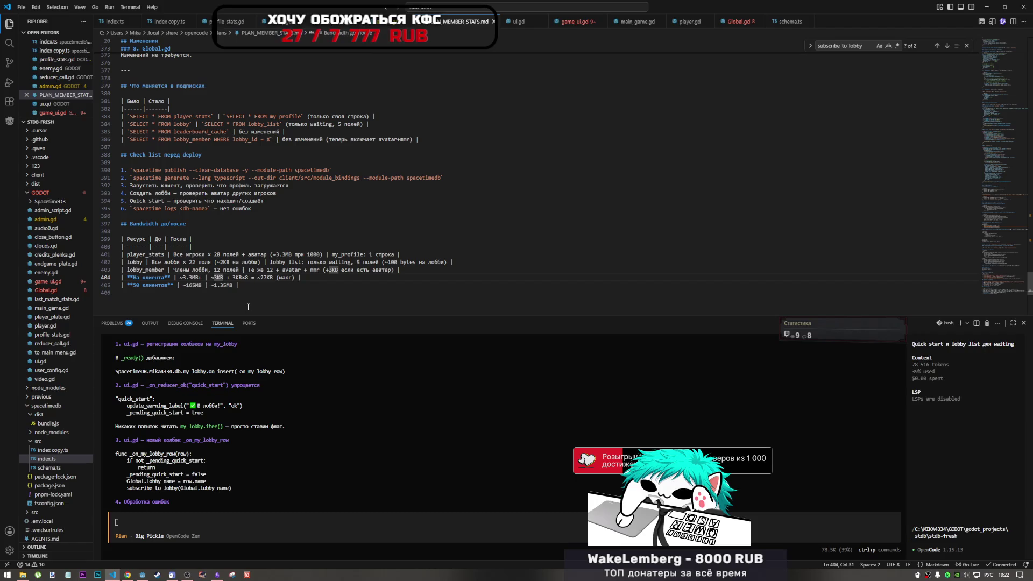
pyautogui.press('Down')
pyautogui.press('End')
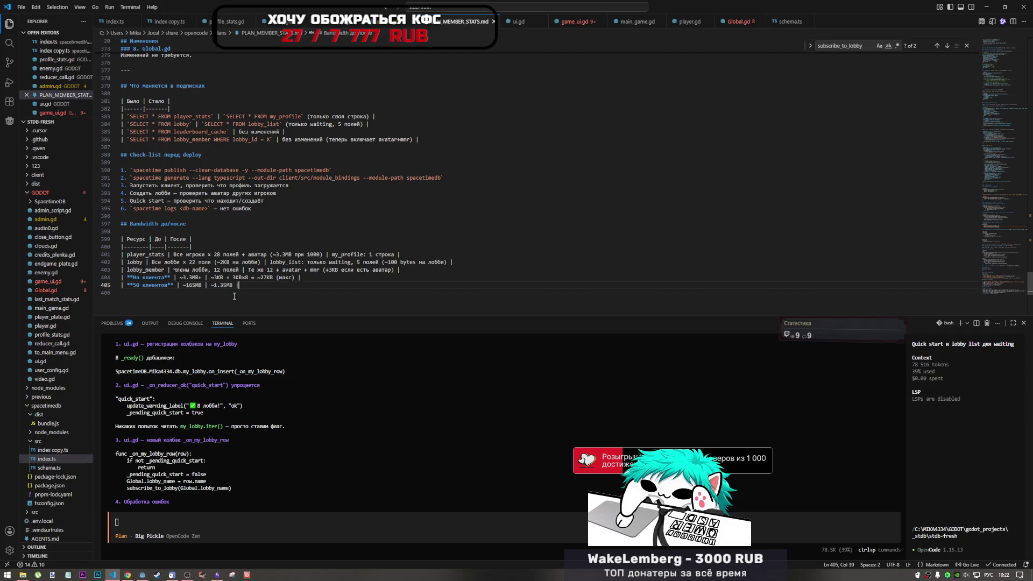
pyautogui.moveTo(301, 277); pyautogui.dragTo(120, 277)
pyautogui.click(211, 277)
pyautogui.keyDown('shift'); pyautogui.click(258, 291); pyautogui.keyUp('shift')
pyautogui.click(258, 290)
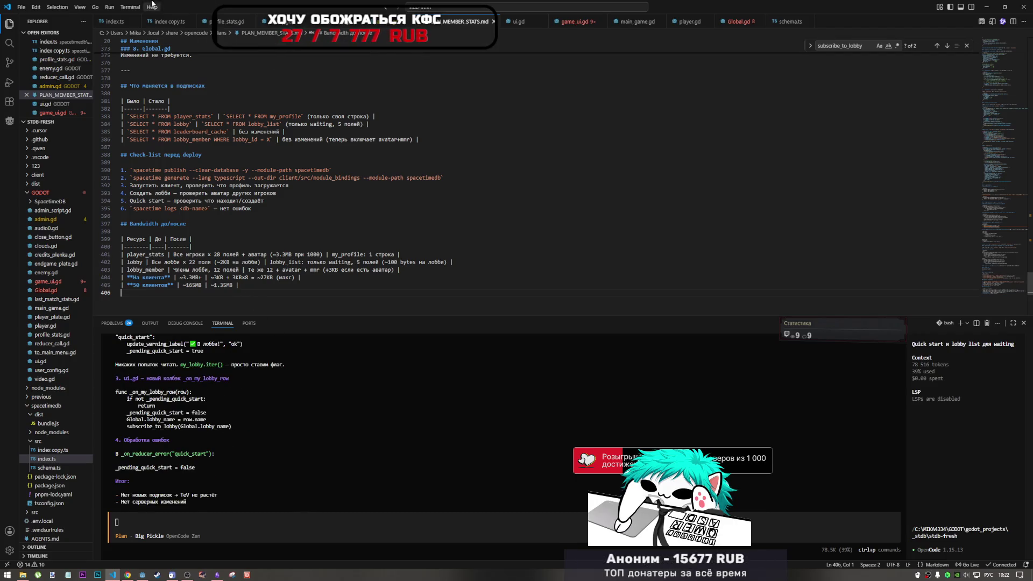
pyautogui.scroll(1, 237, 398)
pyautogui.scroll(3, 237, 398)
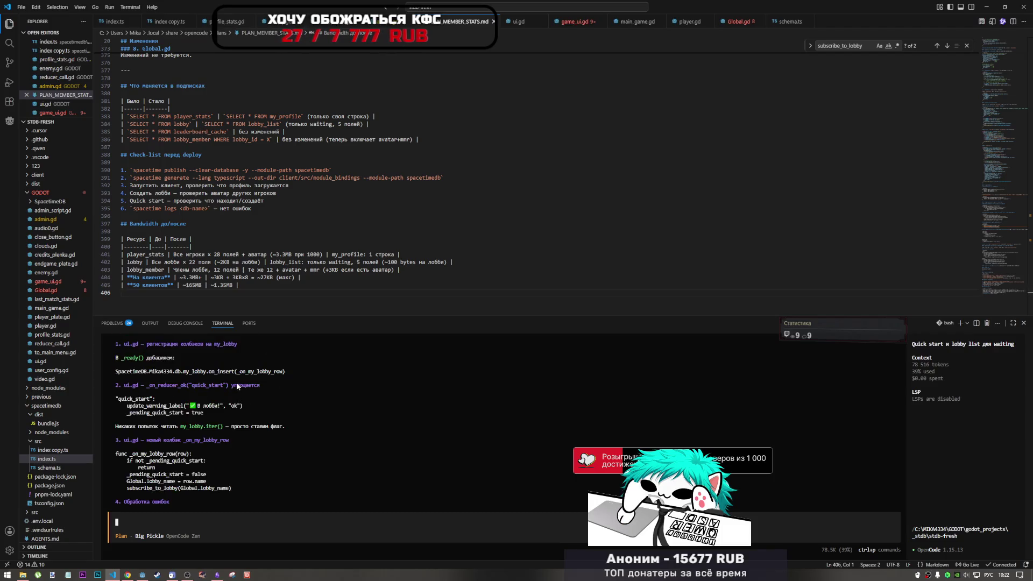
pyautogui.scroll(-3, 238, 383)
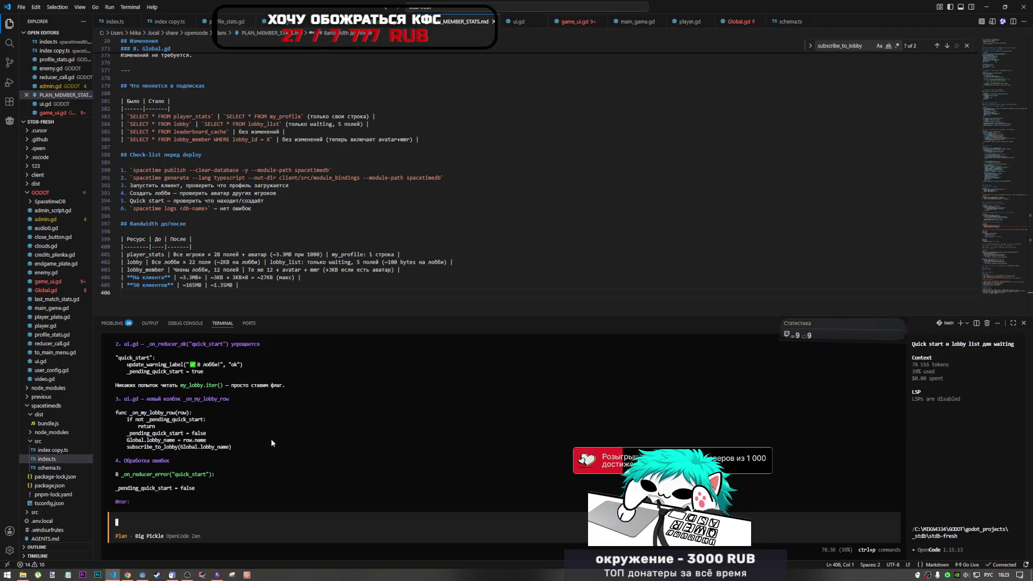
pyautogui.scroll(3, 270, 436)
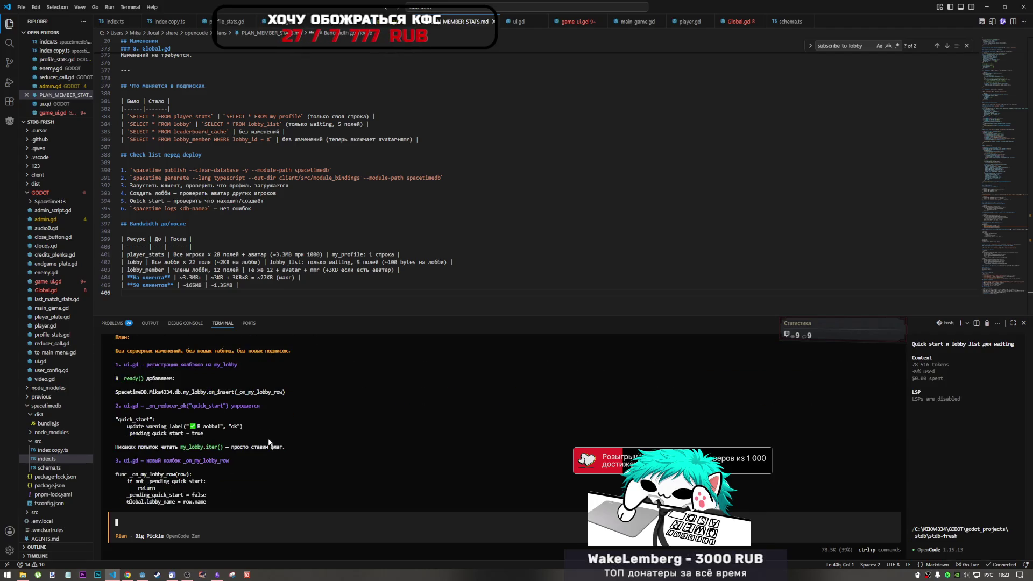
pyautogui.scroll(-2, 212, 434)
pyautogui.scroll(2, 181, 418)
pyautogui.scroll(1, 180, 418)
pyautogui.scroll(1, 241, 428)
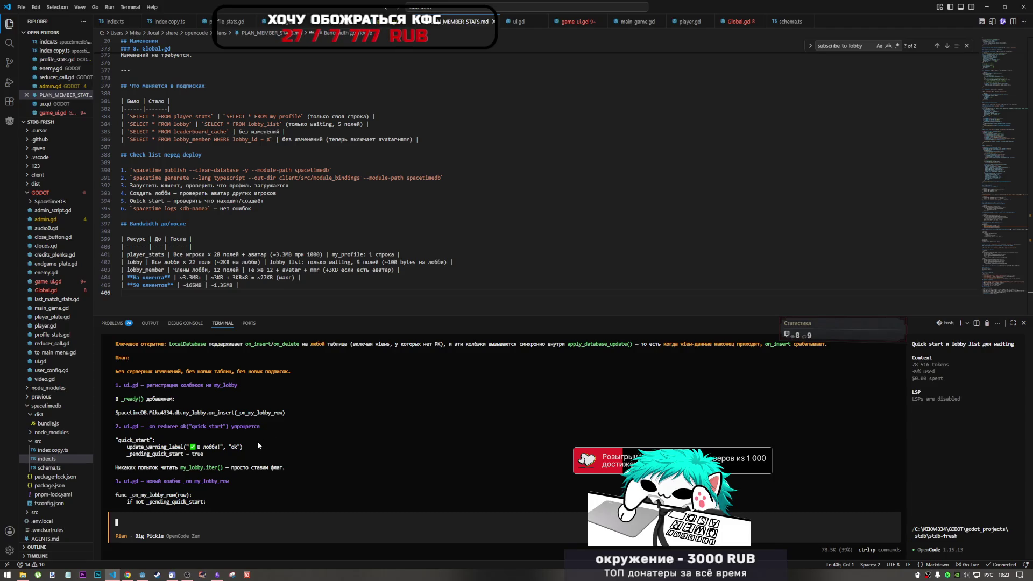
pyautogui.scroll(-2, 231, 444)
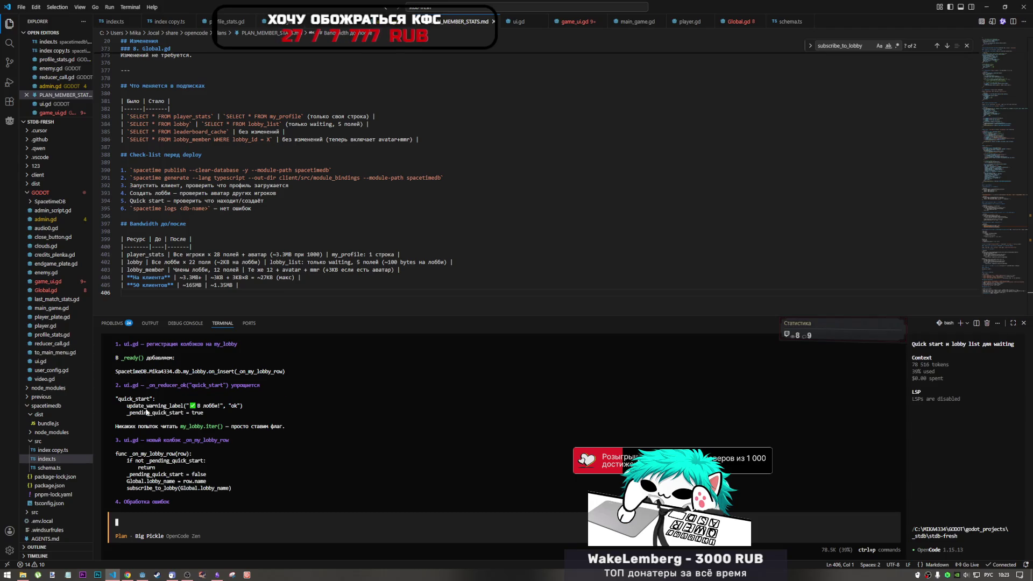
pyautogui.scroll(1, 146, 414)
pyautogui.scroll(2, 145, 414)
pyautogui.moveTo(147, 433)
pyautogui.mouseDown()
pyautogui.moveTo(249, 437)
pyautogui.moveTo(115, 433)
pyautogui.mouseUp()
pyautogui.click(276, 435)
pyautogui.moveTo(182, 433); pyautogui.dragTo(277, 435)
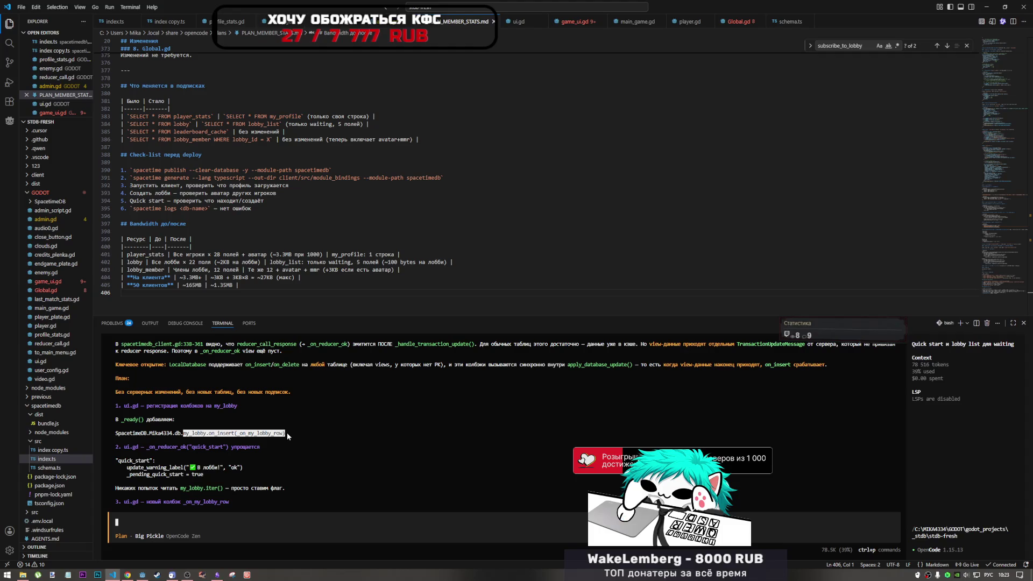
pyautogui.click(277, 437)
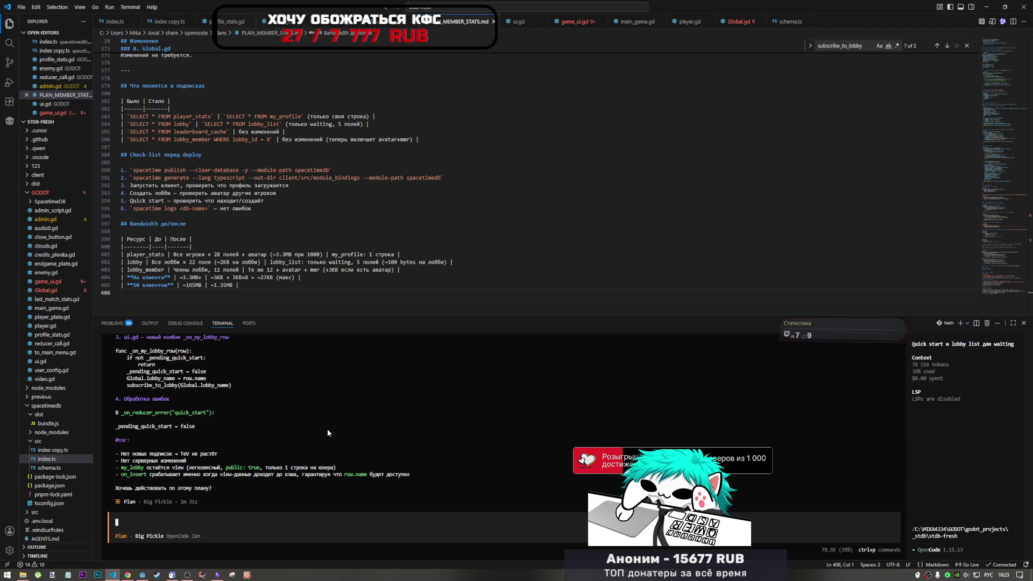
pyautogui.scroll(5, 306, 424)
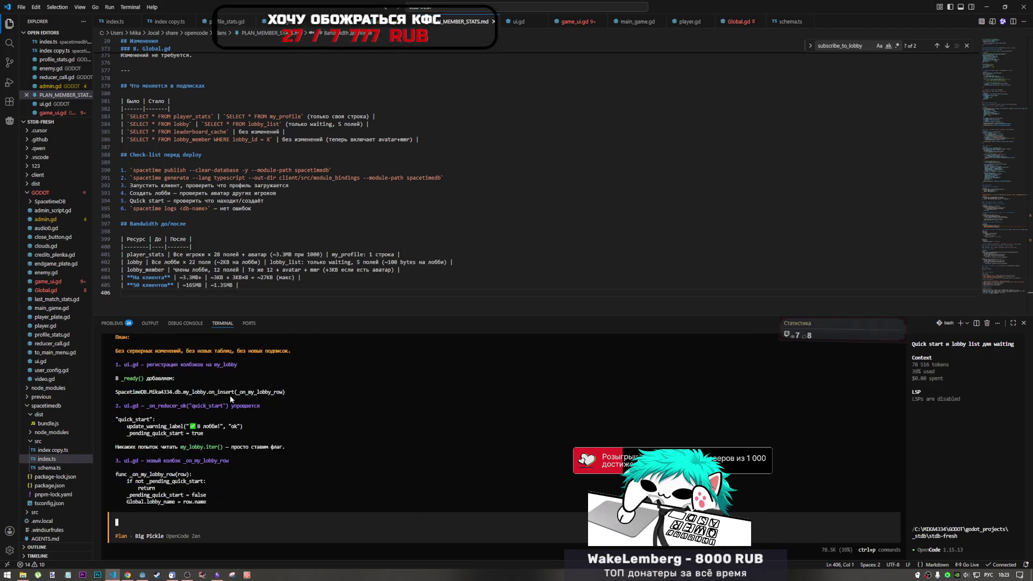
pyautogui.scroll(-2, 230, 395)
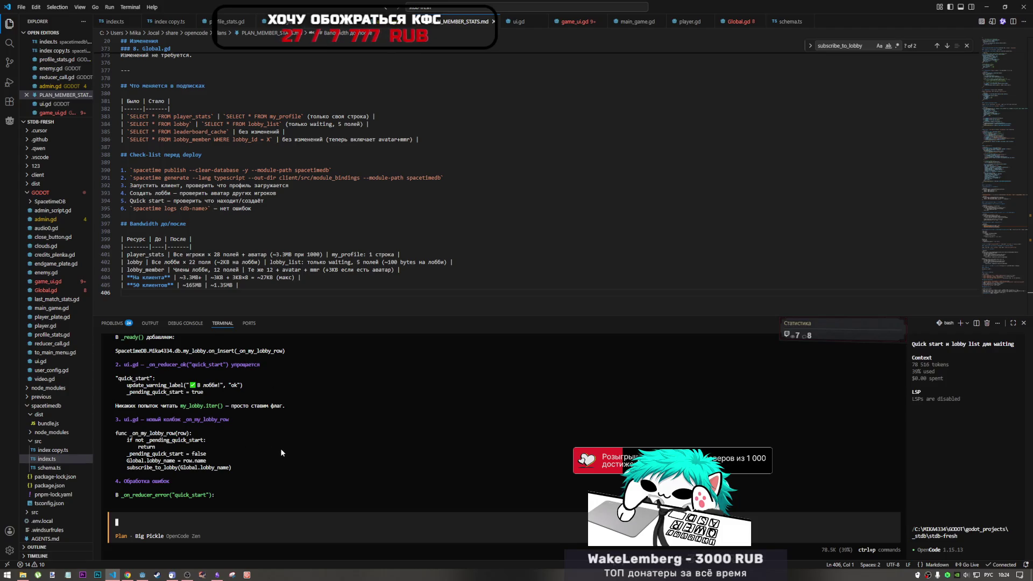
pyautogui.scroll(-4, 293, 452)
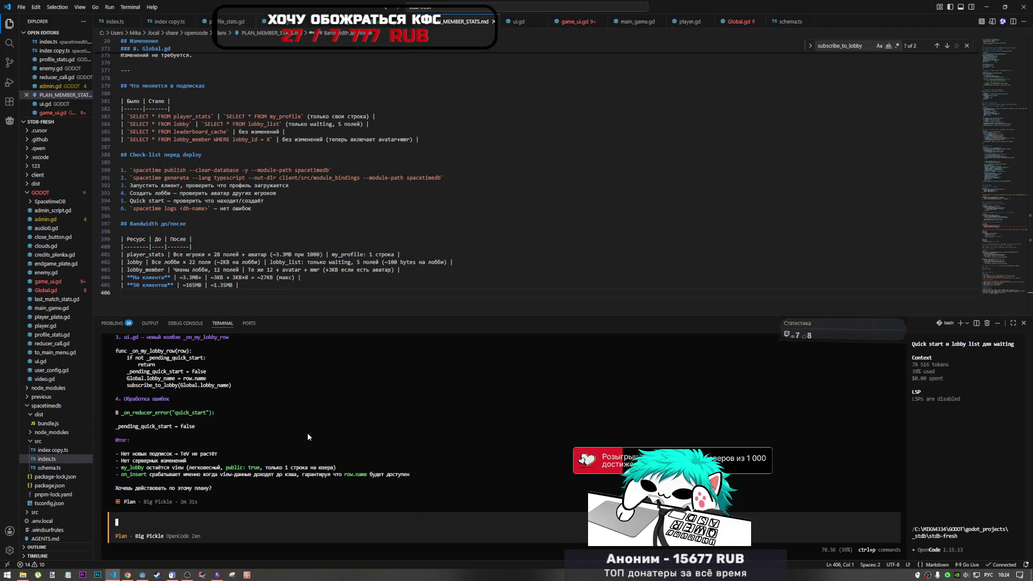
pyautogui.scroll(5, 299, 434)
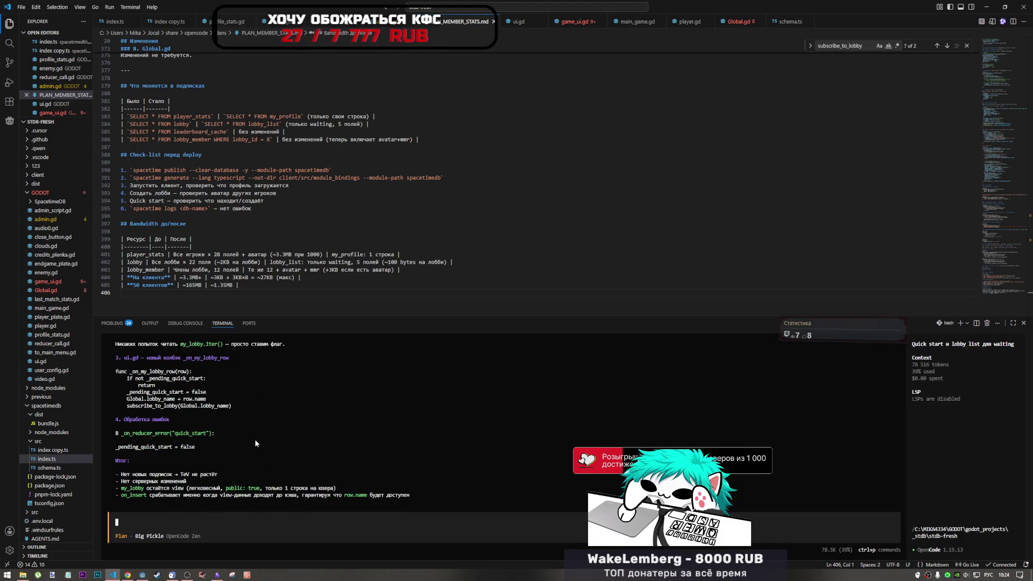
# - Start asking whether game_ui.gd also needs the pasted my_lobby on_insert line
pyautogui.write('тебе не кажется что ну')
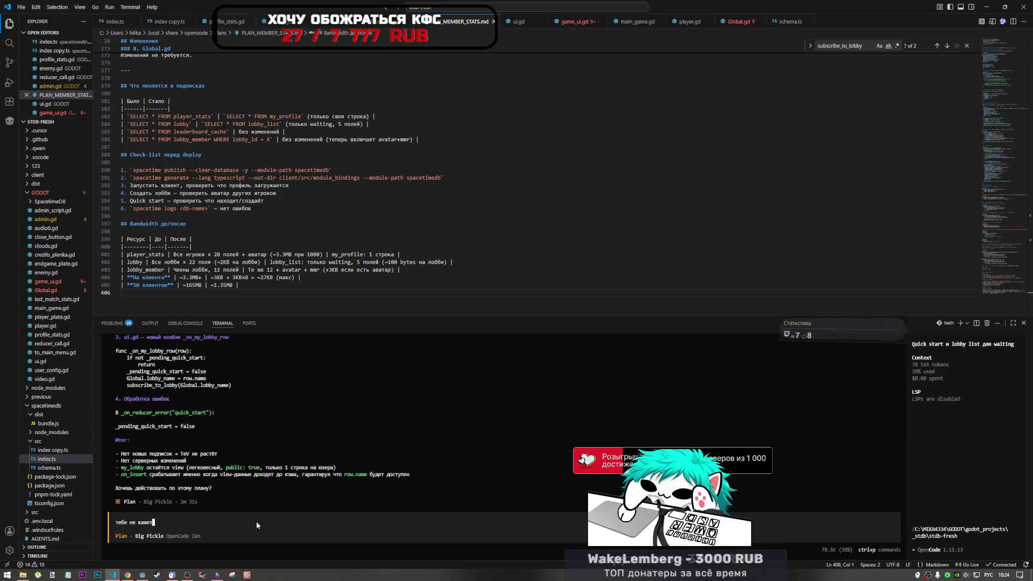
pyautogui.write('жно добав')
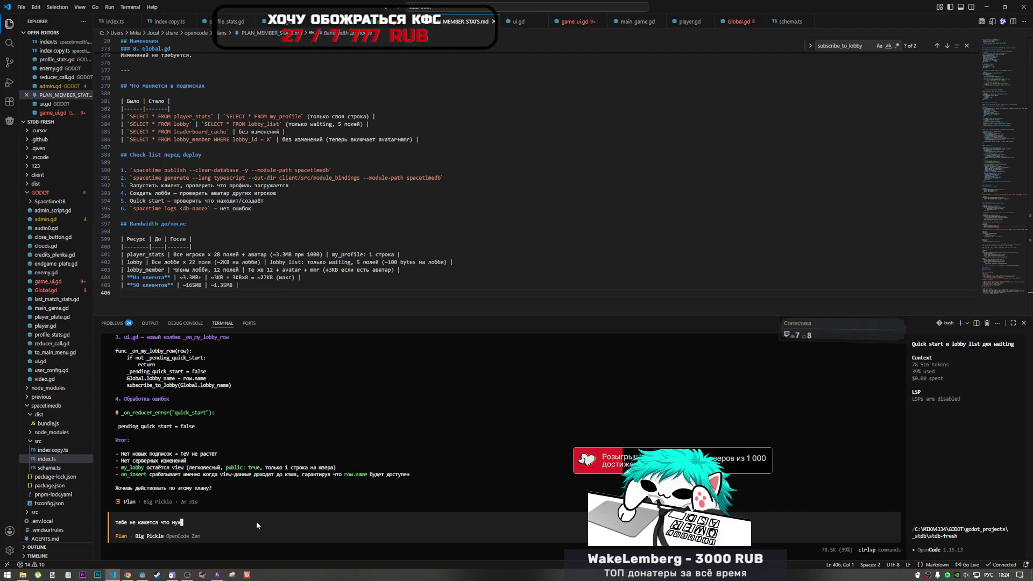
pyautogui.write('ить ')
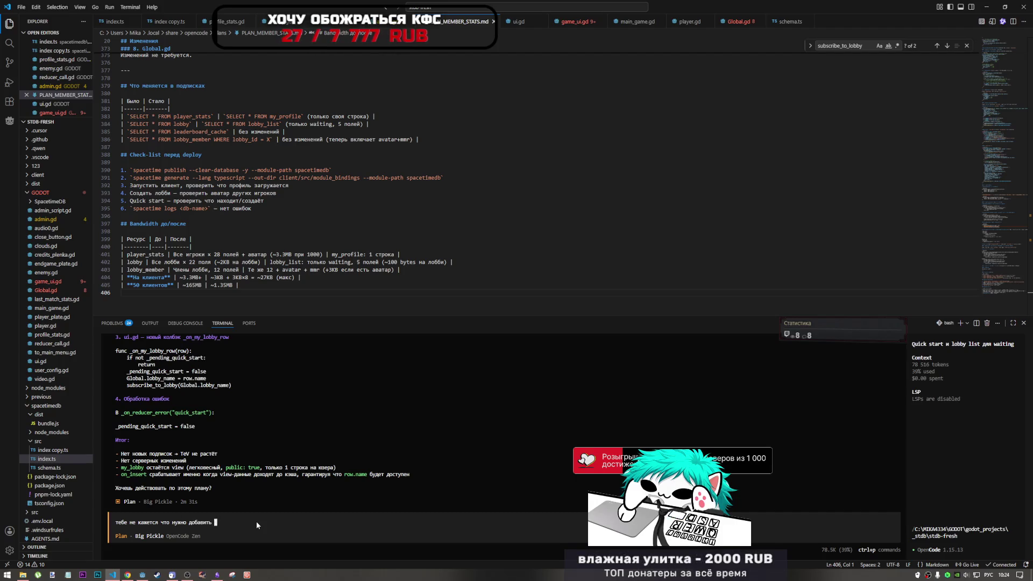
pyautogui.write('в game_ui.')
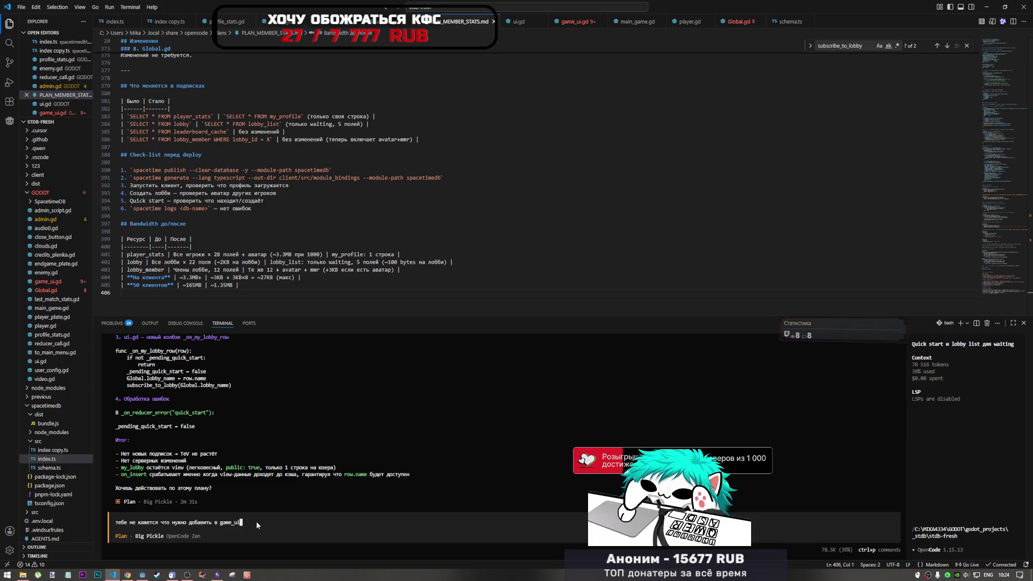
pyautogui.write('gd j')
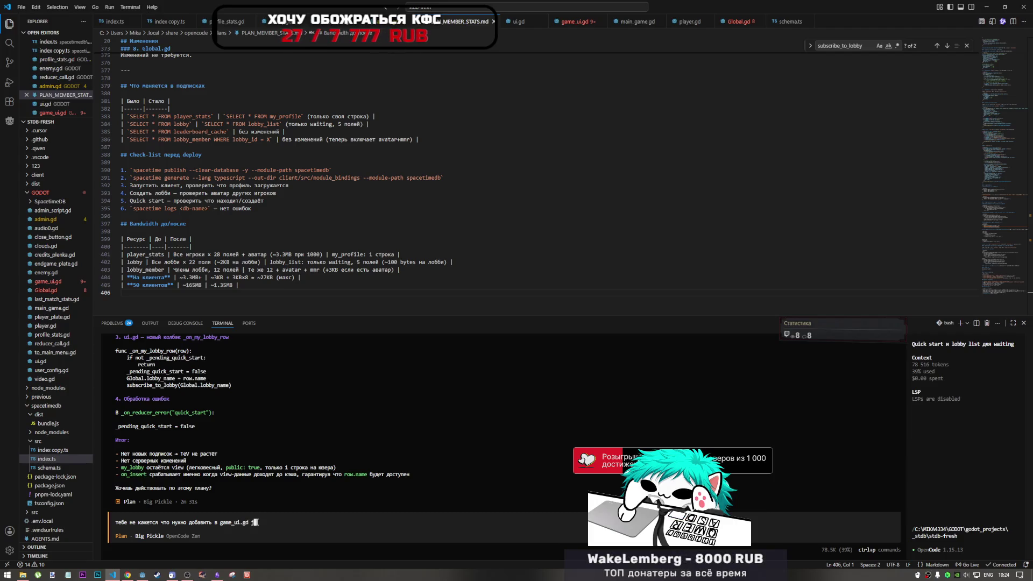
pyautogui.press('BackSpace')
pyautogui.hotkey('alt', 'shift')
pyautogui.write('ттоже')
pyautogui.scroll(5, 349, 480)
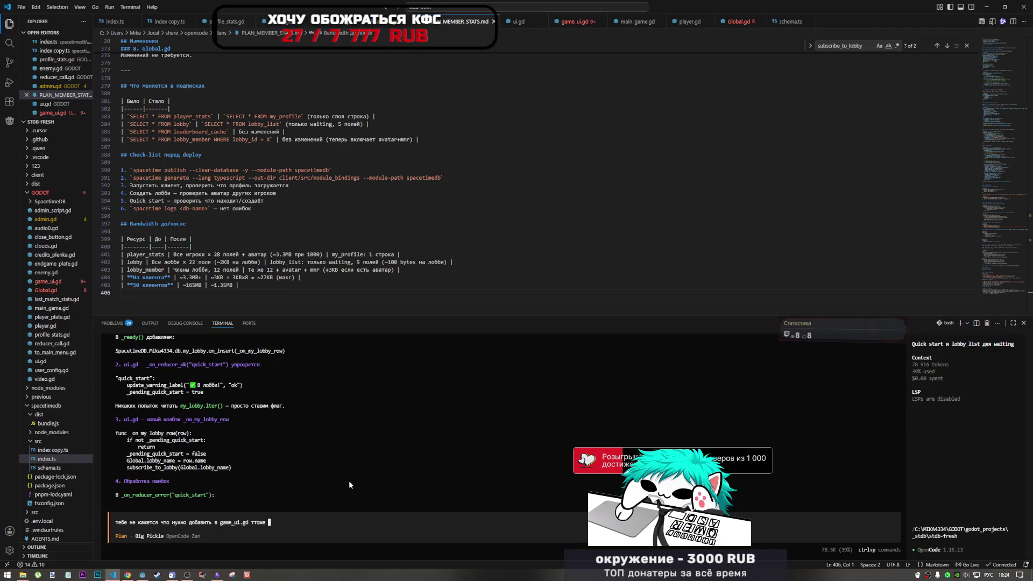
pyautogui.moveTo(288, 433); pyautogui.dragTo(114, 433)
pyautogui.write('VoteModeReadySpacetimeDB.Mika4334.db.my_lobby.on_insert(_on_my_lobby_row)')
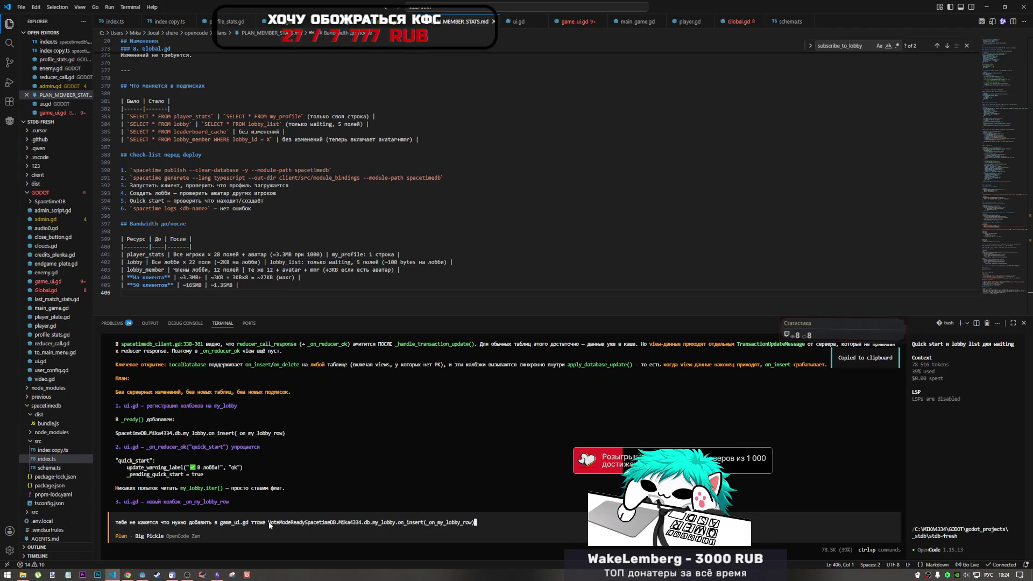
pyautogui.press('BackSpace')
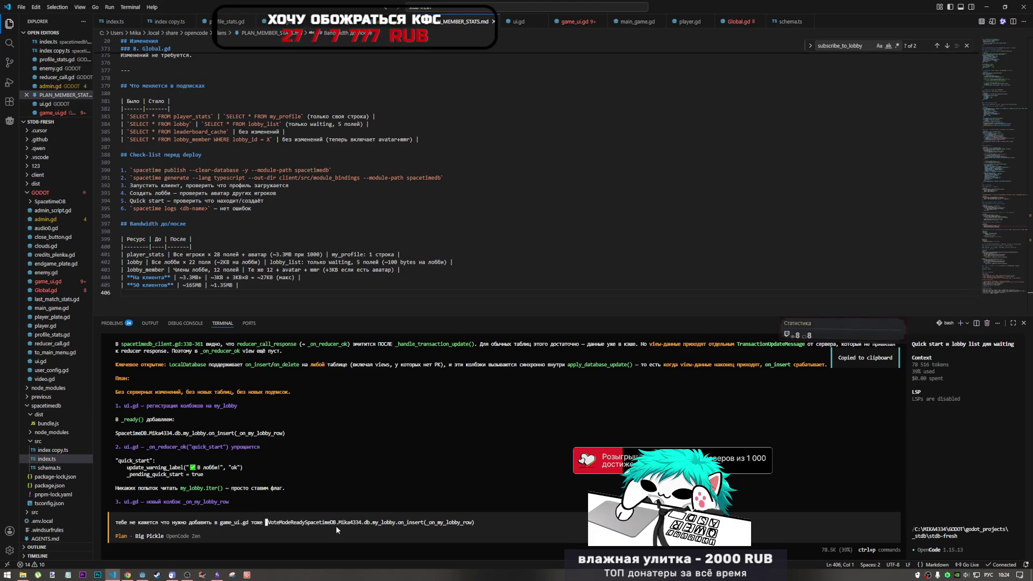
# - Add that this would ensure correct tracking and rule out lost data, then send the question
pyautogui.click(504, 518)
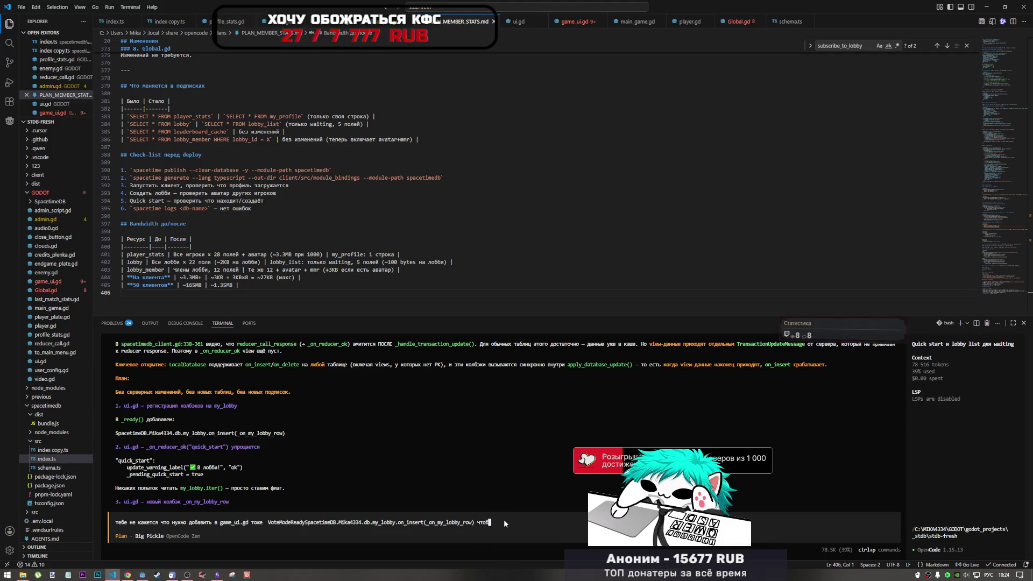
pyautogui.write('ы корректно отслеживать, а')
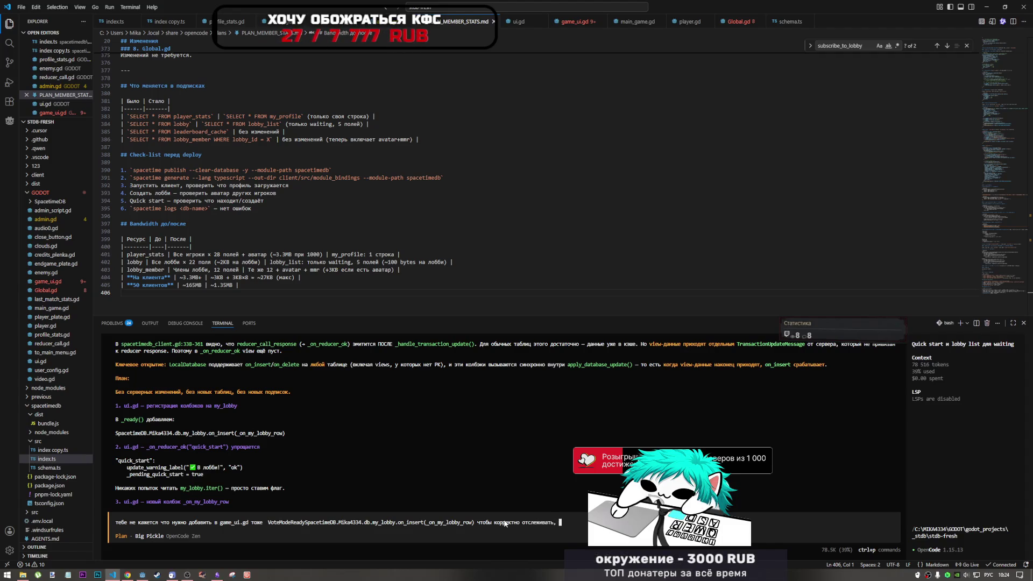
pyautogui.write(' не по')
pyautogui.hotkey('alt', 'shift')
pyautogui.write('l')
pyautogui.press('BackSpace')
pyautogui.press('BackSpace')
pyautogui.press('BackSpace')
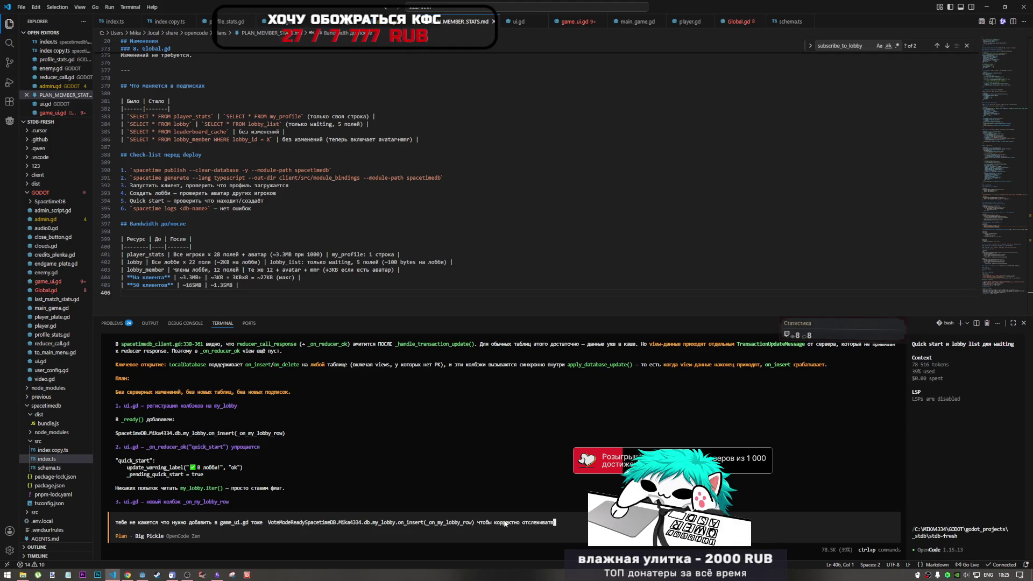
pyautogui.hotkey('alt', 'shift')
pyautogui.write('b bcrk.xbnm')
pyautogui.press('BackSpace')
pyautogui.press('BackSpace')
pyautogui.press('BackSpace')
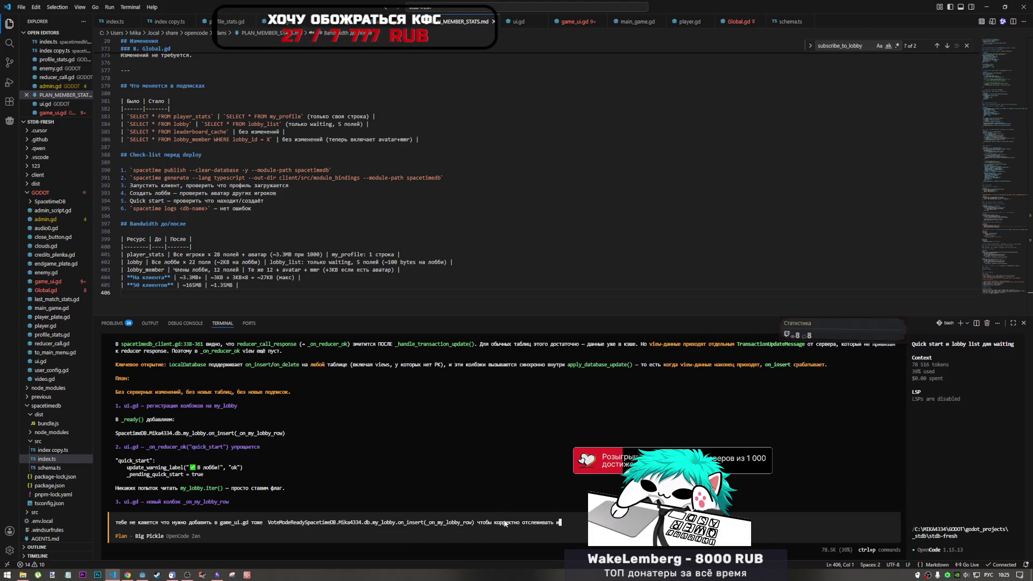
pyautogui.write('исключить')
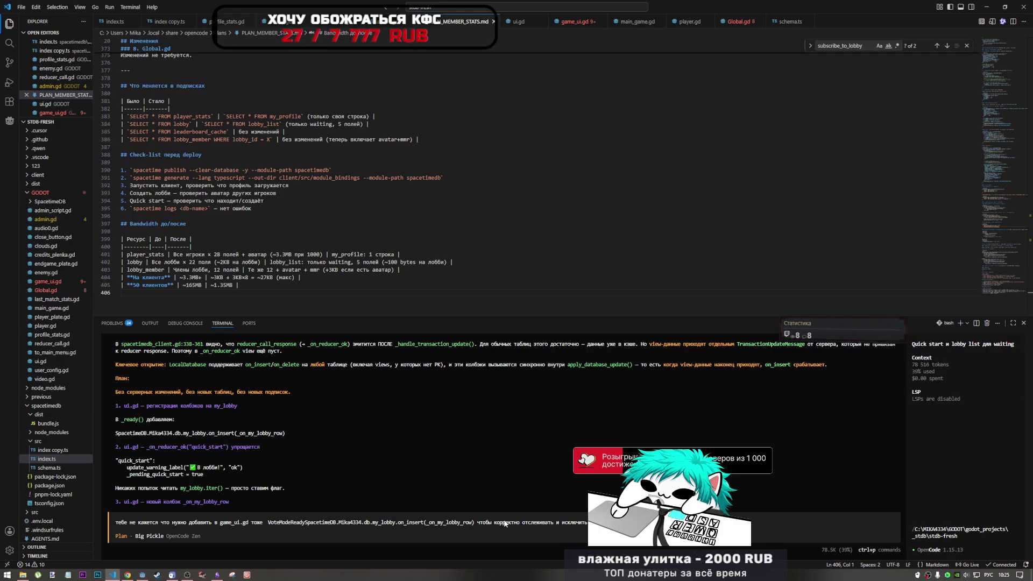
pyautogui.hotkey('alt', 'shift')
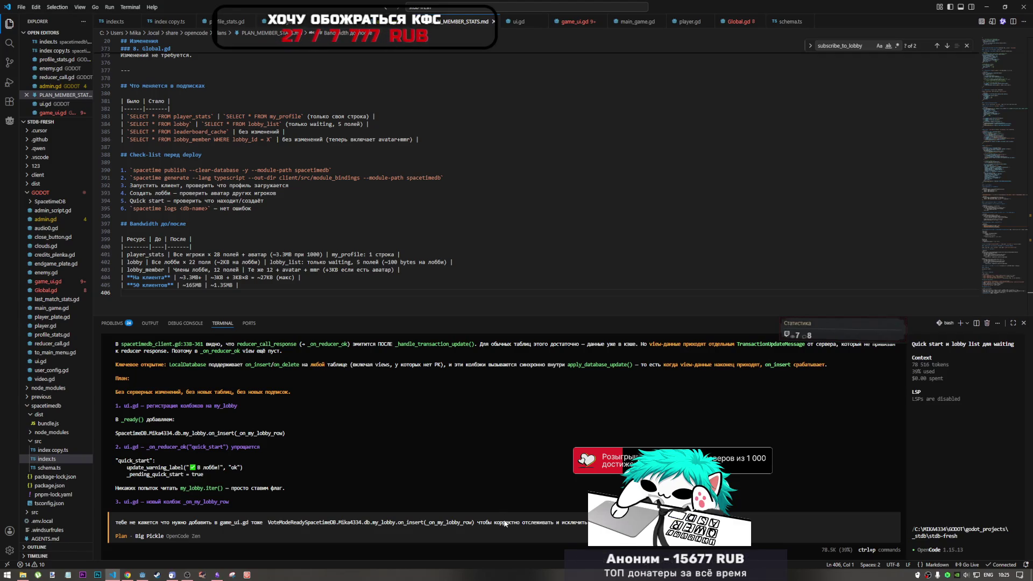
pyautogui.press('Return')
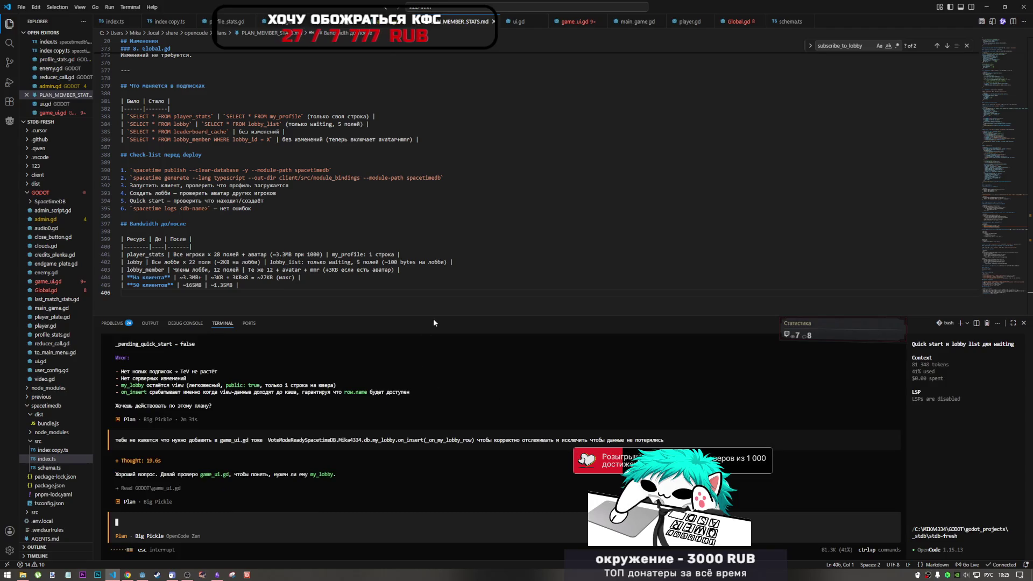
# - Make the terminal slightly taller and read the reply on handling voting, playing, finished in _on_lobby_inserted
pyautogui.moveTo(440, 314)
pyautogui.mouseDown()
pyautogui.moveTo(444, 264)
pyautogui.moveTo(444, 309)
pyautogui.mouseUp()
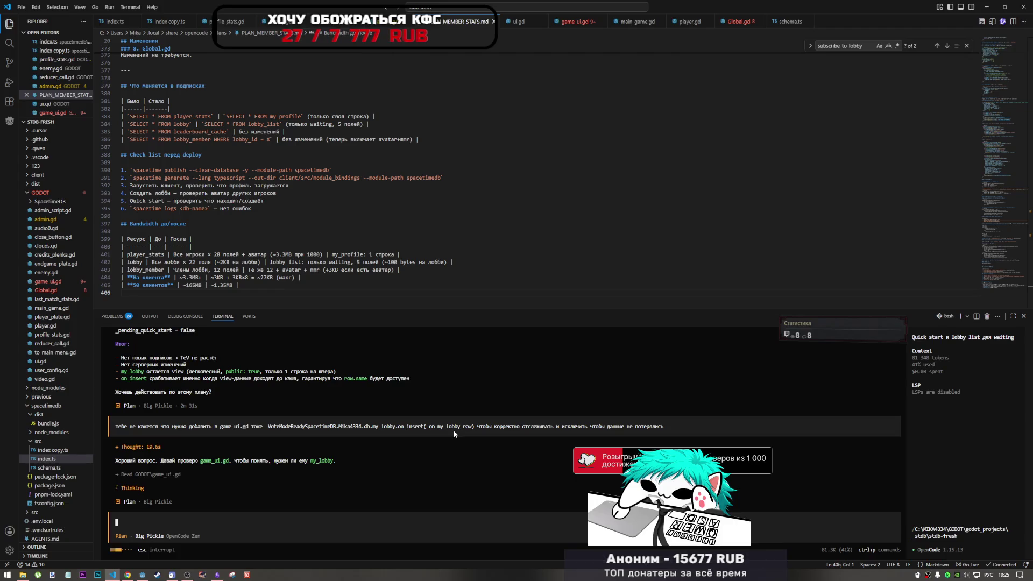
pyautogui.moveTo(242, 290)
pyautogui.mouseDown()
pyautogui.moveTo(162, 269)
pyautogui.moveTo(122, 277)
pyautogui.mouseUp()
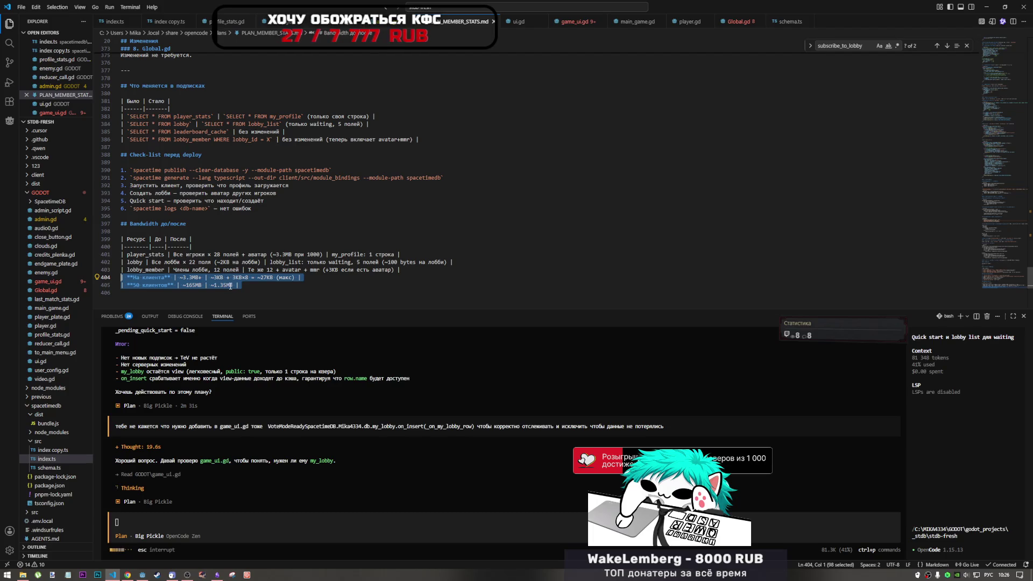
pyautogui.click(263, 286)
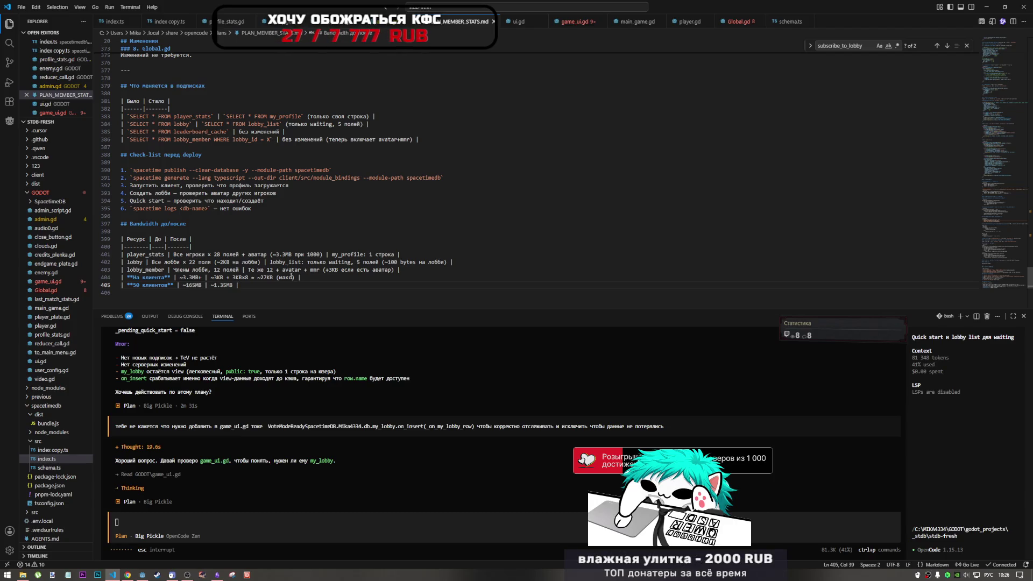
pyautogui.moveTo(291, 277); pyautogui.dragTo(210, 269)
pyautogui.click(210, 270)
pyautogui.click(308, 277)
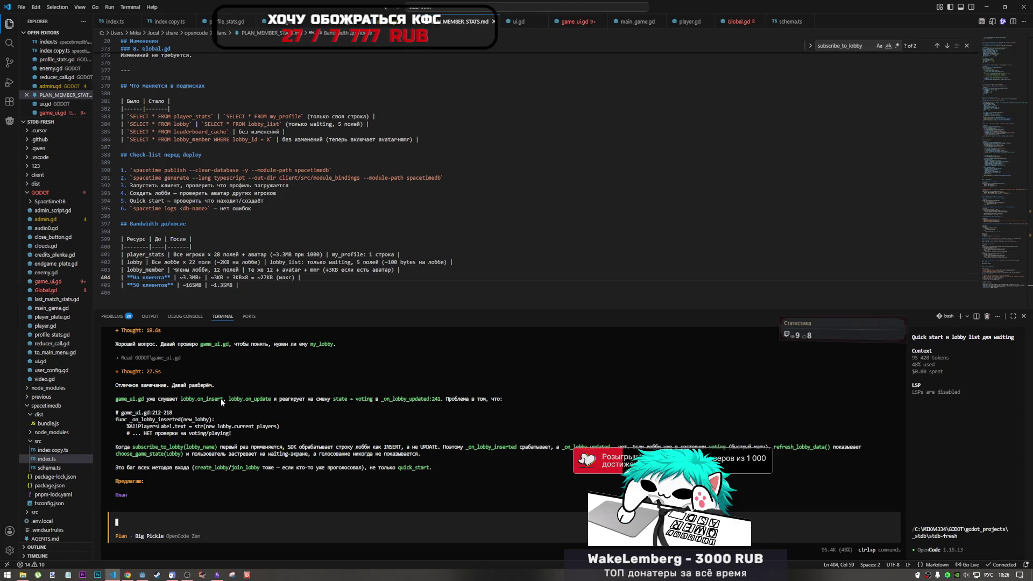
pyautogui.moveTo(222, 399); pyautogui.dragTo(205, 400)
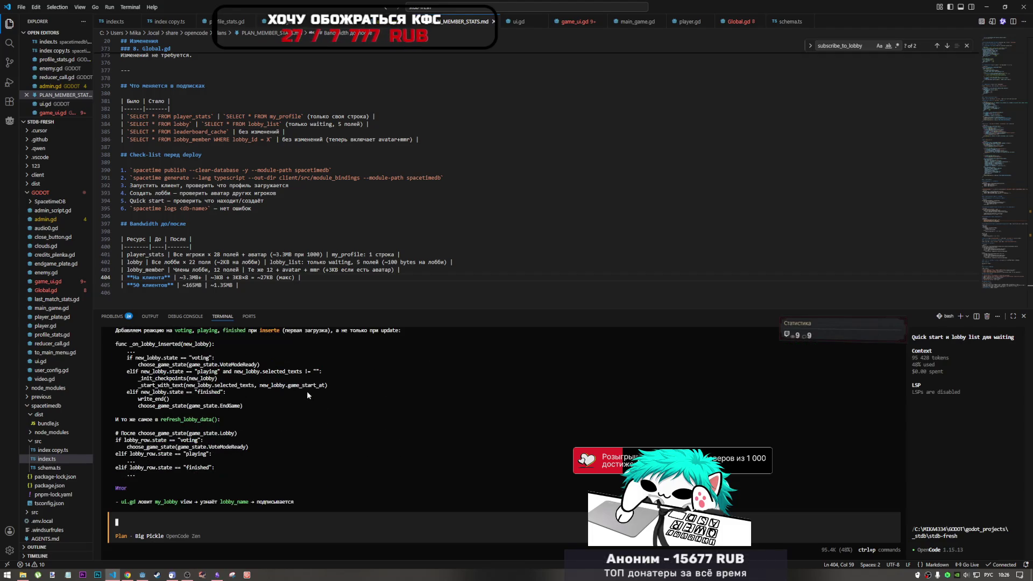
# - Read through the agent's game_ui.gd plan, highlighting its summary about showing VoteModeReady on first load
pyautogui.scroll(1, 183, 350)
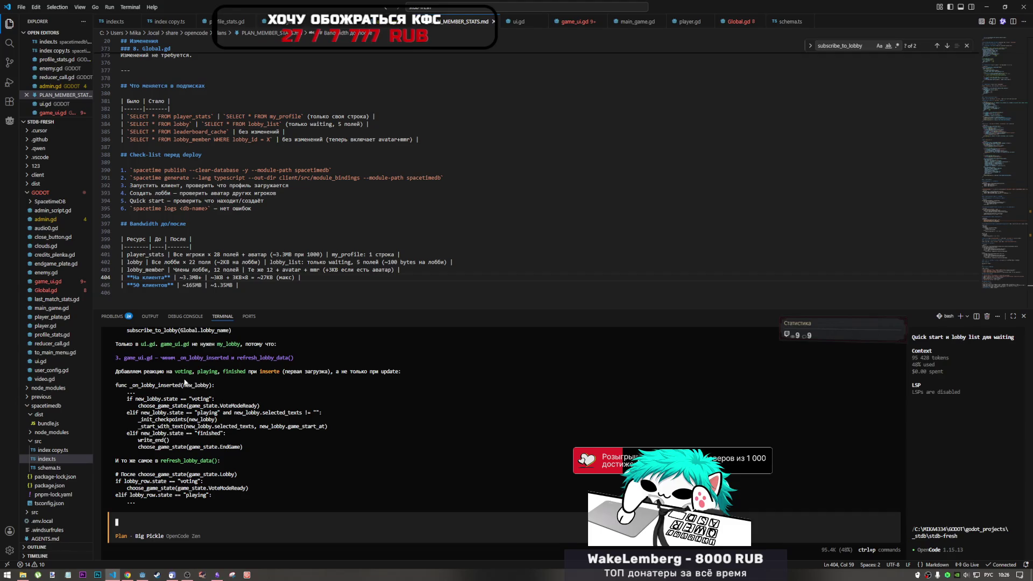
pyautogui.moveTo(167, 371); pyautogui.dragTo(190, 378)
pyautogui.click(237, 376)
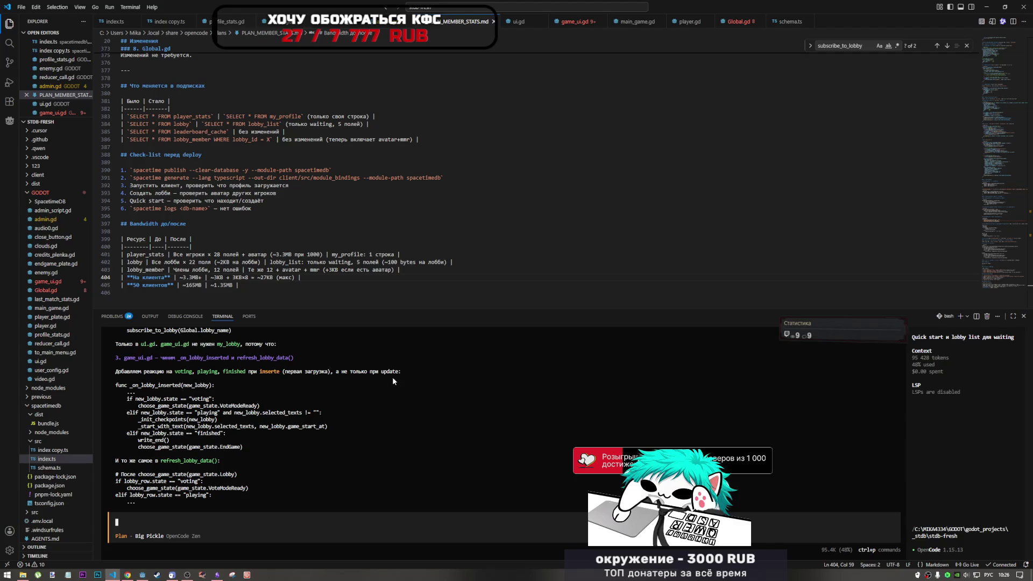
pyautogui.scroll(-3, 371, 402)
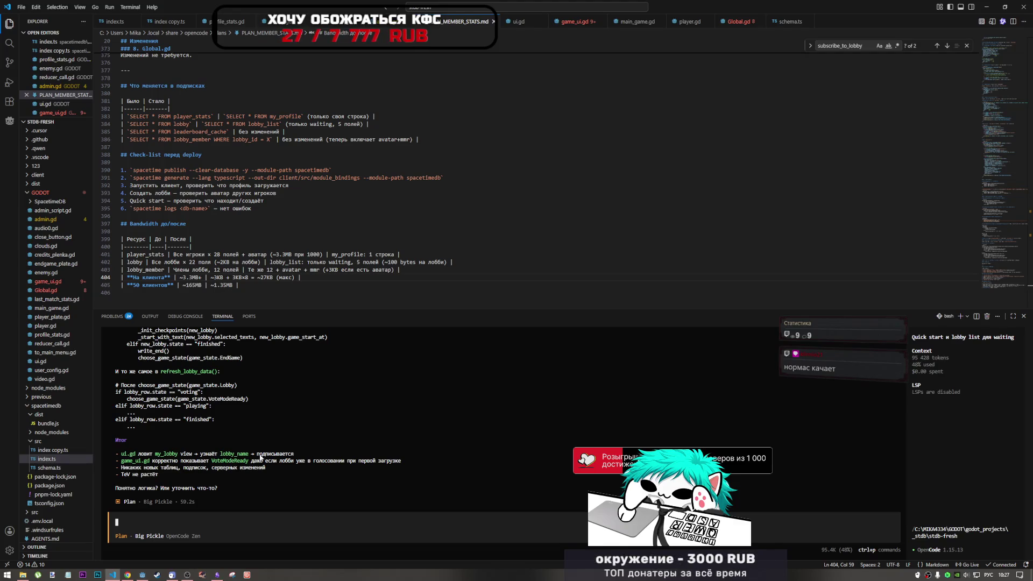
pyautogui.moveTo(266, 456); pyautogui.dragTo(299, 461)
pyautogui.click(299, 461)
pyautogui.moveTo(401, 460); pyautogui.dragTo(274, 457)
# - Approve the plan with 'понятно, делай' and send it in Build mode
pyautogui.hotkey('alt', 'shift')
pyautogui.write('d')
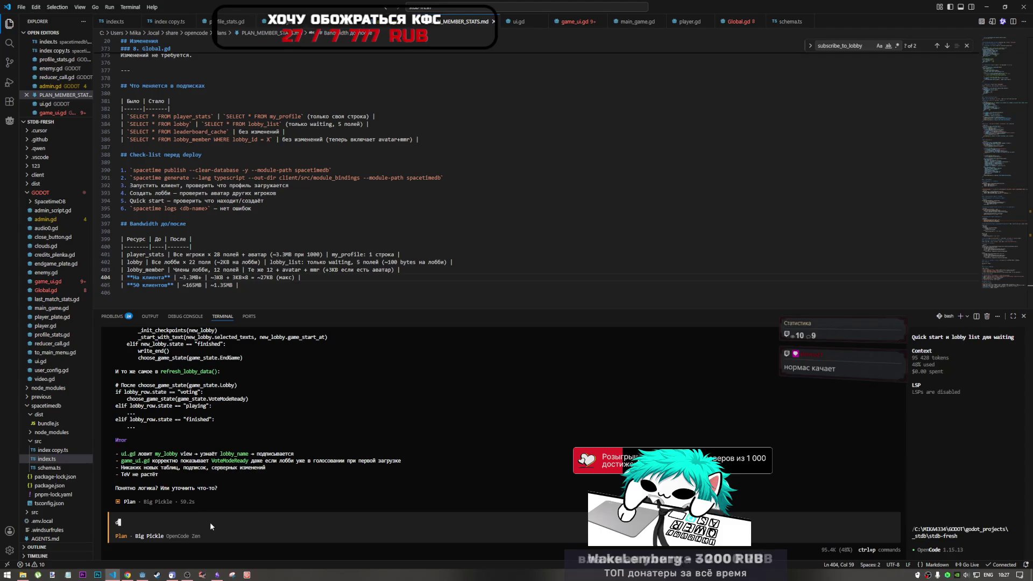
pyautogui.press('BackSpace')
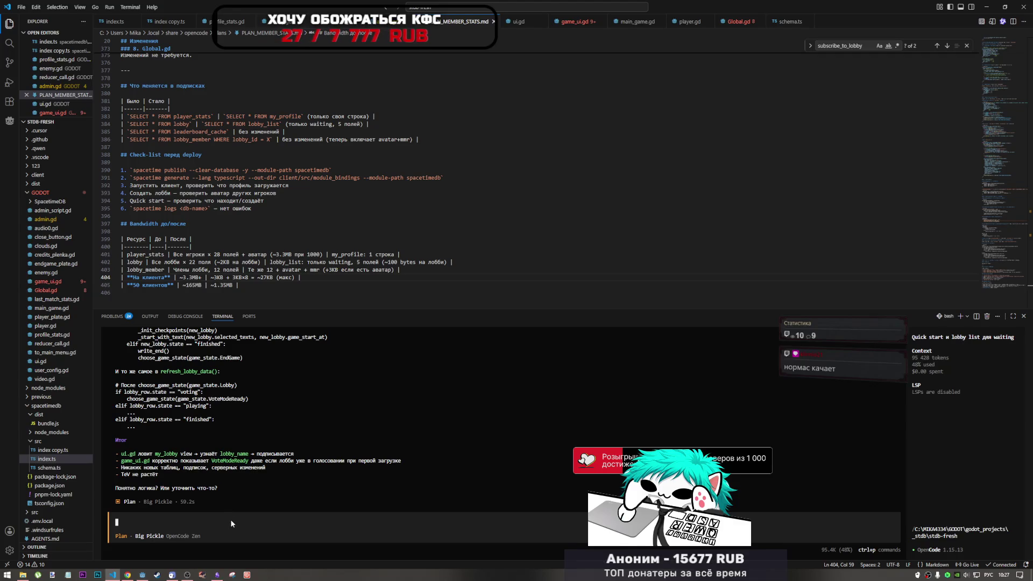
pyautogui.write('понятно, делай')
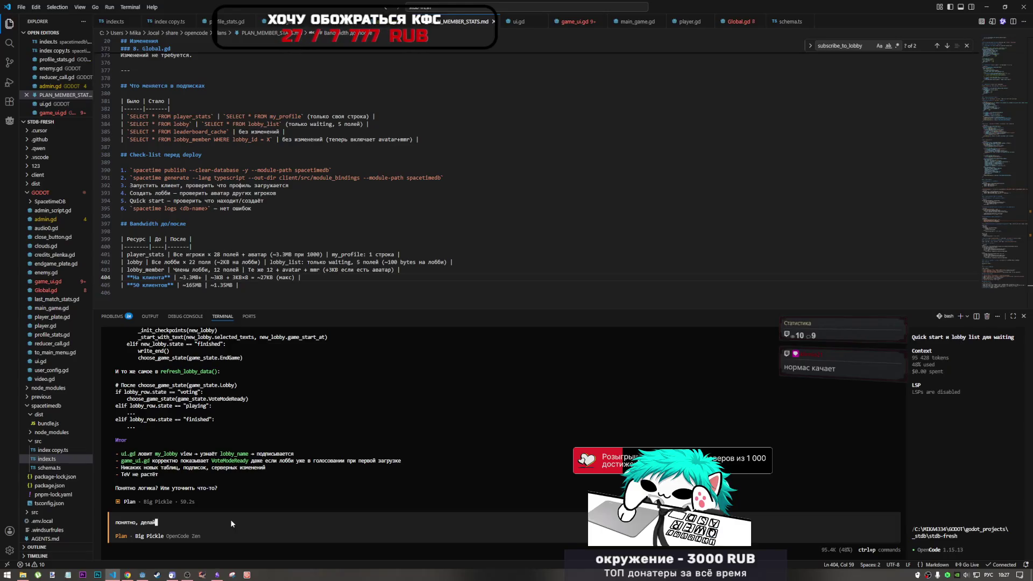
pyautogui.press('Tab')
pyautogui.press('Return')
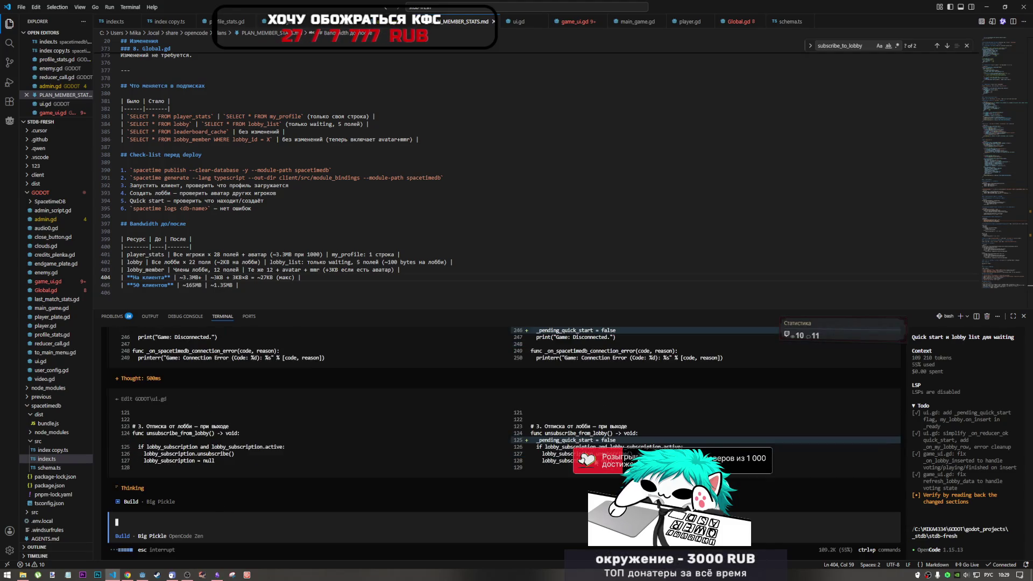
# - Wait for the Build agent to finish editing ui.gd and game_ui.gd, then review its summary
pyautogui.scroll(1, 468, 365)
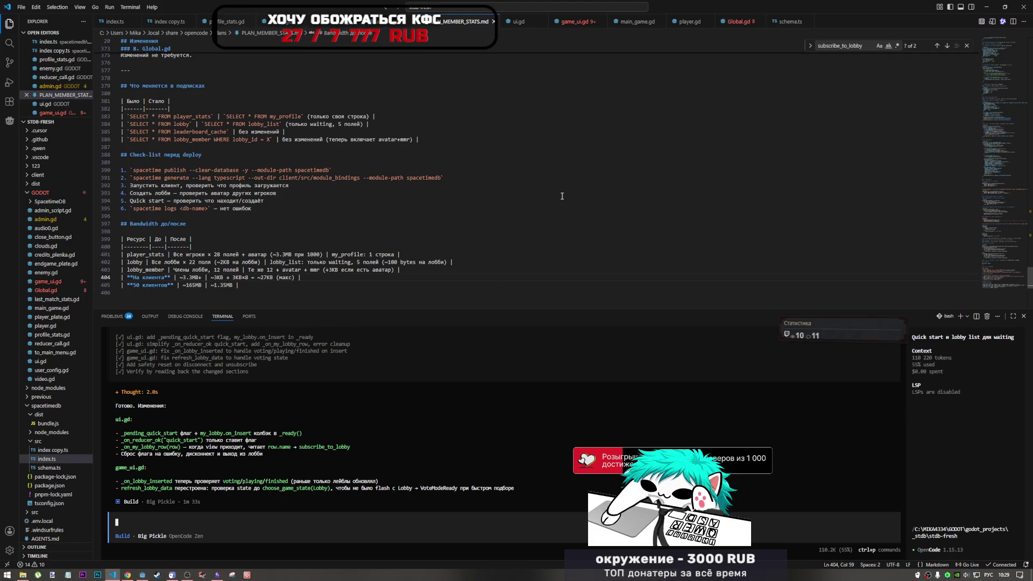
# - Check the agent's edits in game_ui.gd and ui.gd, select all of ui.gd, and switch to Godot
pyautogui.click(574, 21)
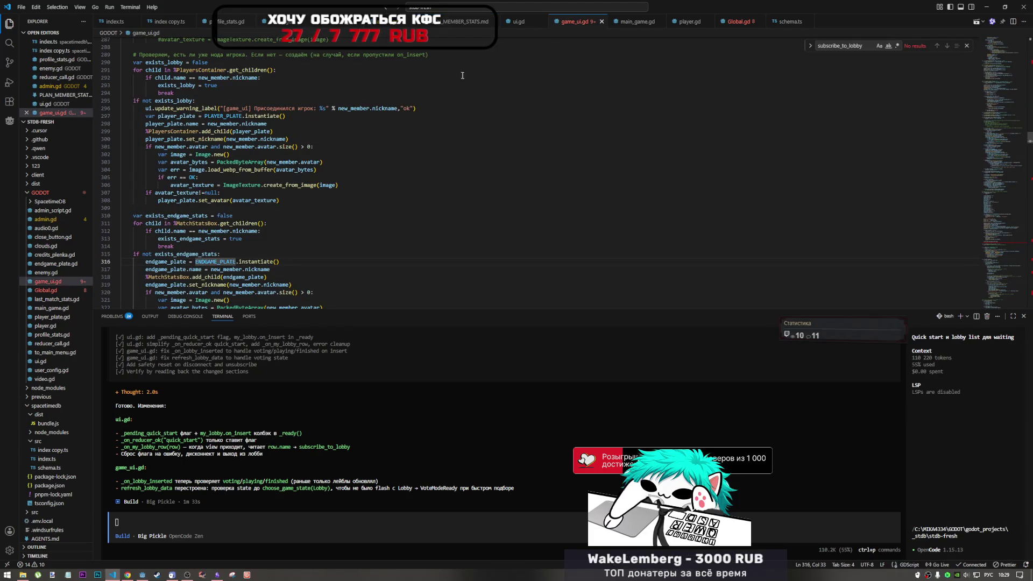
pyautogui.click(511, 21)
pyautogui.hotkey('ctrl', 'a')
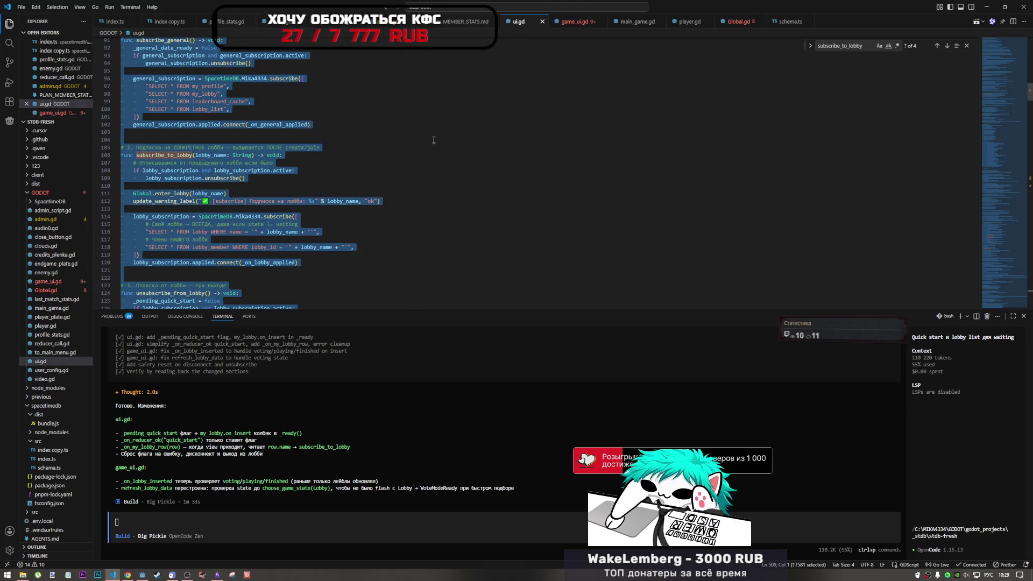
pyautogui.hotkey('alt', 'Tab')
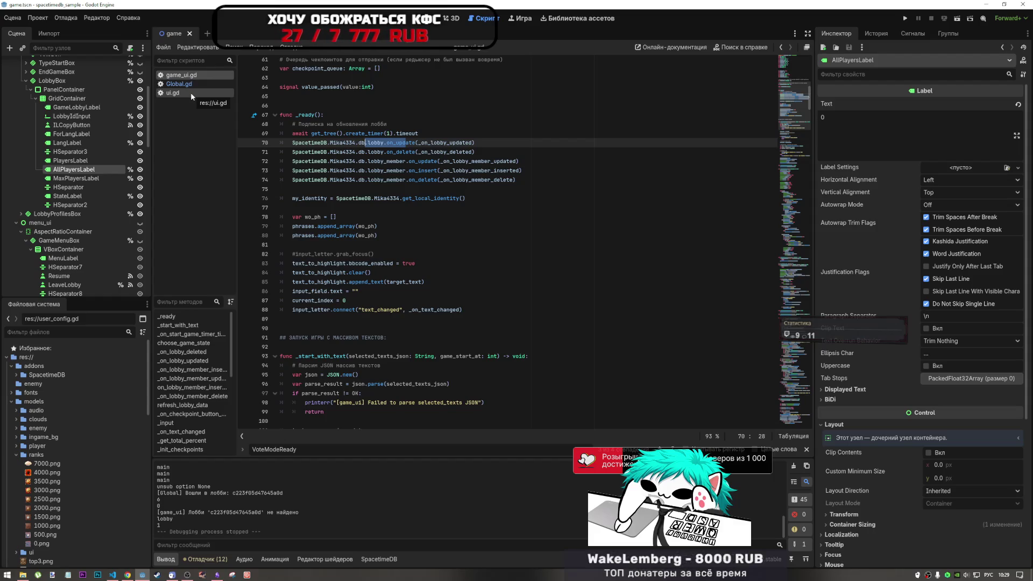
# - Visit the spacetimedb-sample project folder, then return to Godot's game_ui.gd script
pyautogui.hotkey('alt', 'Tab')
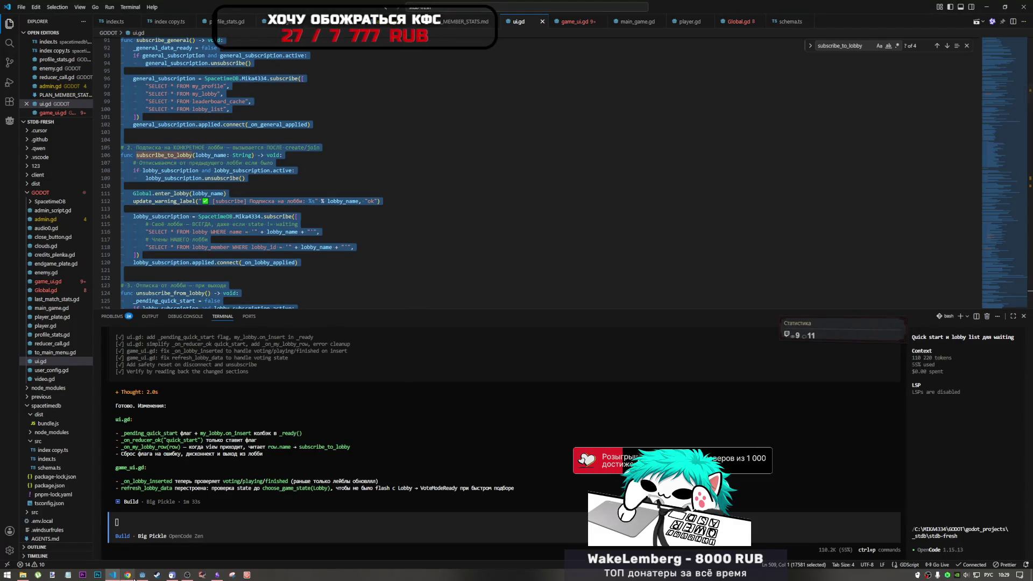
pyautogui.click(21, 574)
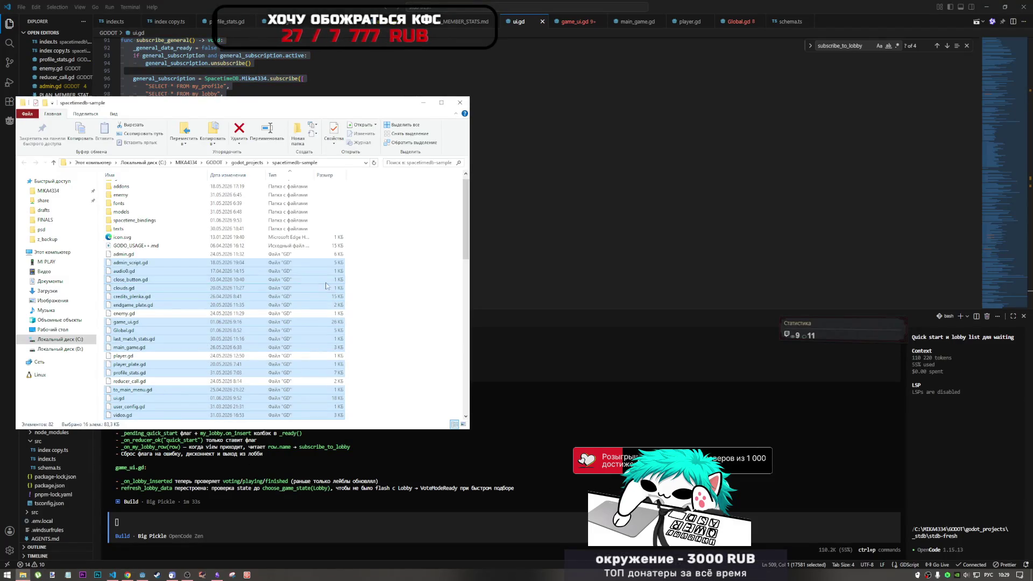
pyautogui.click(388, 295)
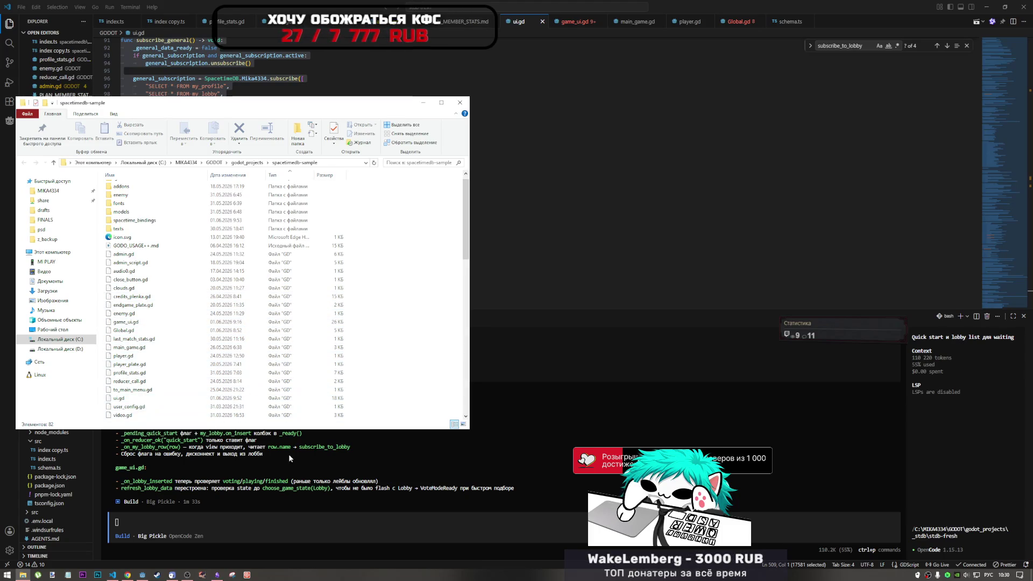
pyautogui.click(143, 575)
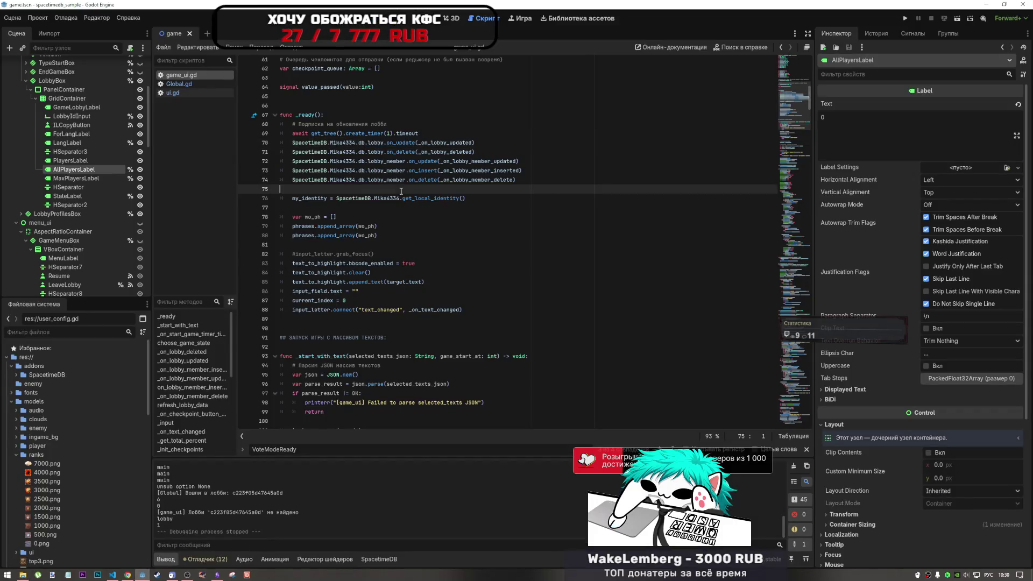
pyautogui.click(280, 190)
# - Open ui.gd in the script editor and reveal it in the FileSystem dock
pyautogui.click(172, 92)
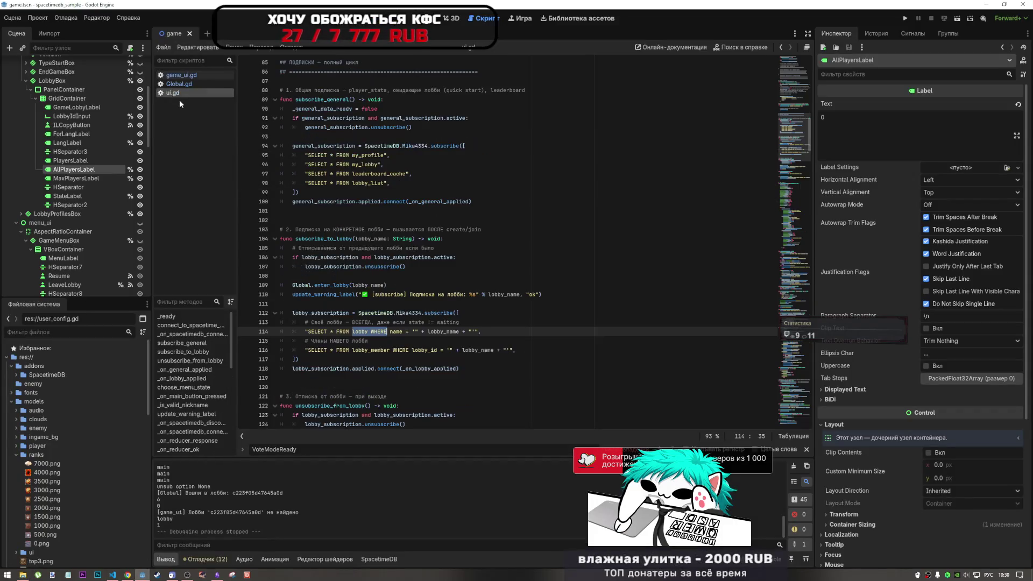
pyautogui.press('Up')
pyautogui.press('Up')
pyautogui.press('Up')
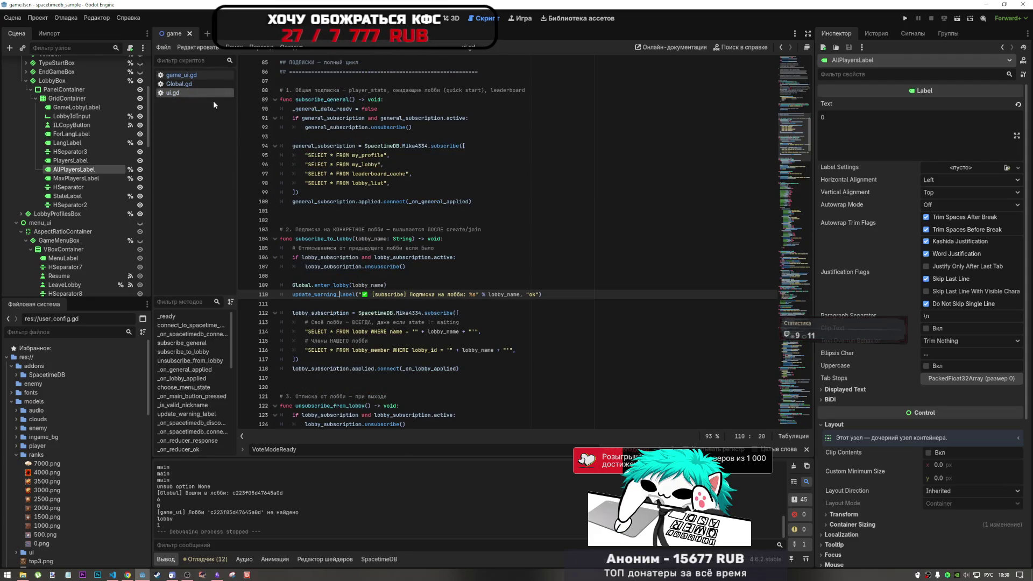
pyautogui.rightClick(196, 92)
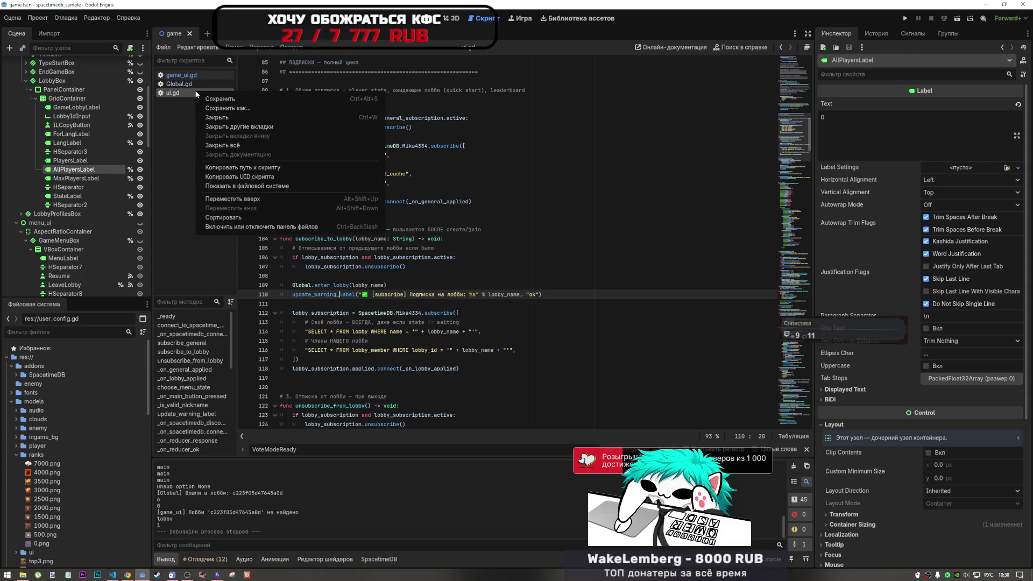
pyautogui.click(181, 94)
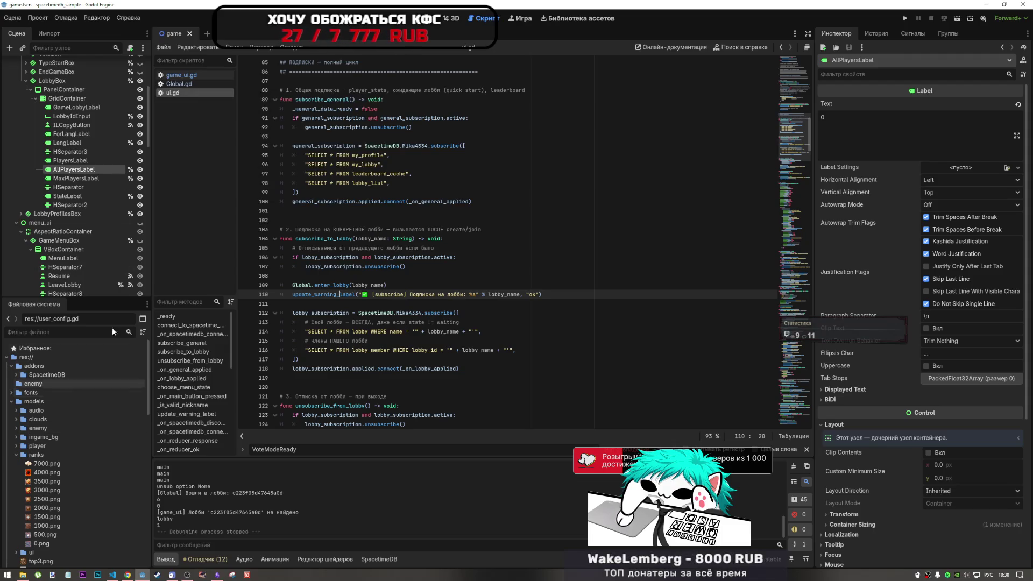
pyautogui.rightClick(178, 96)
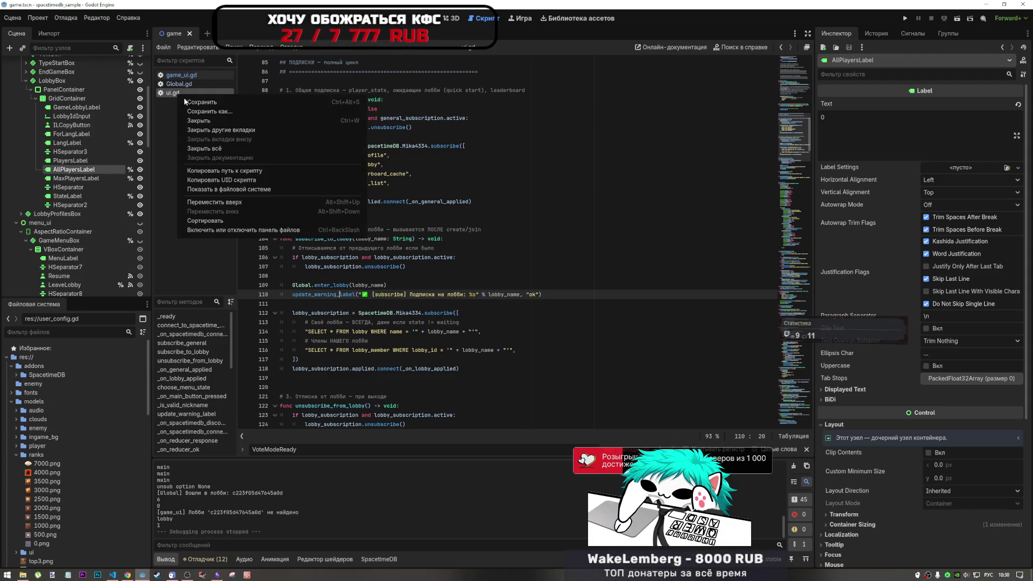
pyautogui.click(215, 188)
pyautogui.scroll(-5, 70, 458)
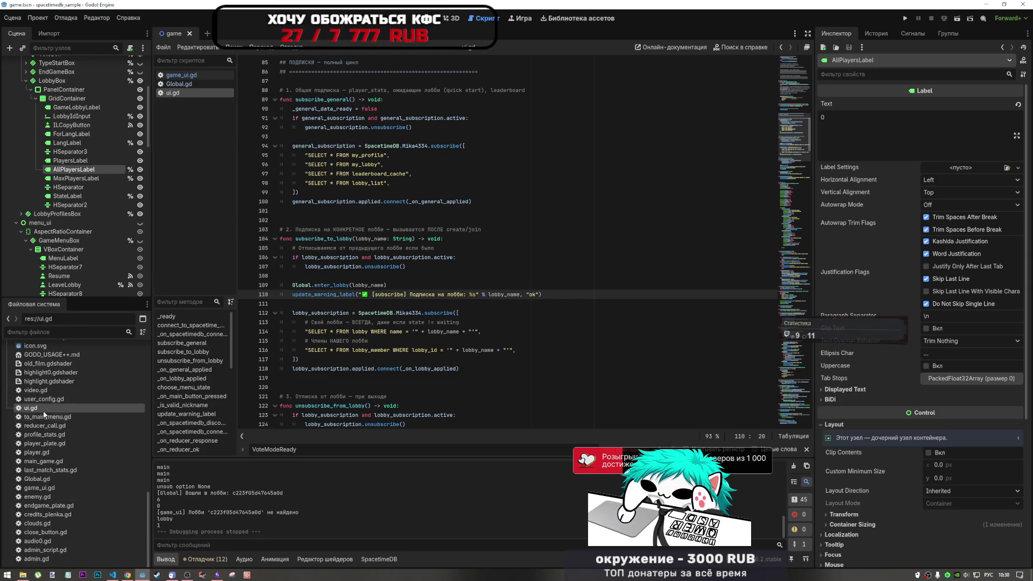
pyautogui.rightClick(44, 407)
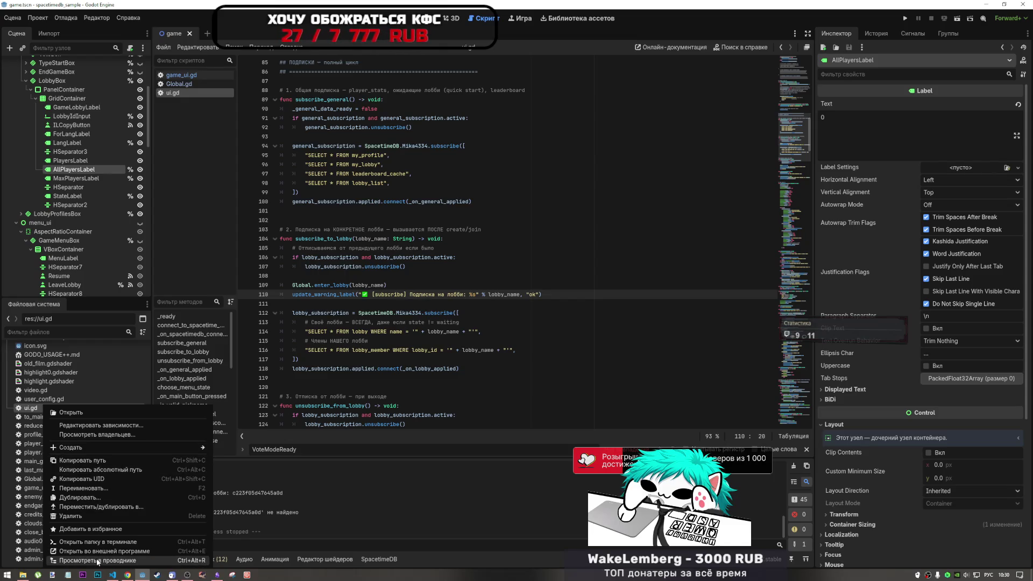
# - Show ui.gd in Windows File Explorer inside the spacetimedb-sample folder
pyautogui.click(97, 560)
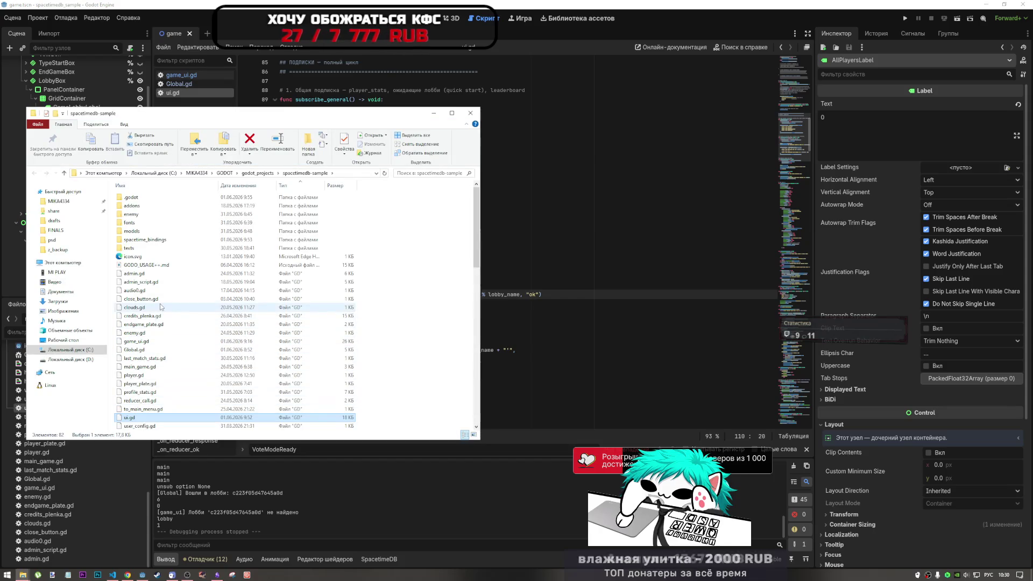
pyautogui.keyDown('ctrl'); pyautogui.click(145, 344); pyautogui.keyUp('ctrl')
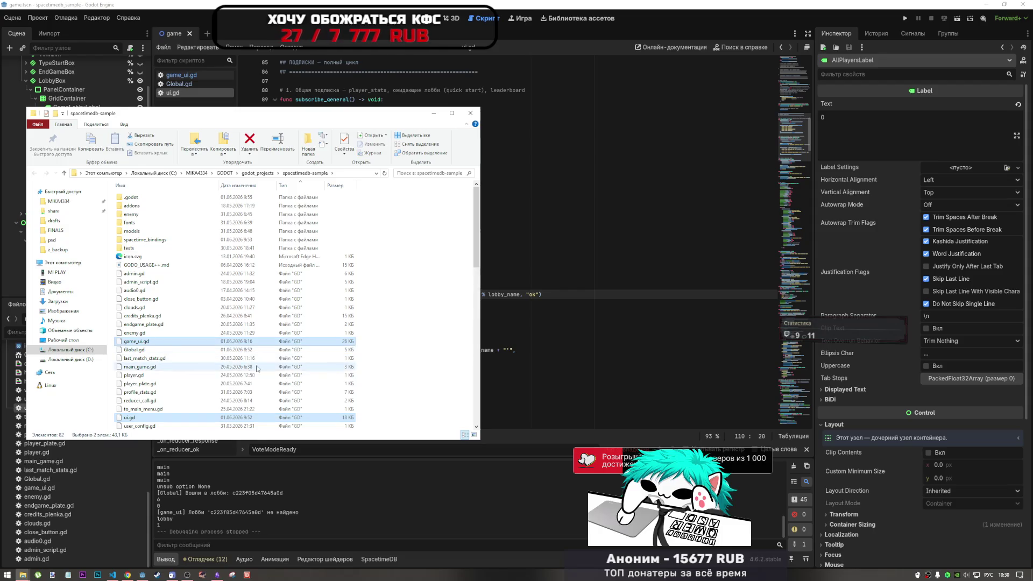
pyautogui.click(392, 375)
# - Create an empty folder named 123, open it, and go back to Godot
pyautogui.rightClick(393, 366)
pyautogui.moveTo(452, 488)
pyautogui.click(517, 490)
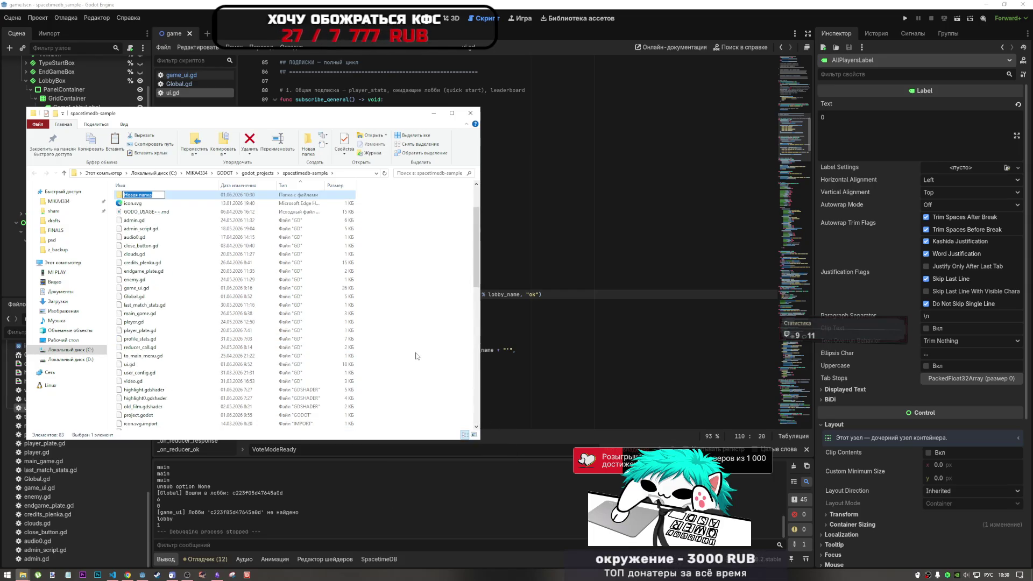
pyautogui.write('123')
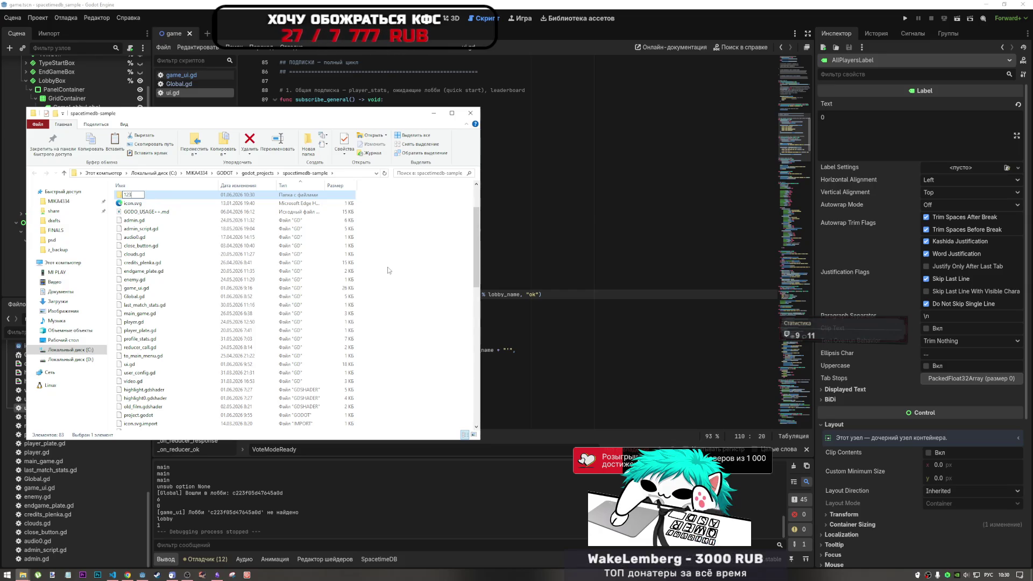
pyautogui.click(170, 210)
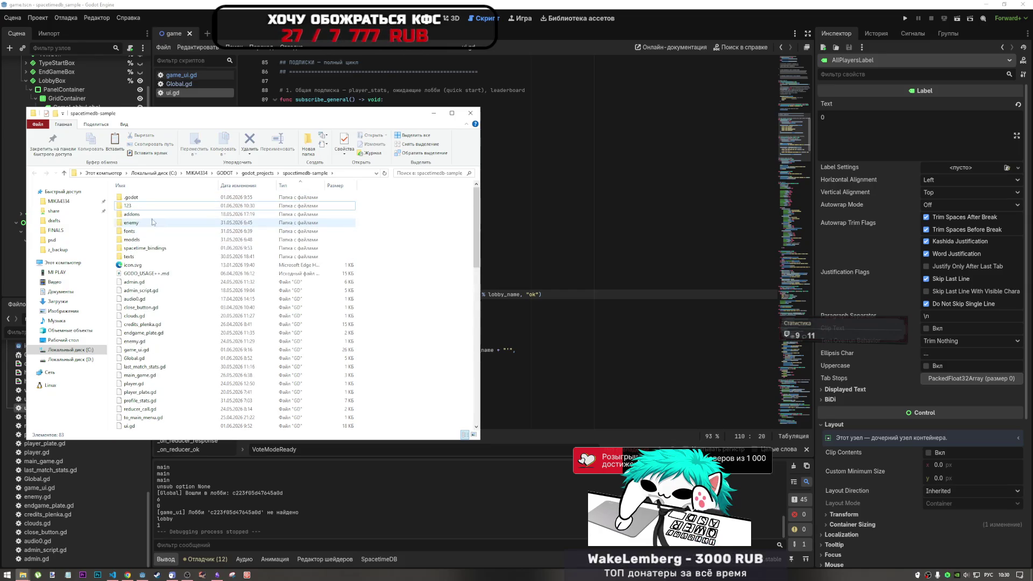
pyautogui.doubleClick(150, 209)
pyautogui.rightClick(298, 232)
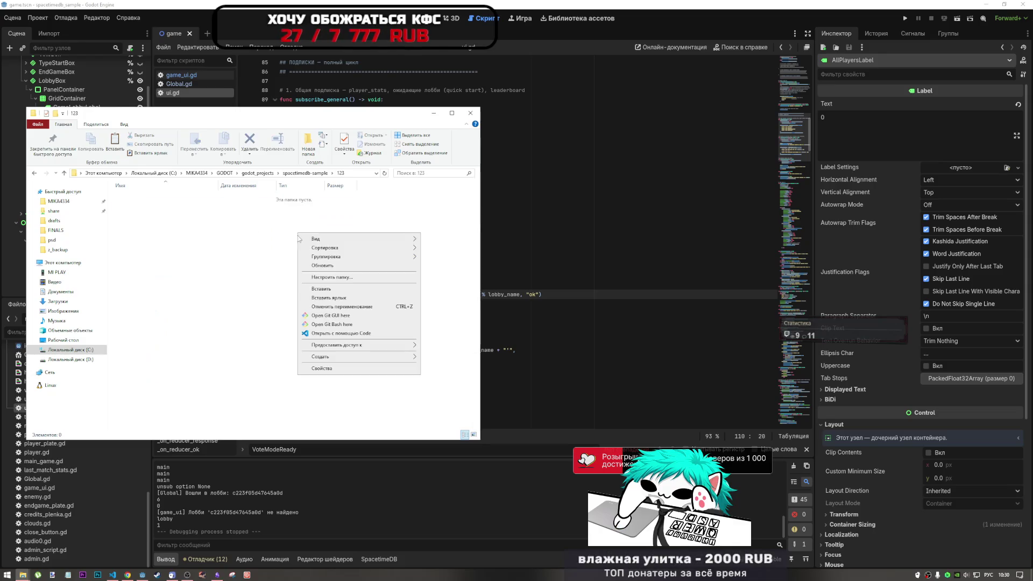
pyautogui.click(328, 291)
pyautogui.click(345, 2)
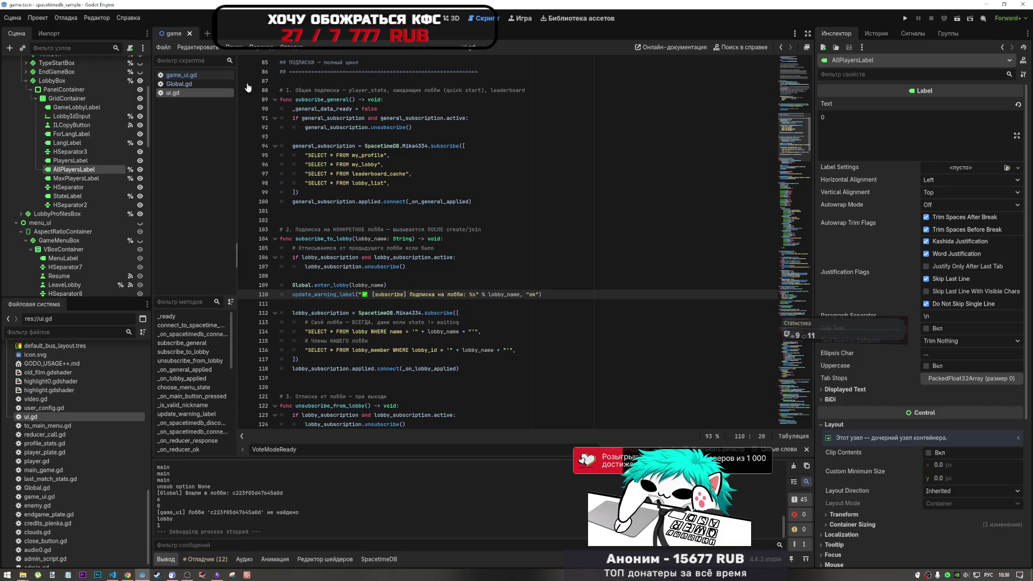
# - Move between Godot's ui.gd script and VS Code, clearing the selection in ui.gd
pyautogui.click(200, 75)
pyautogui.click(188, 93)
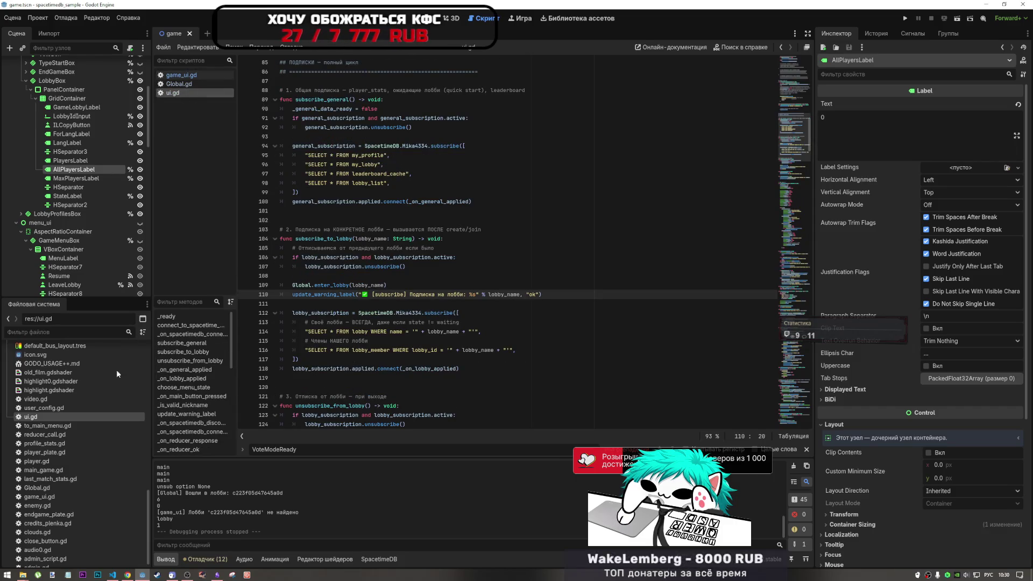
pyautogui.click(113, 574)
pyautogui.click(327, 118)
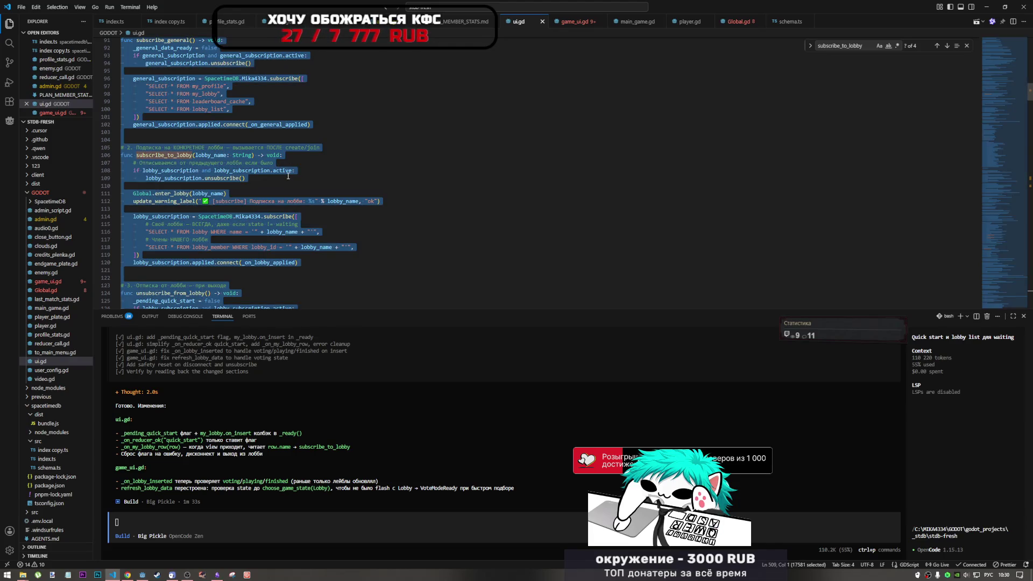
pyautogui.hotkey('alt', 'Tab')
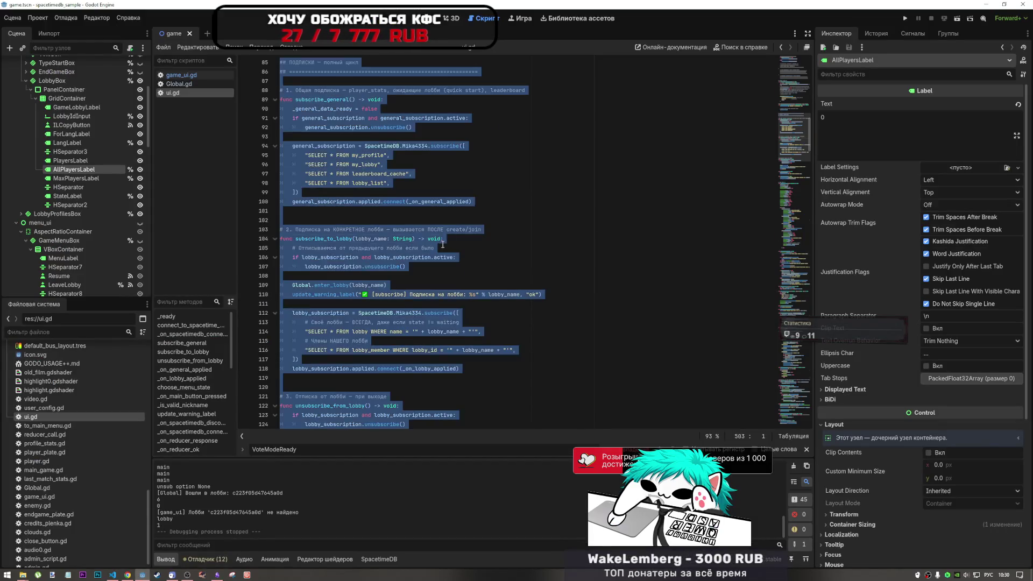
pyautogui.hotkey('alt', 'Tab')
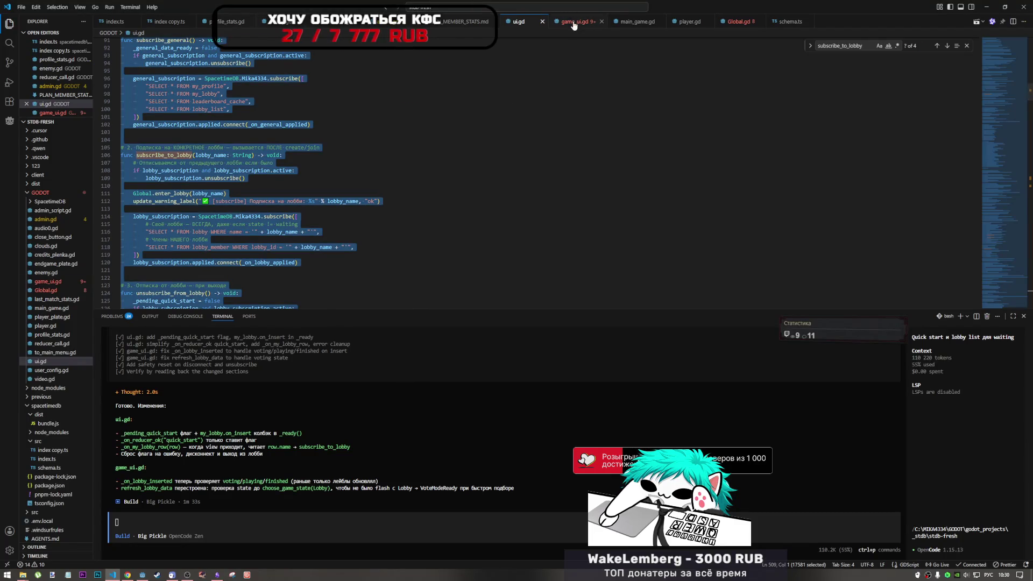
# - Select all the updated code in VS Code, paste it over the Godot script, and save
pyautogui.click(574, 21)
pyautogui.hotkey('ctrl', 'a')
pyautogui.hotkey('alt', 'Tab')
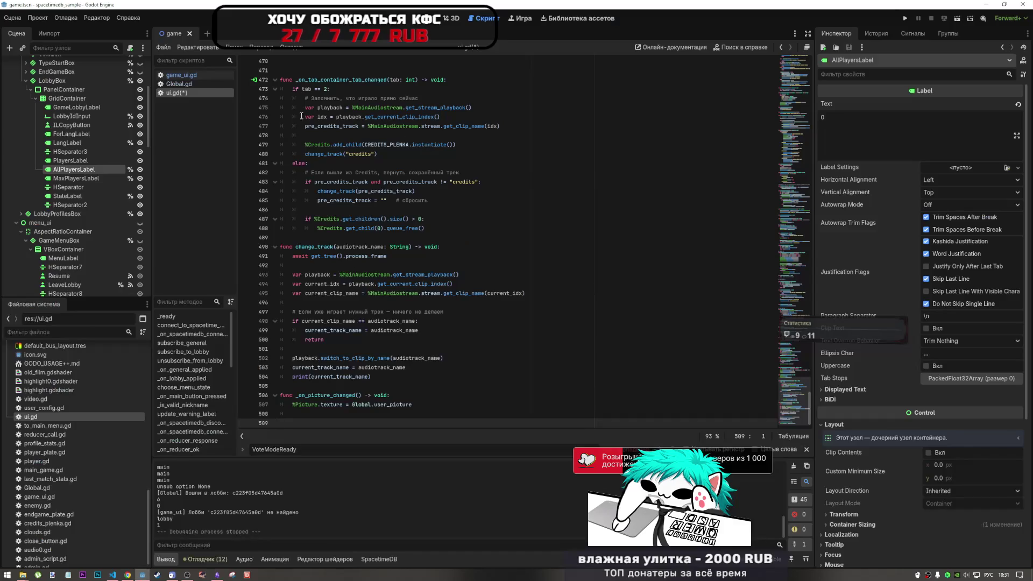
pyautogui.click(465, 220)
pyautogui.hotkey('ctrl', 'a')
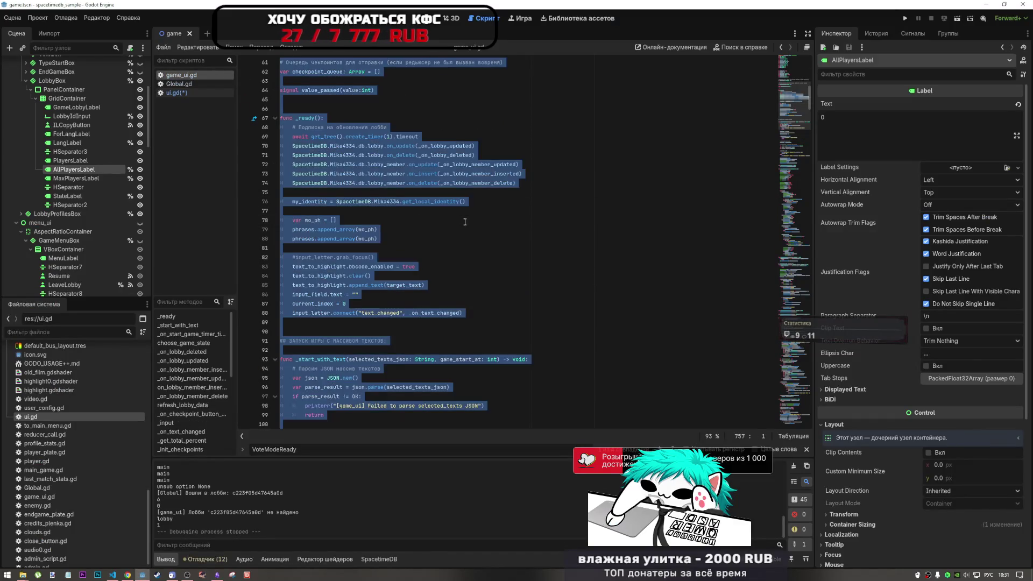
pyautogui.hotkey('ctrl', 'v')
pyautogui.hotkey('ctrl', 's')
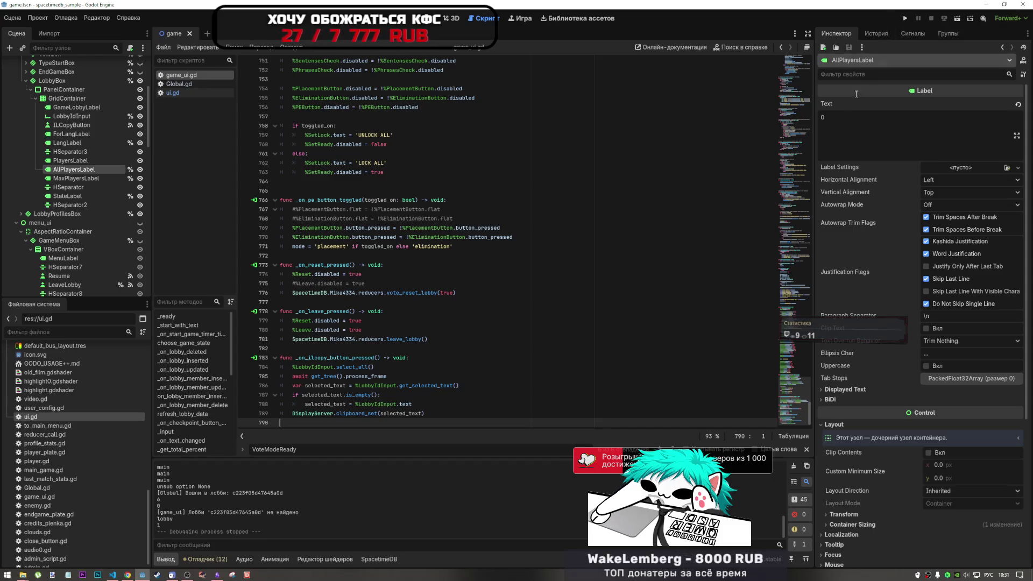
# - Regenerate the SpacetimeDB client bindings and run the game until it stops on the my_lobby error
pyautogui.click(379, 559)
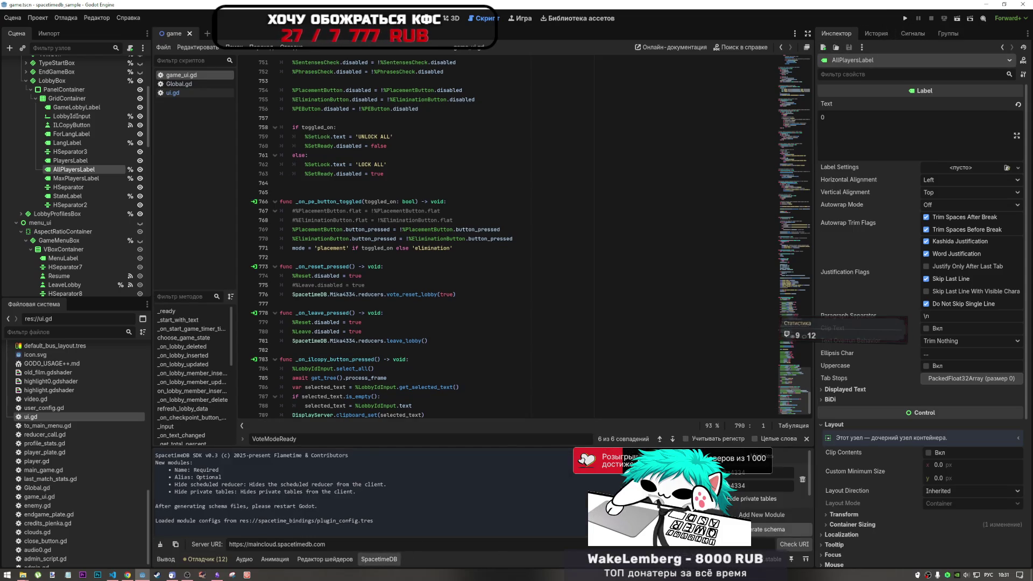
pyautogui.click(783, 529)
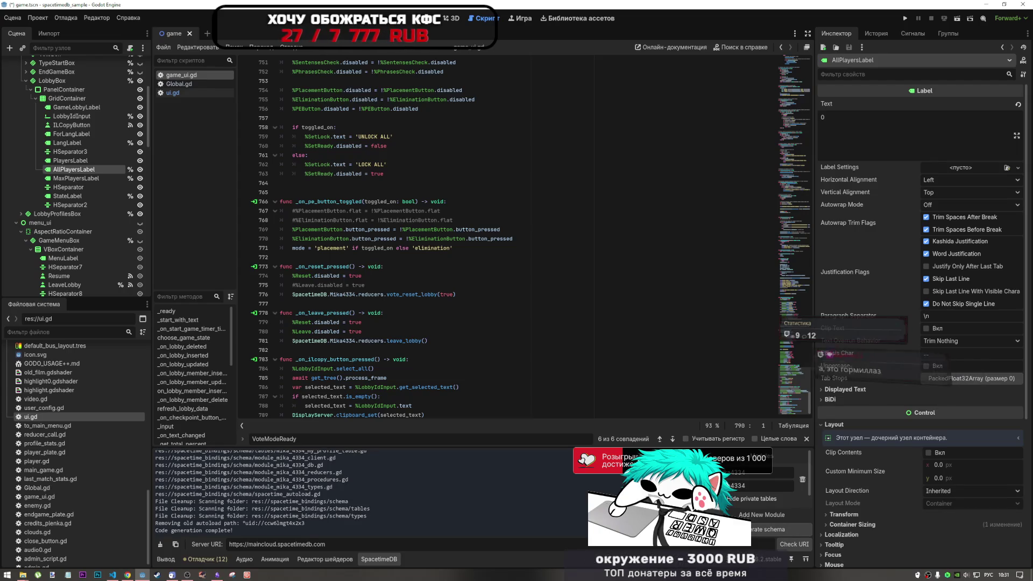
pyautogui.click(551, 323)
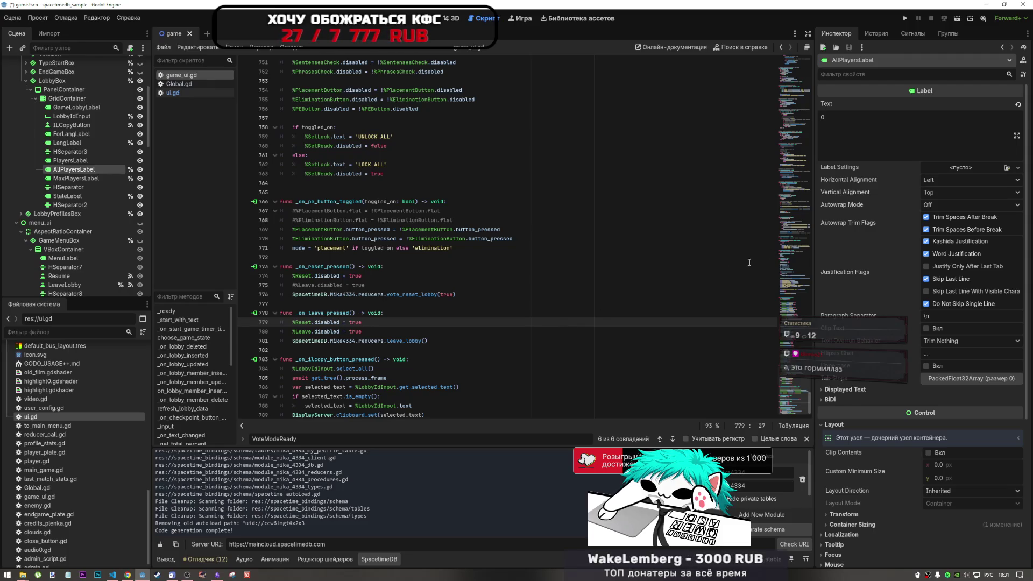
pyautogui.click(905, 18)
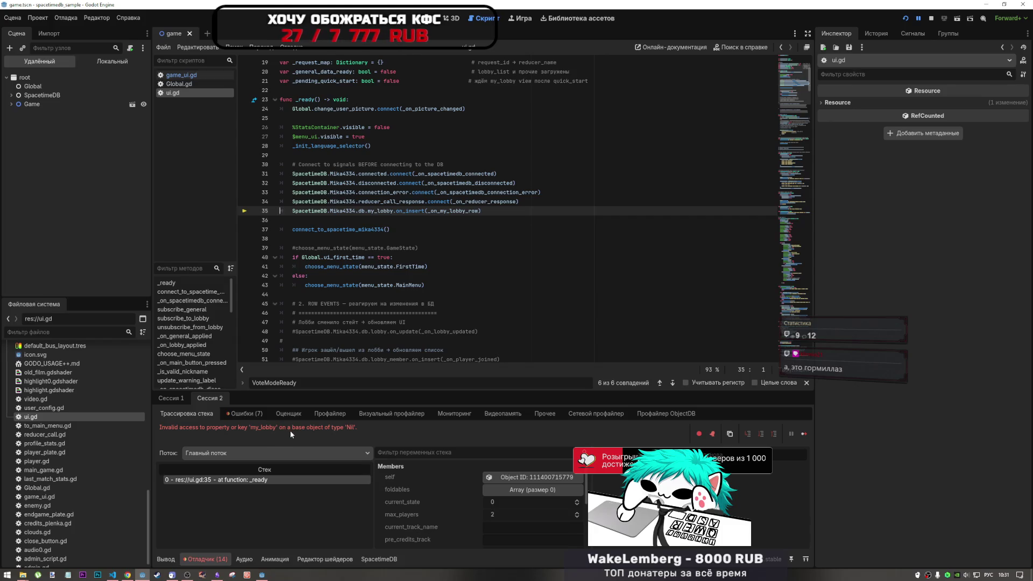
pyautogui.click(931, 19)
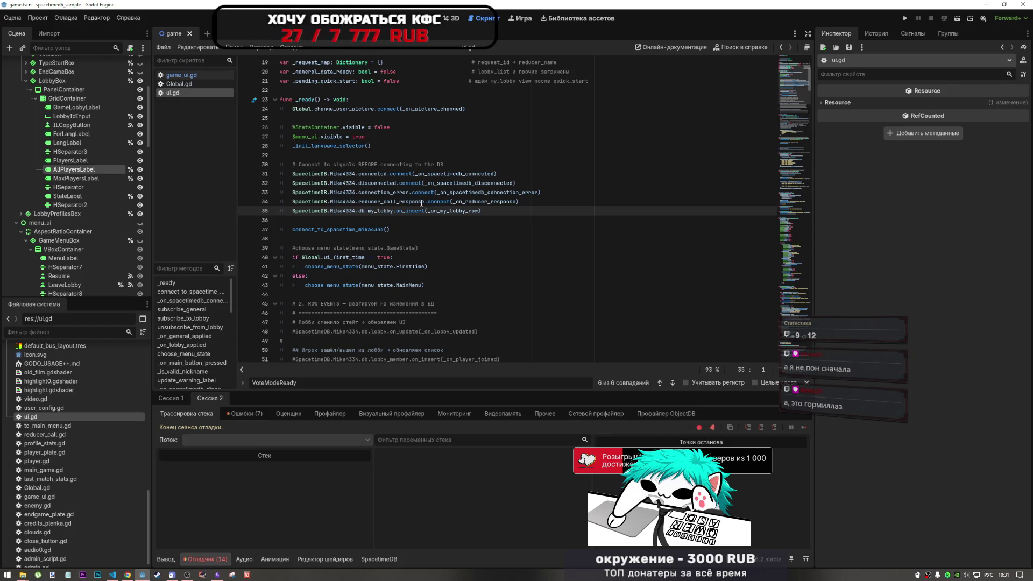
pyautogui.moveTo(425, 212)
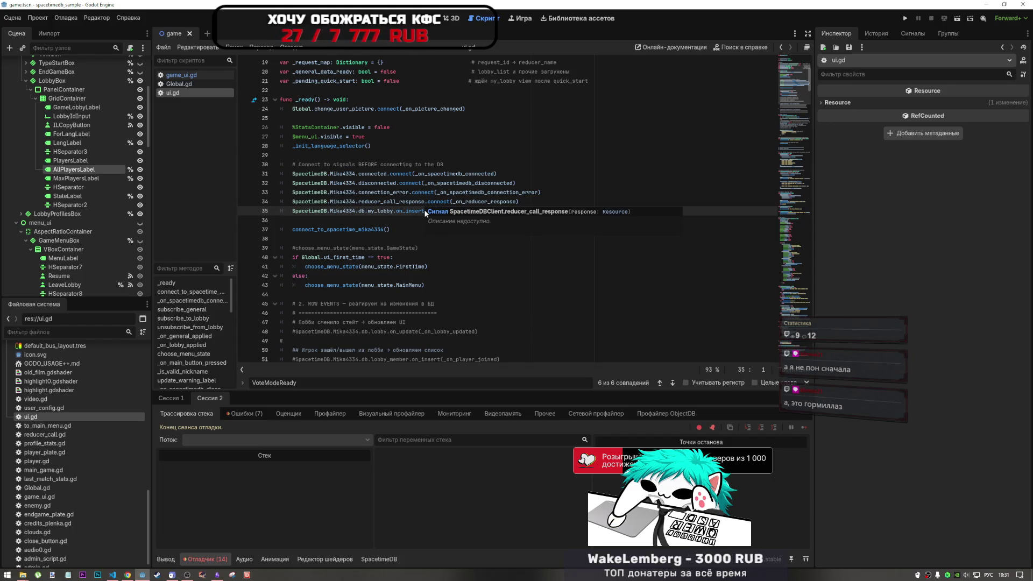
pyautogui.click(415, 211)
pyautogui.moveTo(481, 211); pyautogui.dragTo(349, 210)
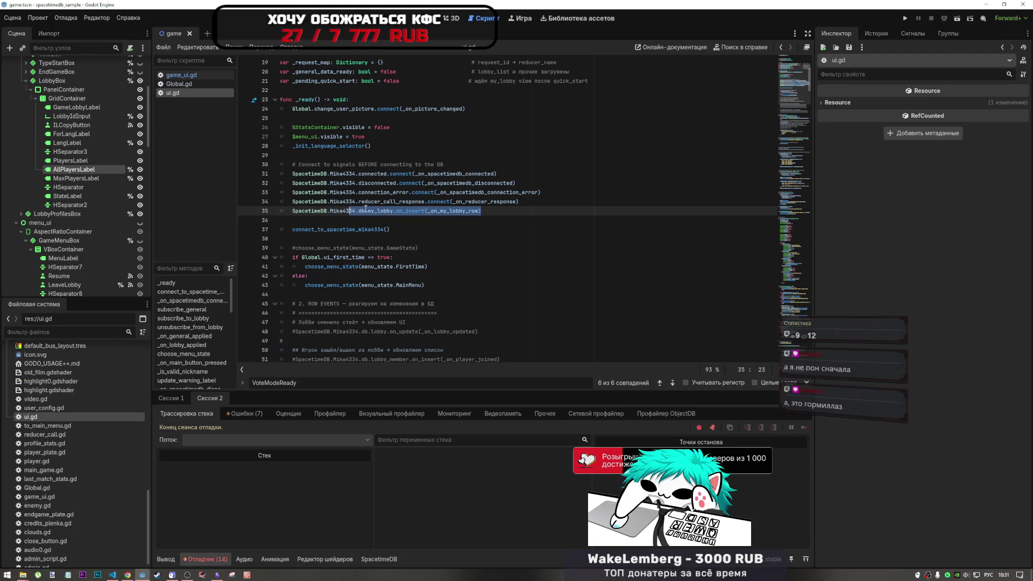
pyautogui.click(365, 210)
pyautogui.keyDown('ctrl'); pyautogui.click(378, 211); pyautogui.keyUp('ctrl')
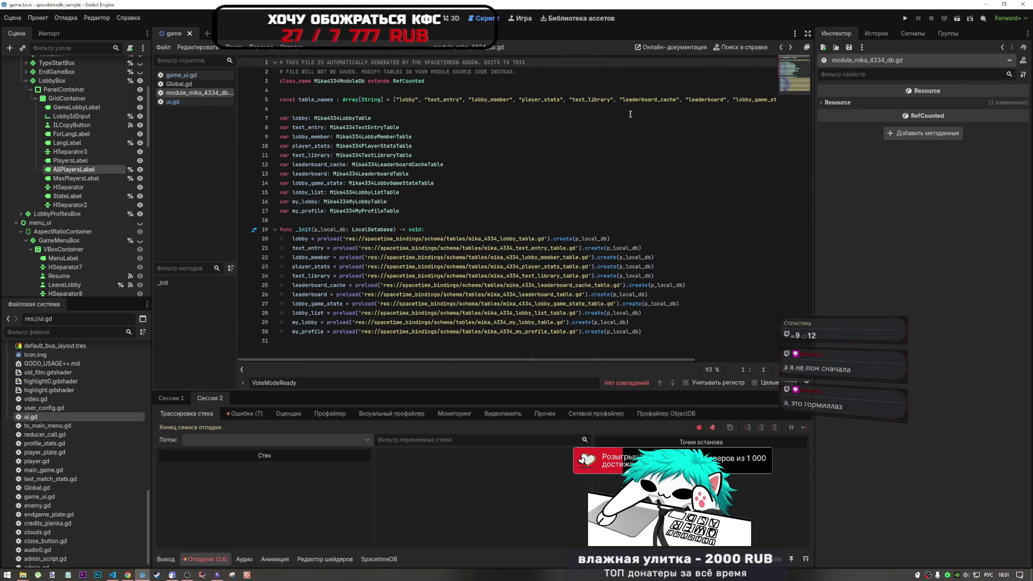
pyautogui.click(780, 48)
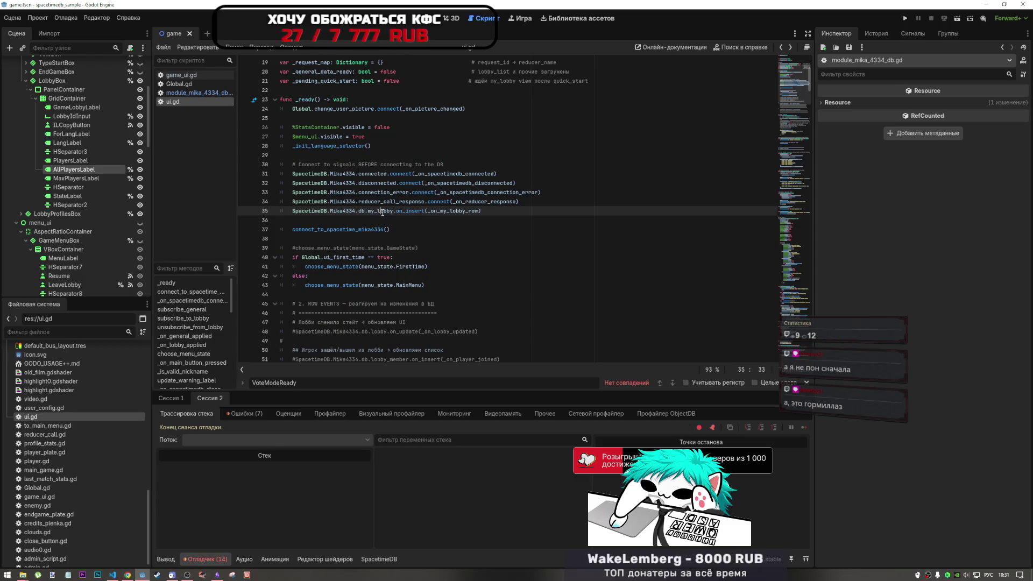
pyautogui.click(422, 202)
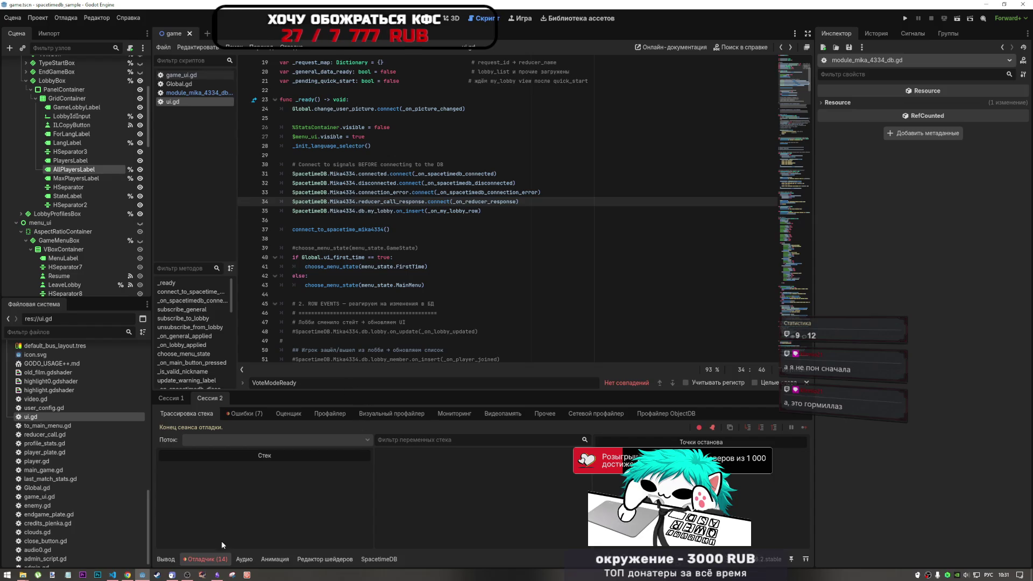
pyautogui.click(167, 560)
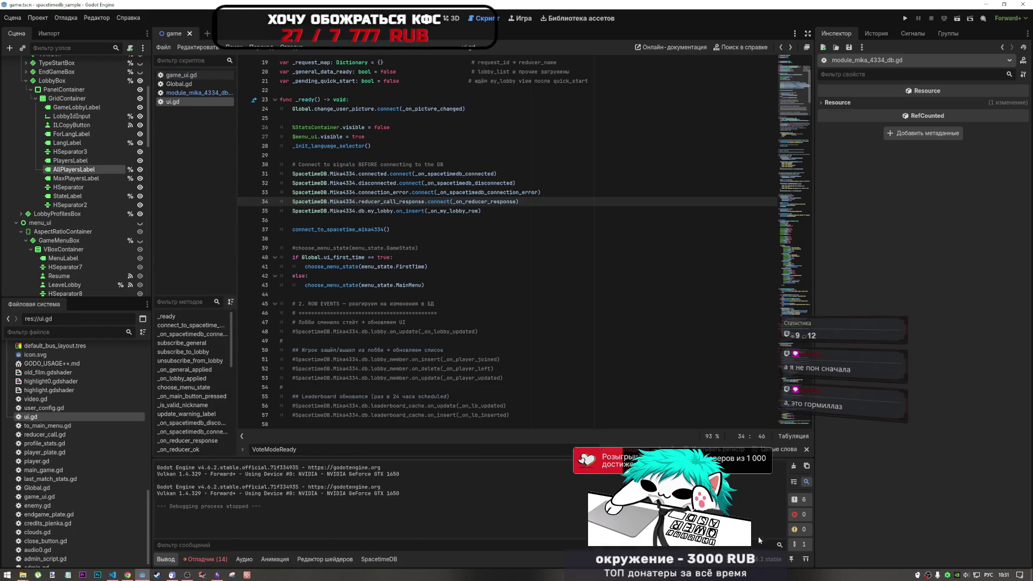
pyautogui.click(378, 560)
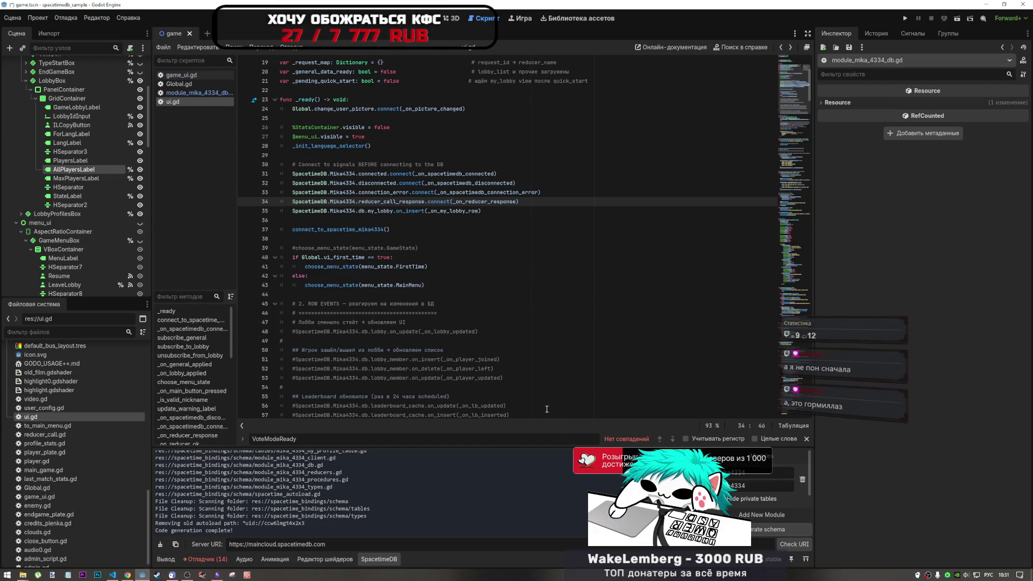
pyautogui.click(408, 211)
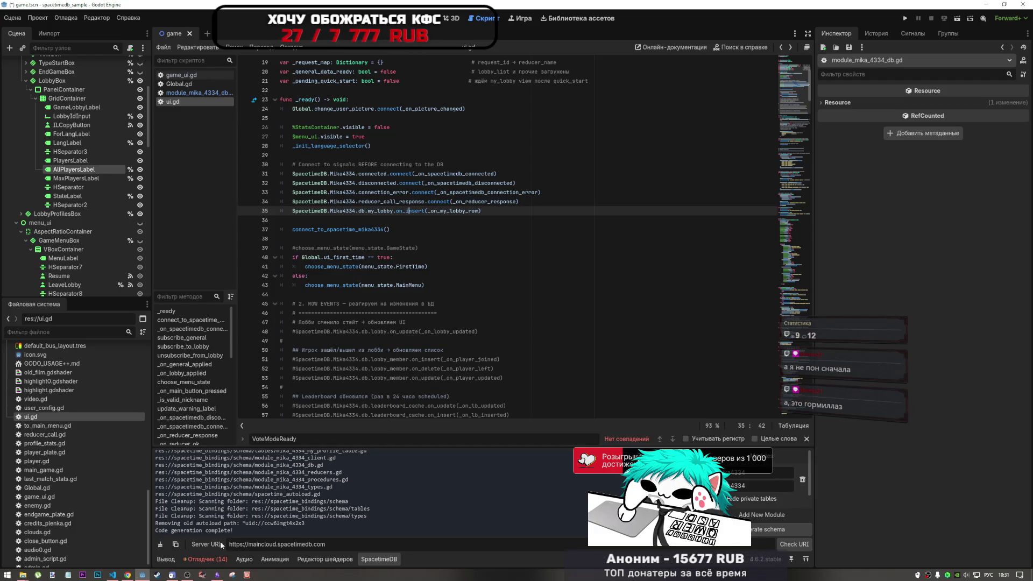
pyautogui.click(217, 559)
pyautogui.click(241, 415)
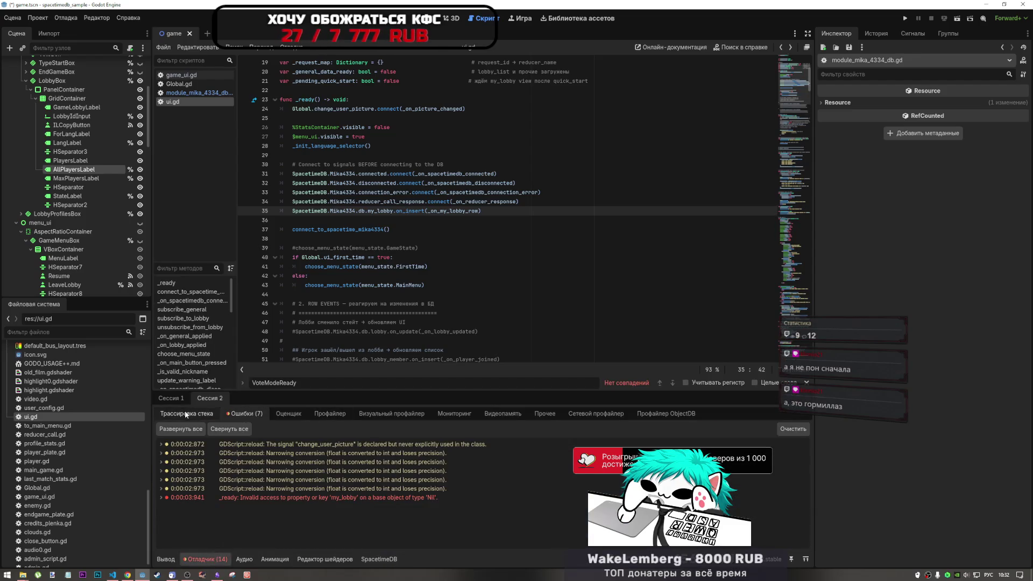
pyautogui.click(301, 497)
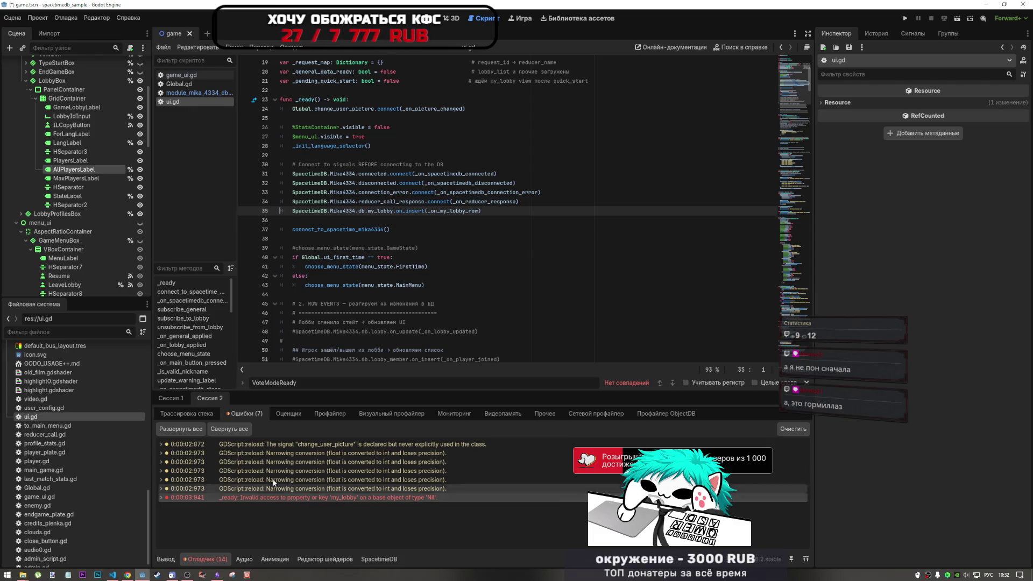
pyautogui.click(183, 398)
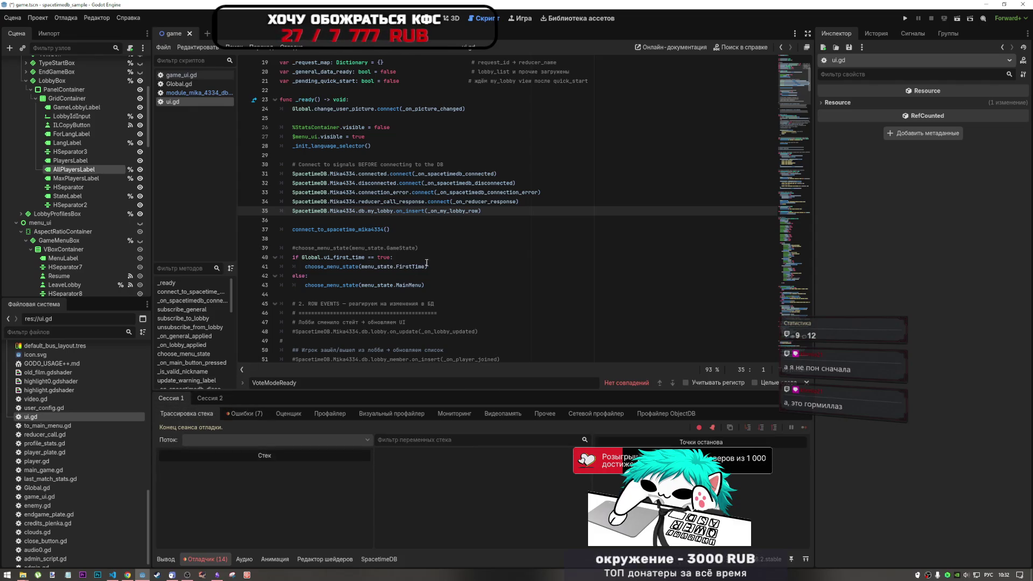
pyautogui.click(436, 211)
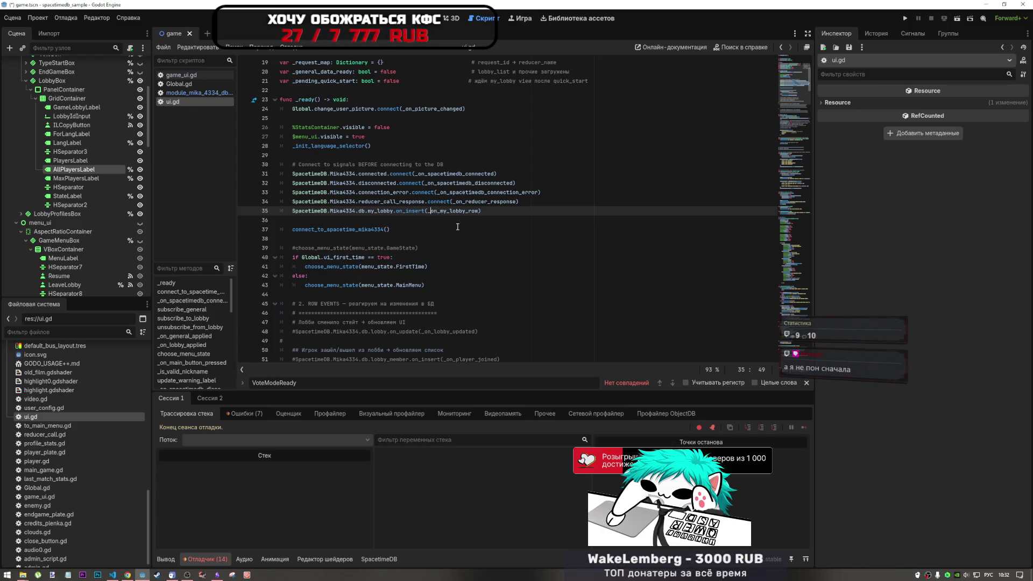
# - Reload the SpacetimeDB Tables page in Chrome, then return to Visual Studio Code
pyautogui.click(128, 575)
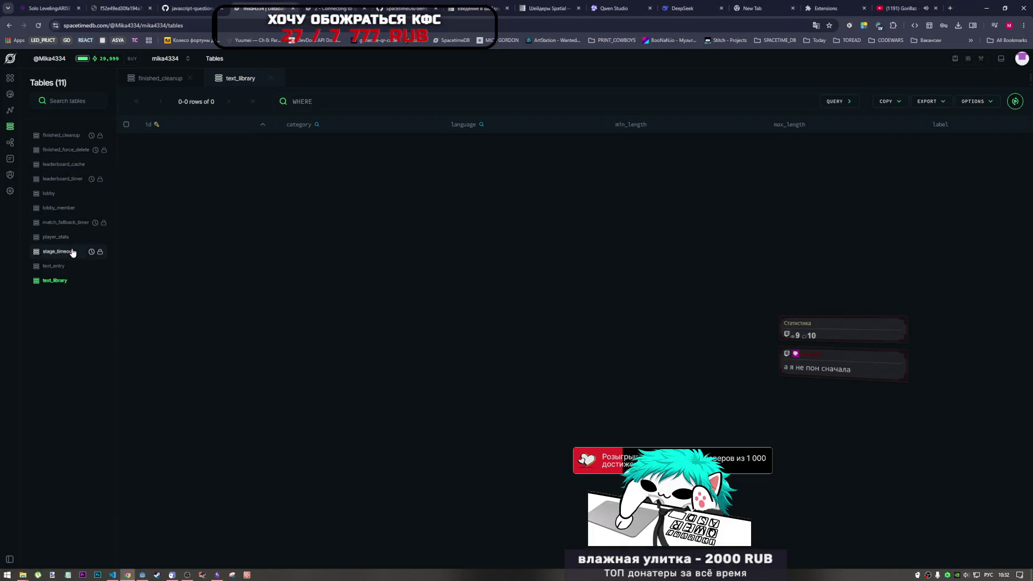
pyautogui.click(36, 25)
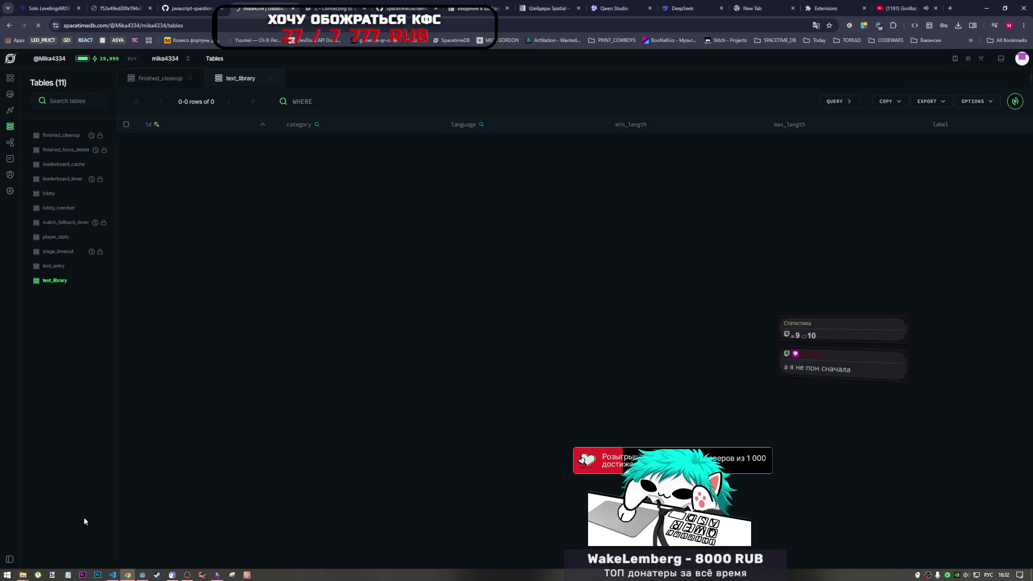
pyautogui.click(111, 574)
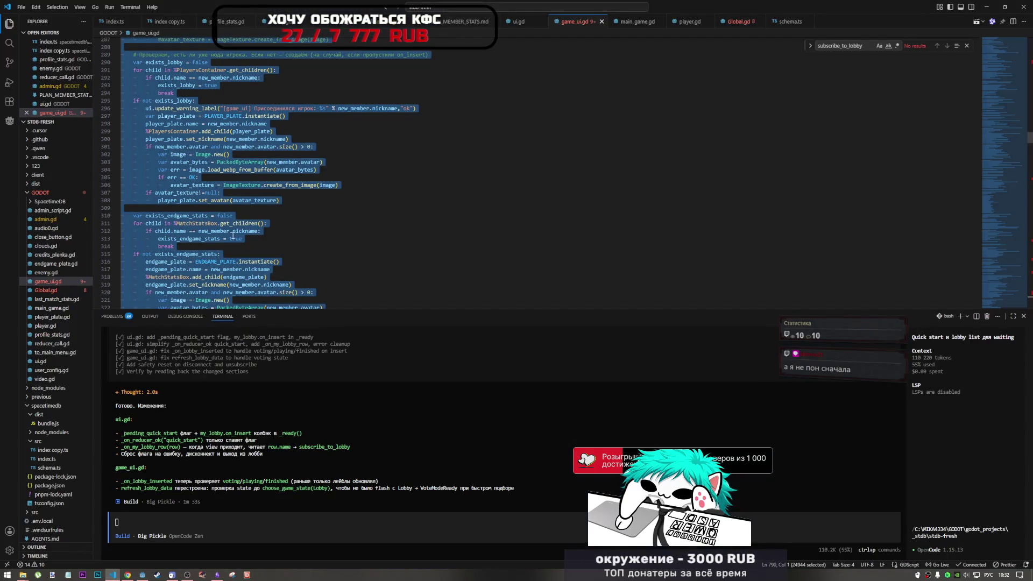
# - Switch to index.ts and start a Plan-mode prompt in OpenCode, erasing the mistyped words
pyautogui.click(154, 69)
pyautogui.hotkey('ctrl', 'Tab')
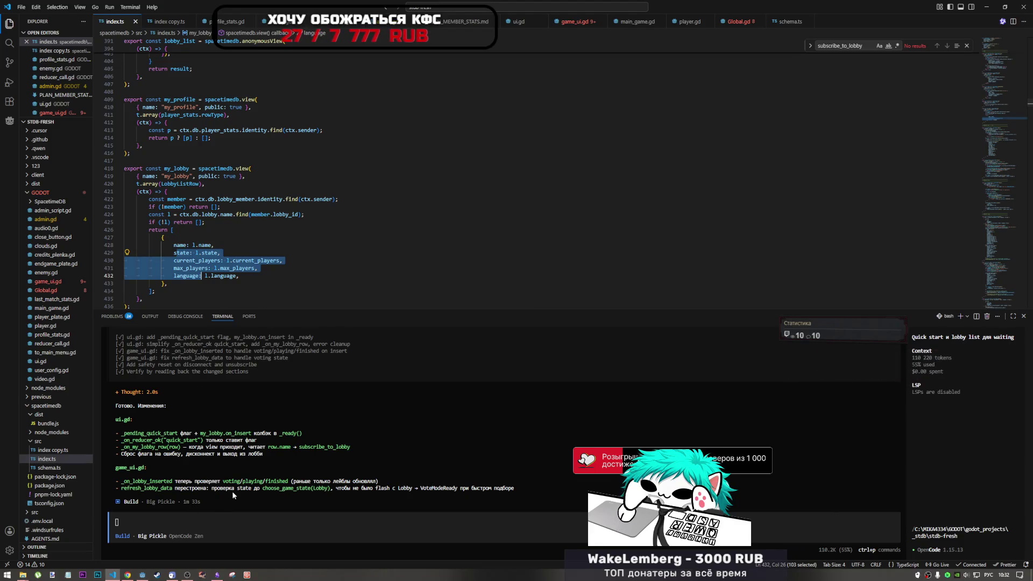
pyautogui.press('Left')
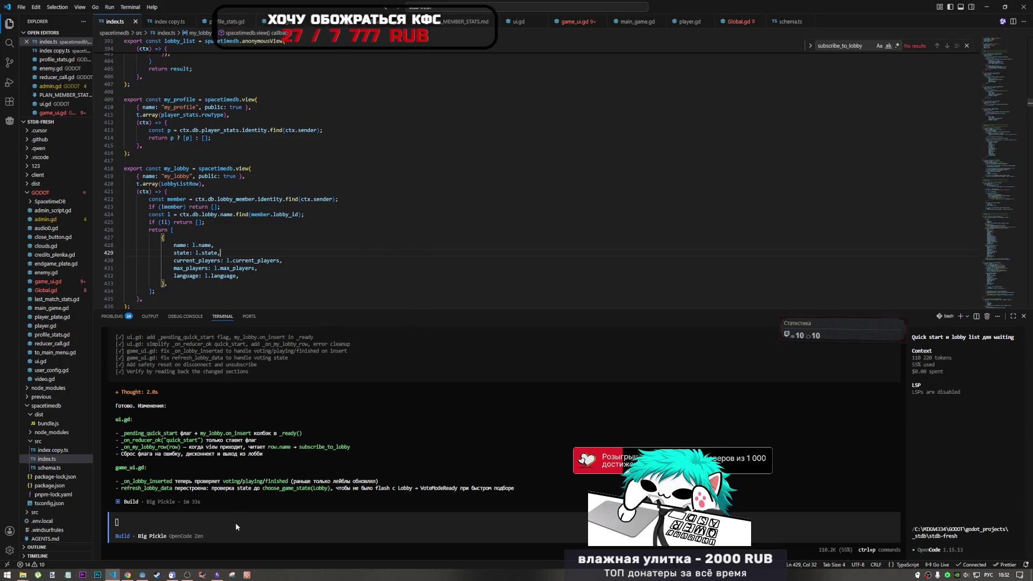
pyautogui.click(253, 517)
pyautogui.press('Tab')
pyautogui.press('Tab')
pyautogui.write('запуц')
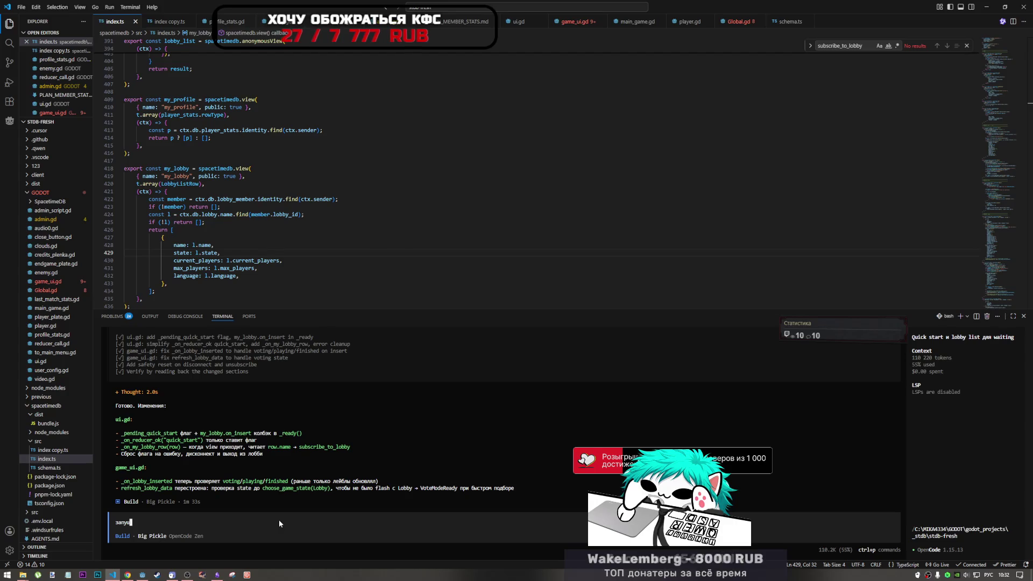
pyautogui.hotkey('alt', 'shift')
pyautogui.write('index')
pyautogui.hotkey('alt', 'shift')
pyautogui.write('То')
pyautogui.hotkey('ctrl', 'BackSpace')
pyautogui.hotkey('ctrl', 'BackSpace')
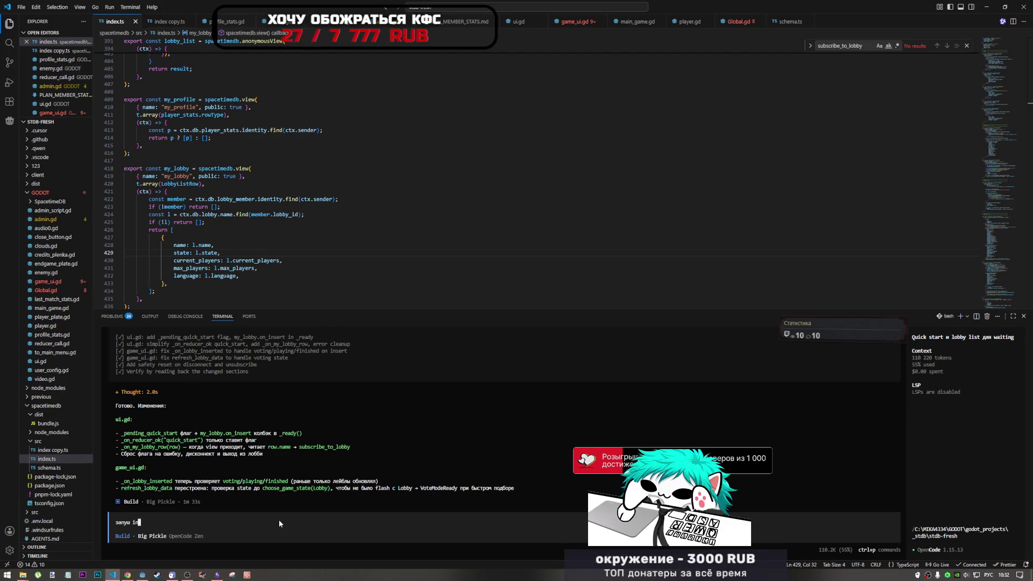
pyautogui.hotkey('alt', 'Tab')
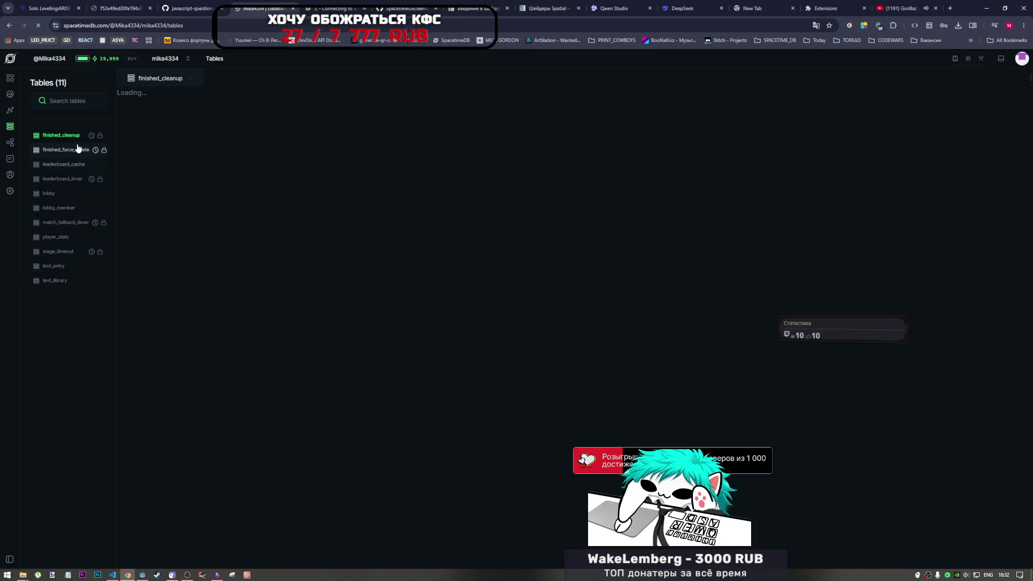
pyautogui.hotkey('alt', 'Tab')
# - Select my_lobby on line 418 and ask the agent whether it's already in production
pyautogui.doubleClick(244, 169)
pyautogui.moveTo(189, 169); pyautogui.dragTo(161, 169)
pyautogui.click(174, 169)
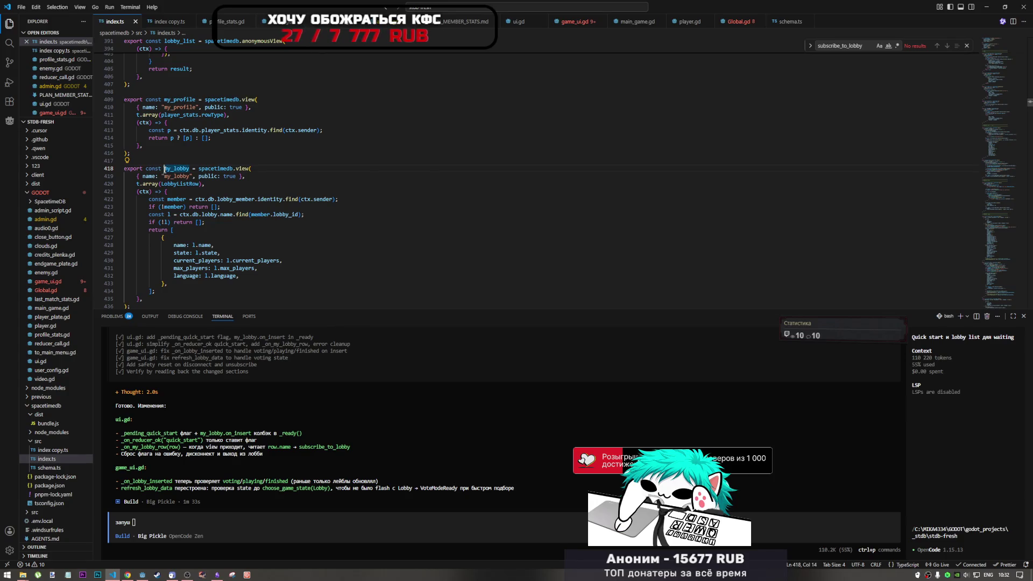
pyautogui.doubleClick(182, 168)
pyautogui.hotkey('ctrl', 'c')
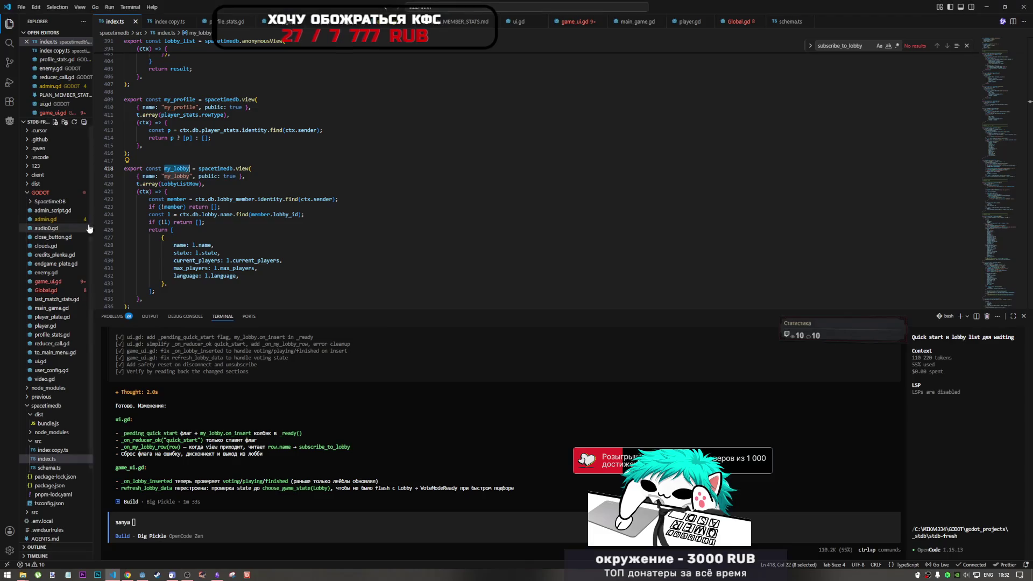
pyautogui.click(151, 522)
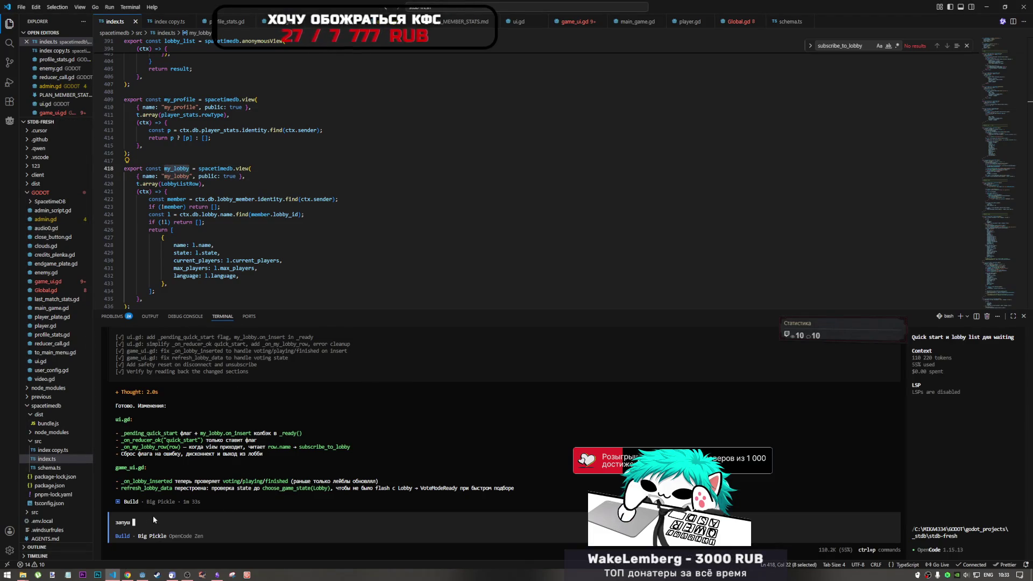
pyautogui.hotkey('ctrl', 'v')
pyautogui.write('н')
pyautogui.hotkey('alt', 'shift')
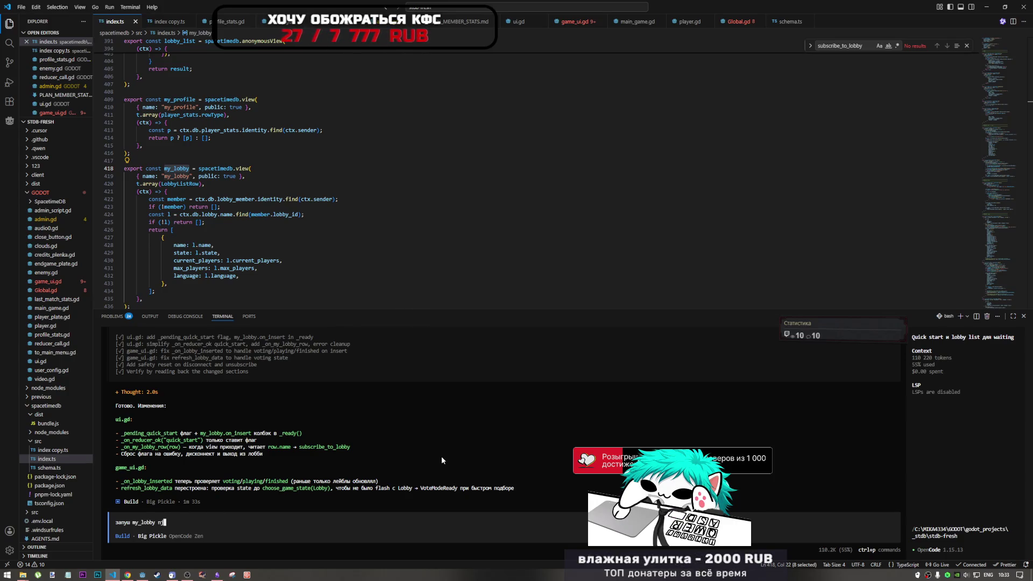
pyautogui.write('ли о')
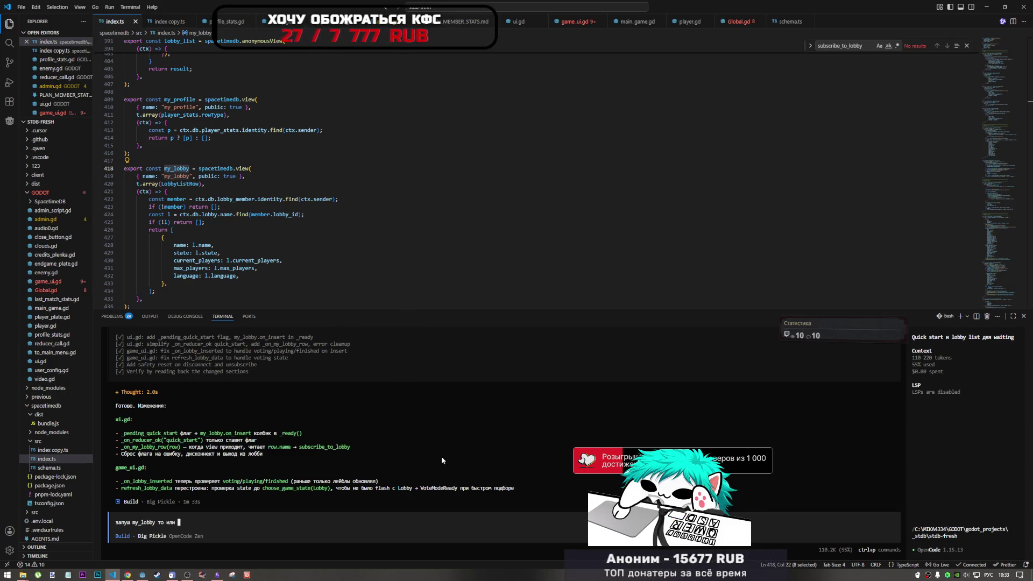
pyautogui.write('но уже в проде?')
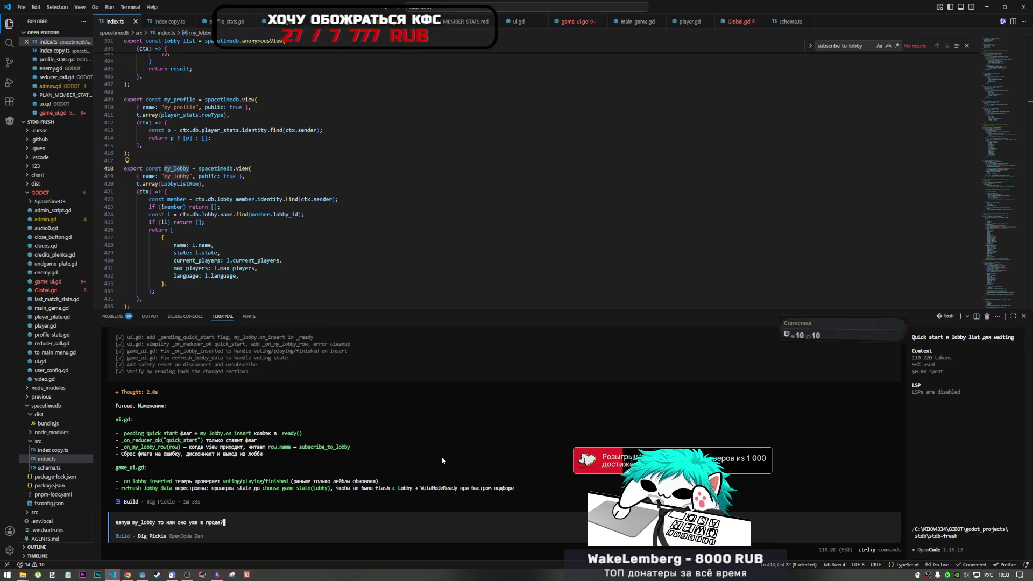
pyautogui.press('Return')
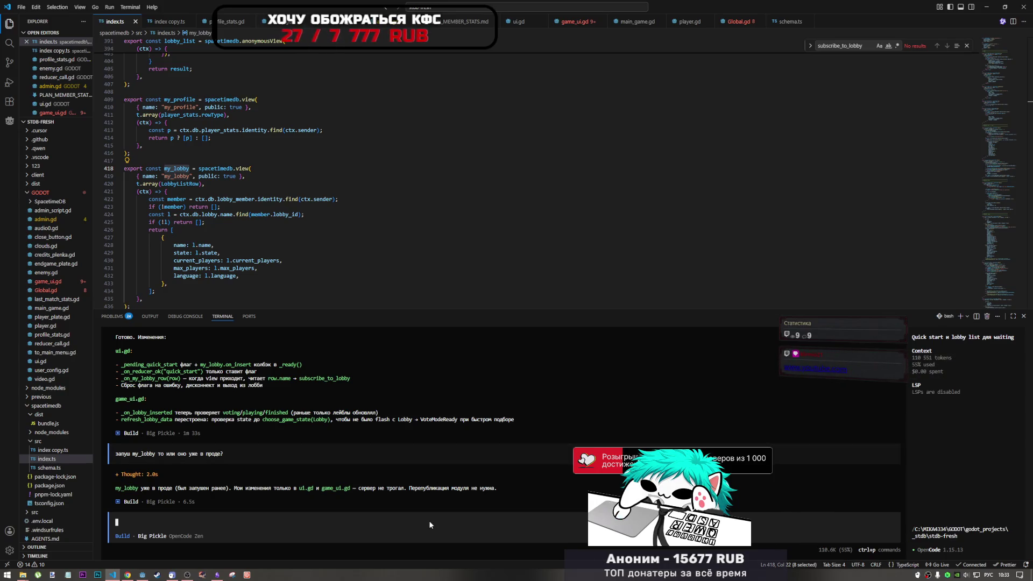
# - Ask the agent to republish the SpacetimeDB module
pyautogui.hotkey('alt', 'shift')
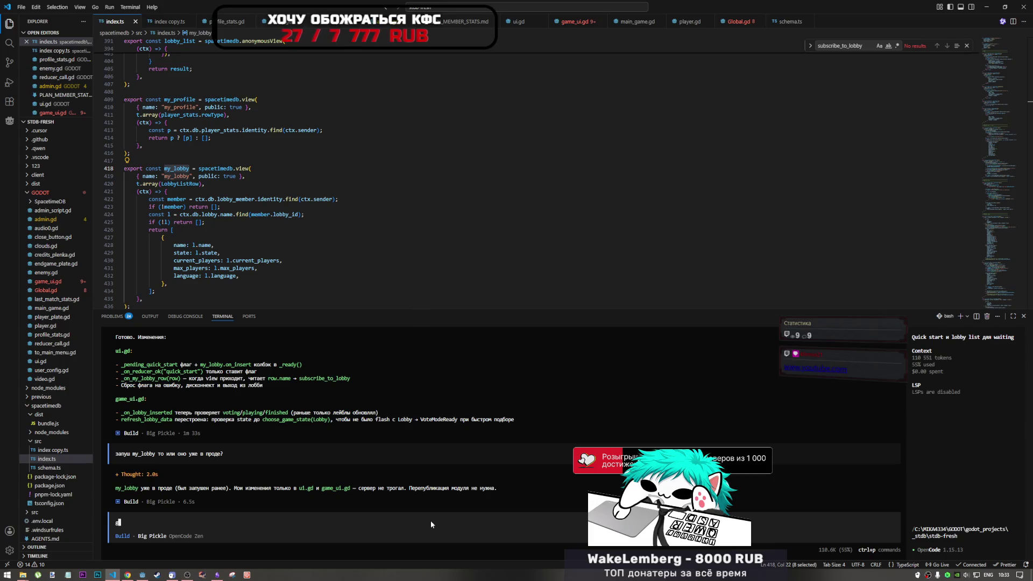
pyautogui.write(',kbre')
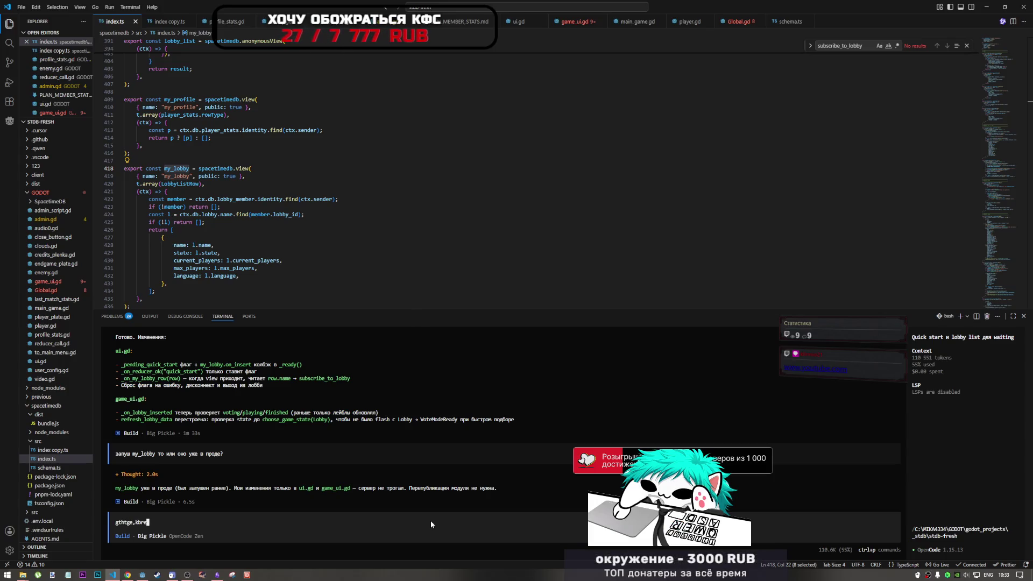
pyautogui.write('q')
pyautogui.press('BackSpace')
pyautogui.press('BackSpace')
pyautogui.press('BackSpace')
pyautogui.hotkey('alt', 'shift')
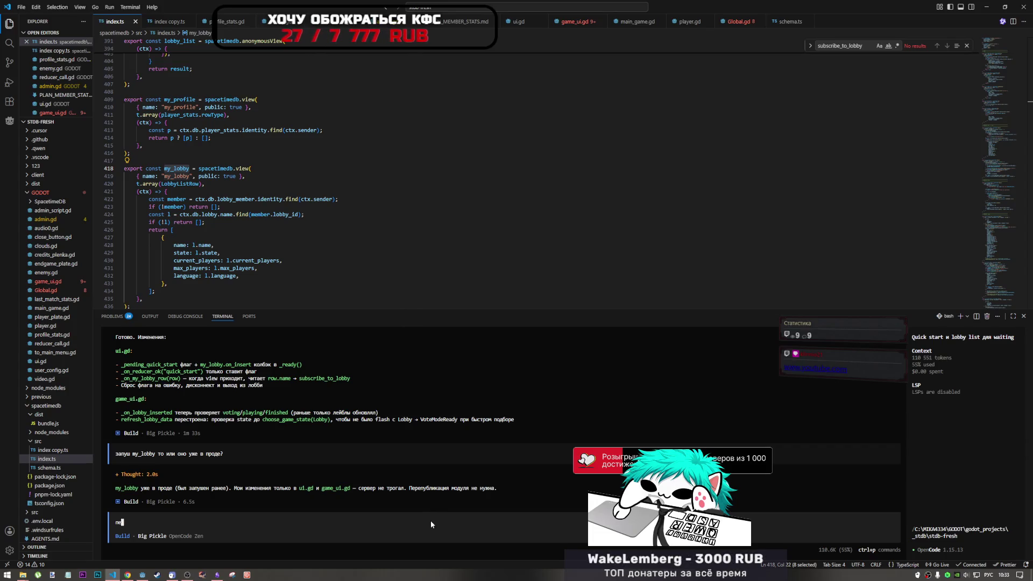
pyautogui.write('пуб')
pyautogui.write('куй ')
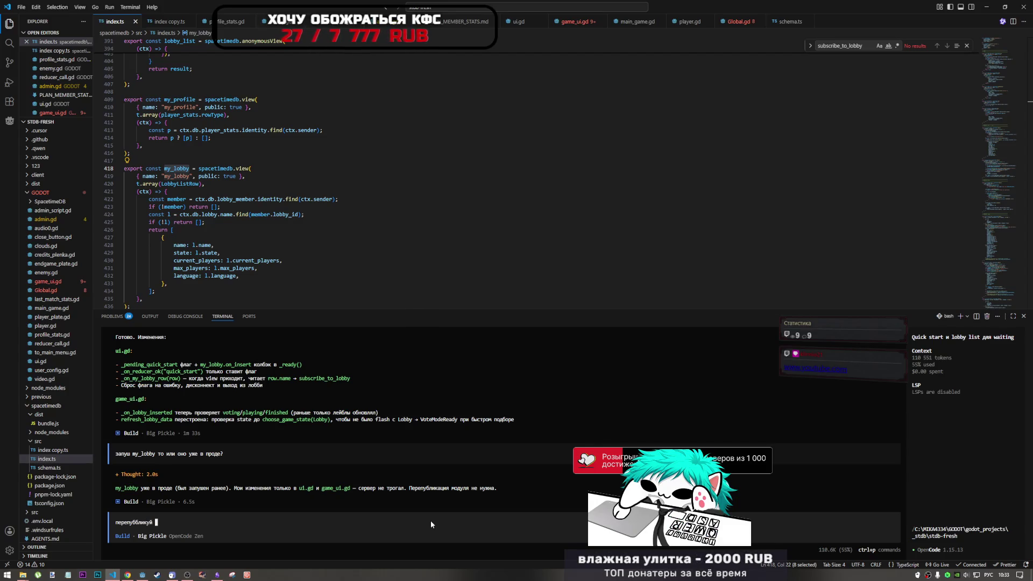
pyautogui.write('икуй')
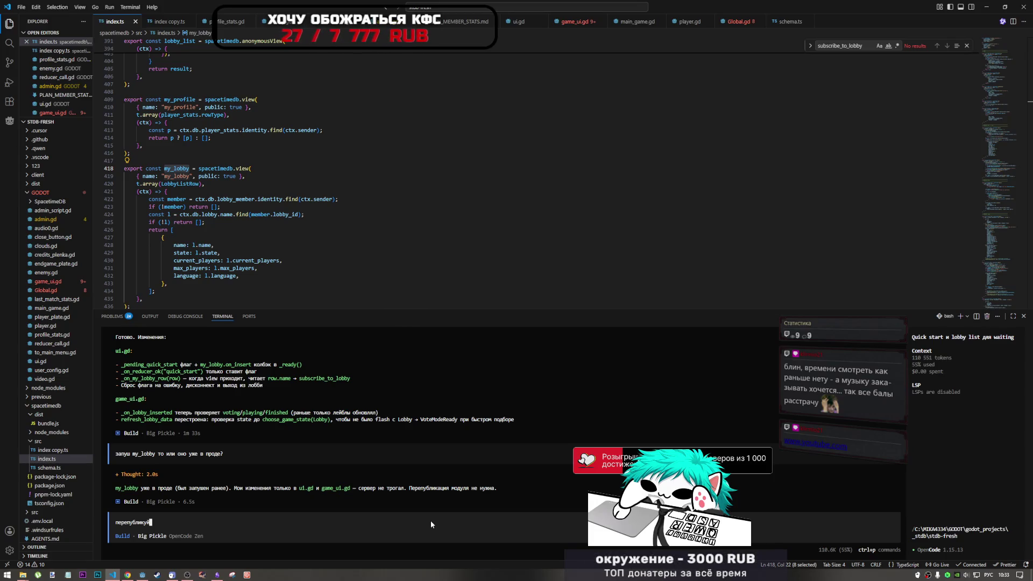
pyautogui.press('Return')
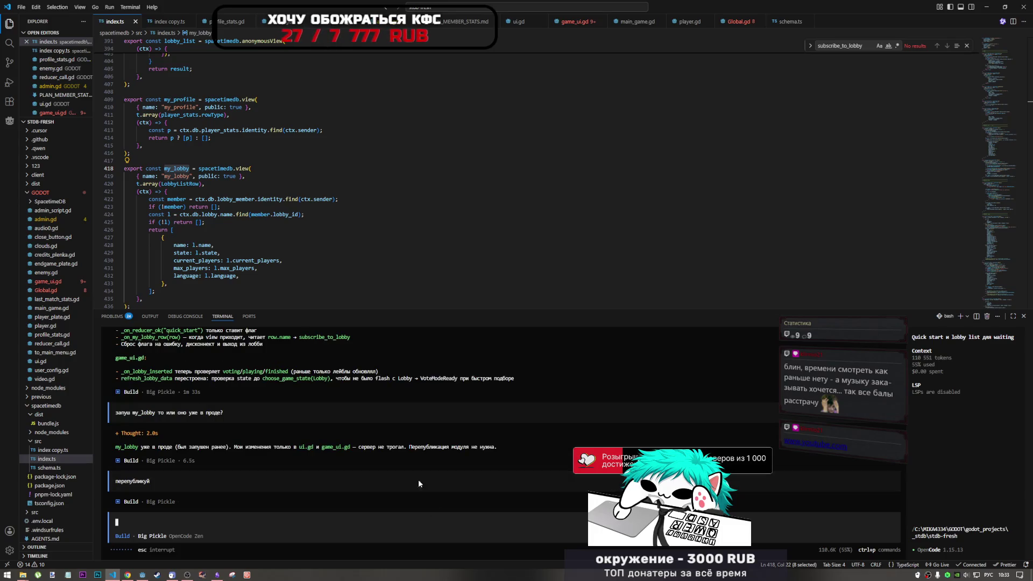
# - Follow the module's publish to maincloud, then bring up the SpacetimeDB tables dashboard in Chrome
pyautogui.click(144, 574)
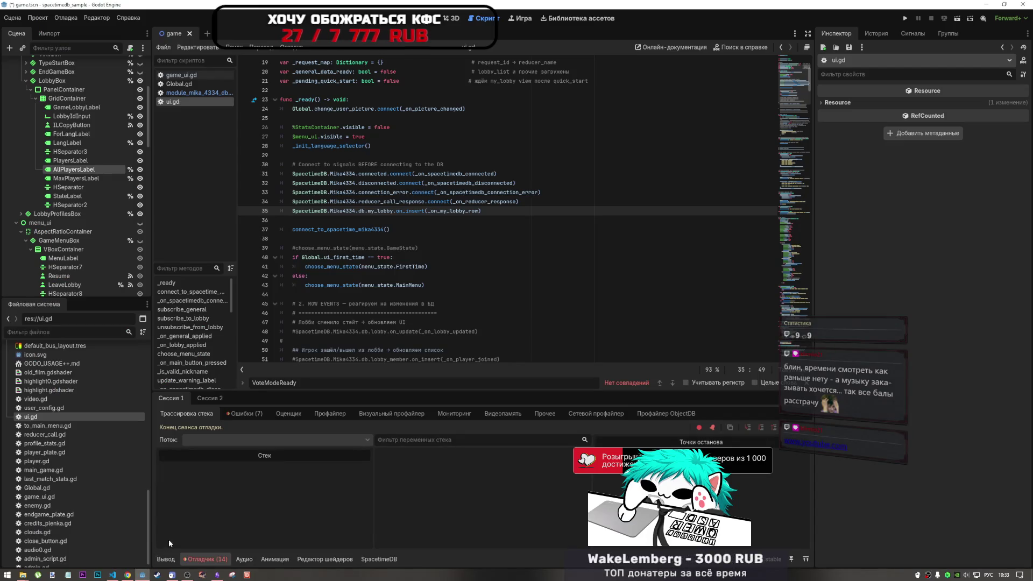
pyautogui.click(120, 571)
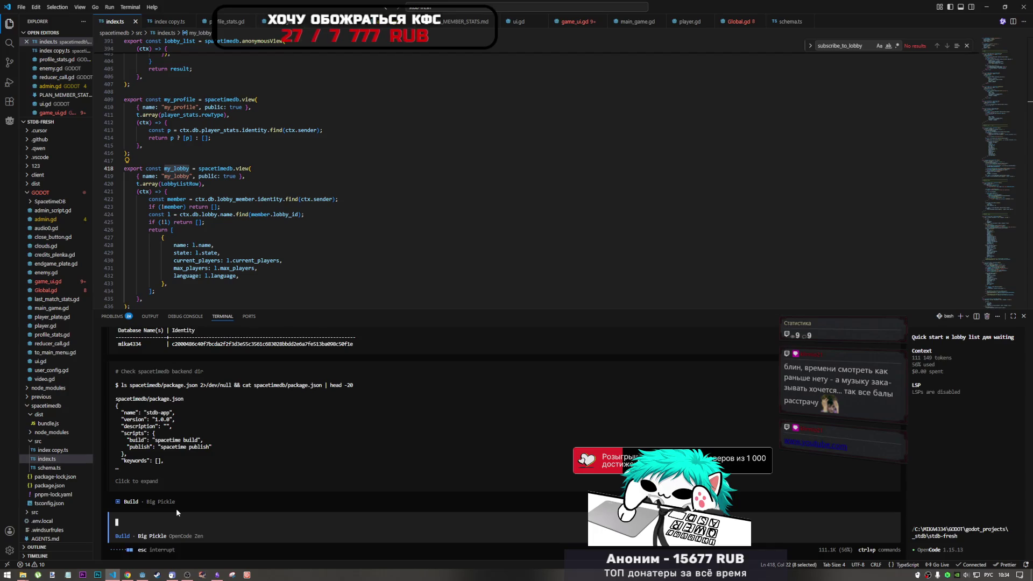
pyautogui.scroll(3, 193, 476)
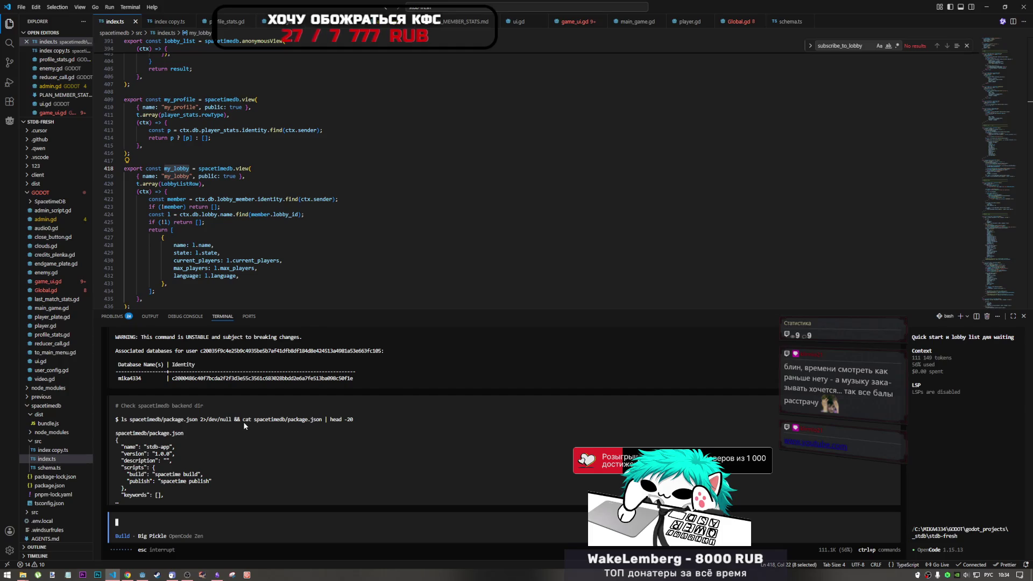
pyautogui.scroll(2, 244, 425)
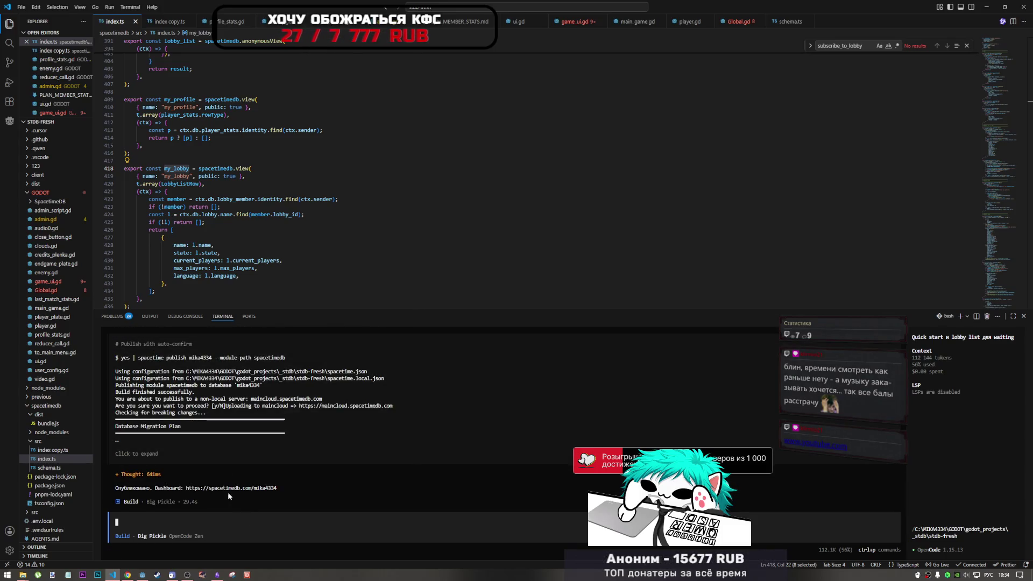
pyautogui.click(186, 574)
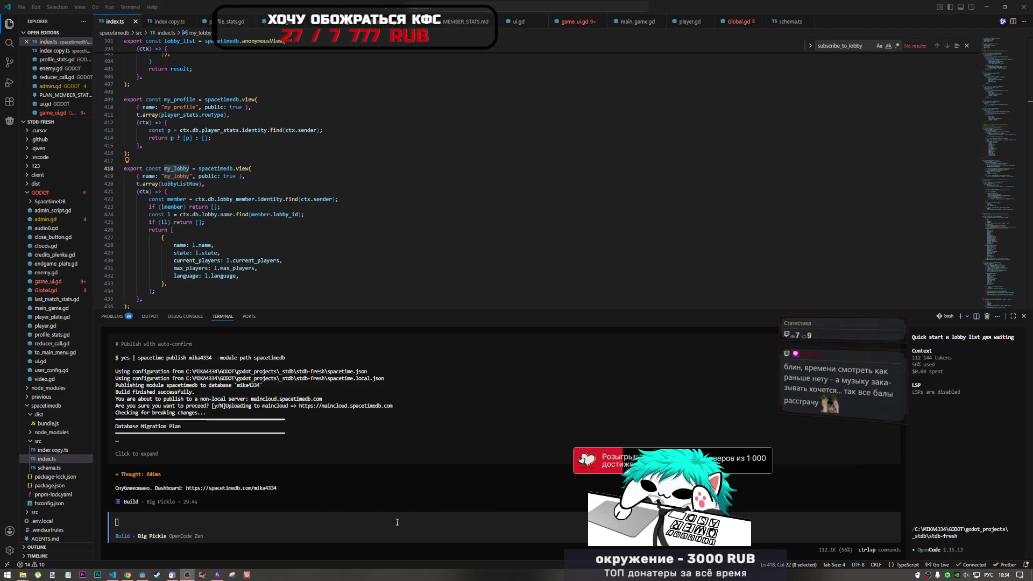
pyautogui.rightClick(402, 467)
pyautogui.click(422, 473)
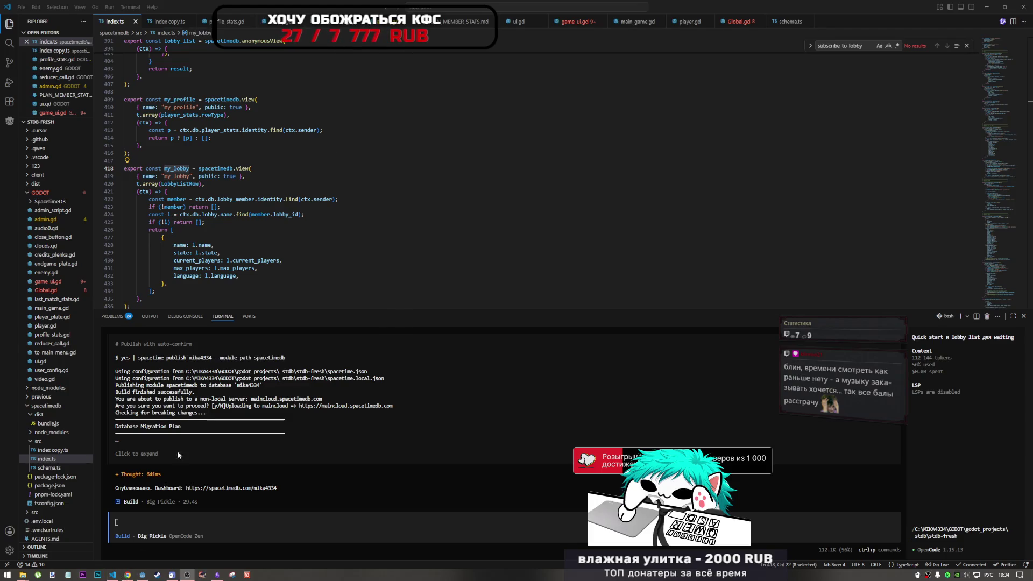
pyautogui.click(128, 575)
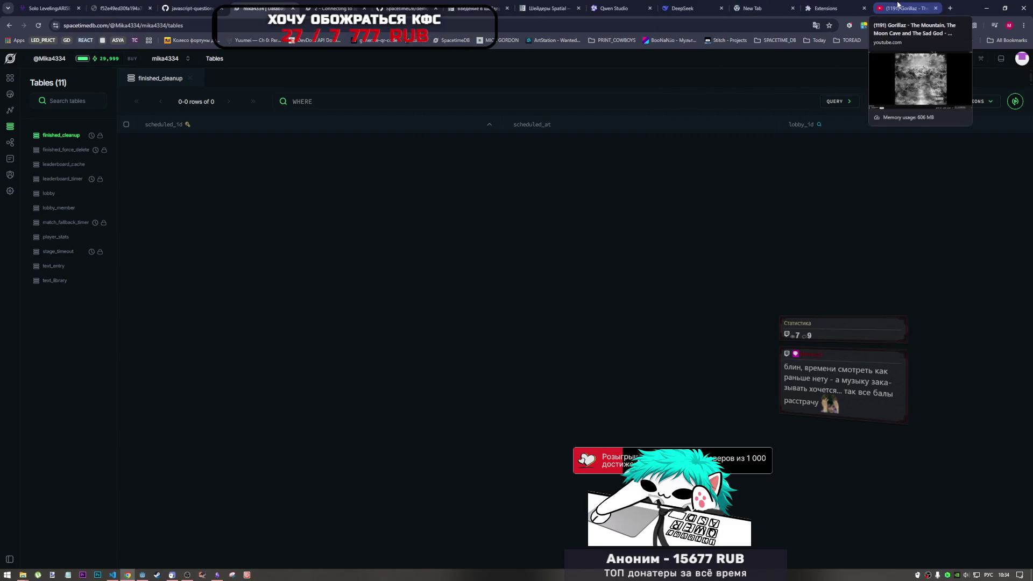
# - Skip the Gorillaz video to the end of the song
pyautogui.click(881, 4)
pyautogui.click(394, 329)
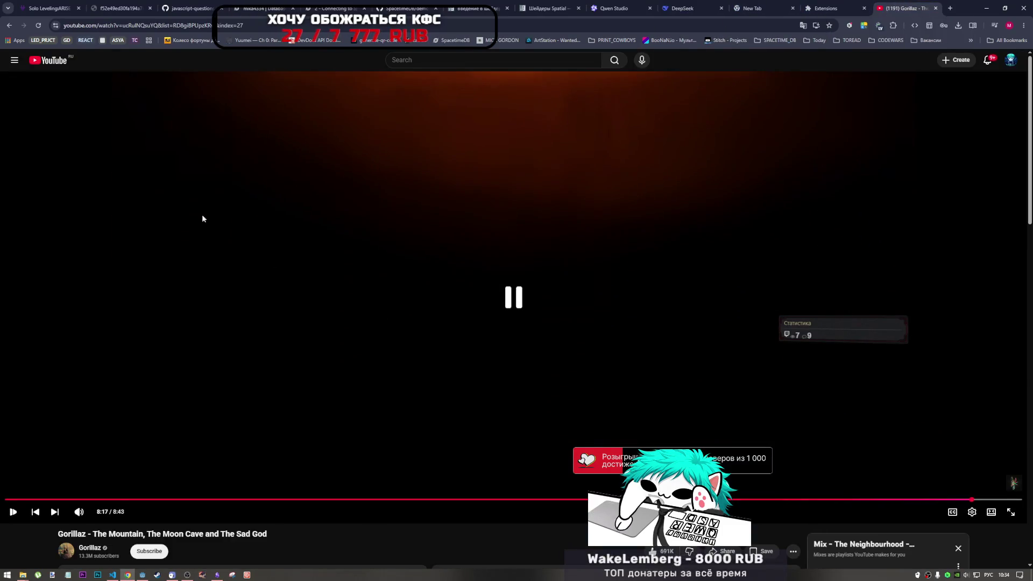
pyautogui.moveTo(1006, 499); pyautogui.dragTo(1011, 502)
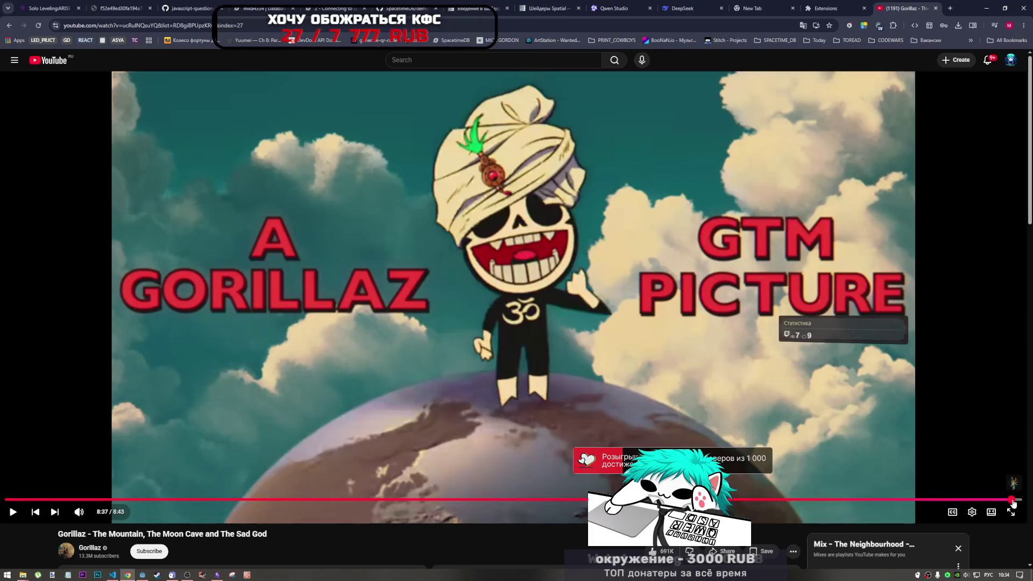
# - Start a different music video in a new YouTube tab, then return to Visual Studio Code
pyautogui.middleClick(51, 61)
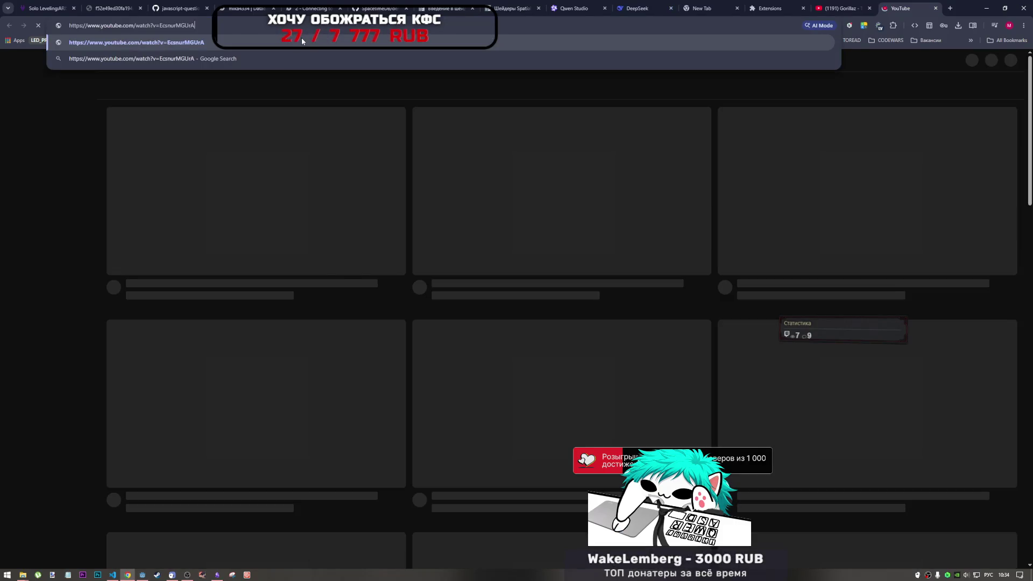
pyautogui.click(301, 37)
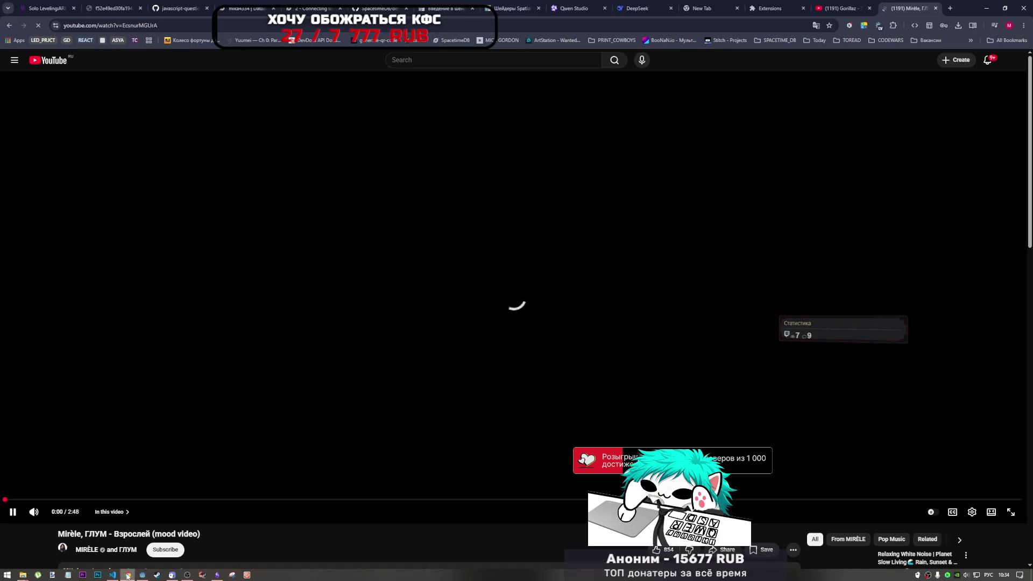
pyautogui.moveTo(116, 577)
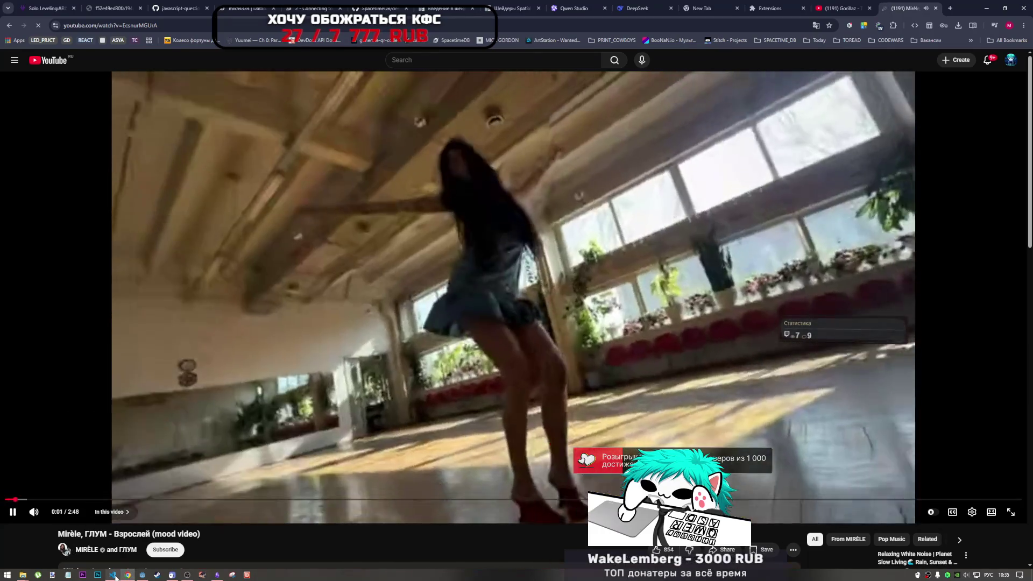
pyautogui.click(114, 575)
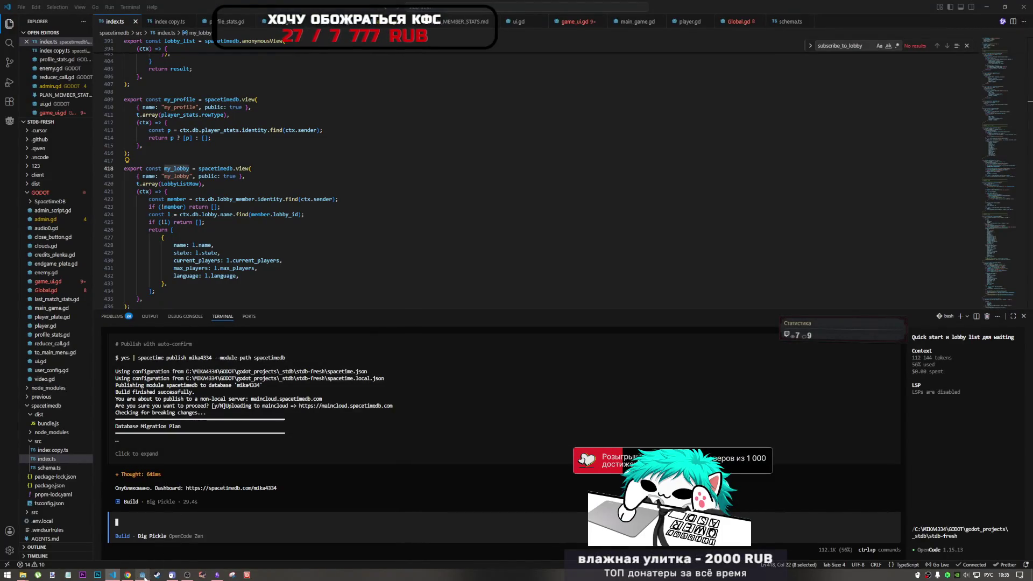
# - Check index.ts's my_lobby view, then run Check URI and Generate schema in Godot's SpacetimeDB panel
pyautogui.click(143, 575)
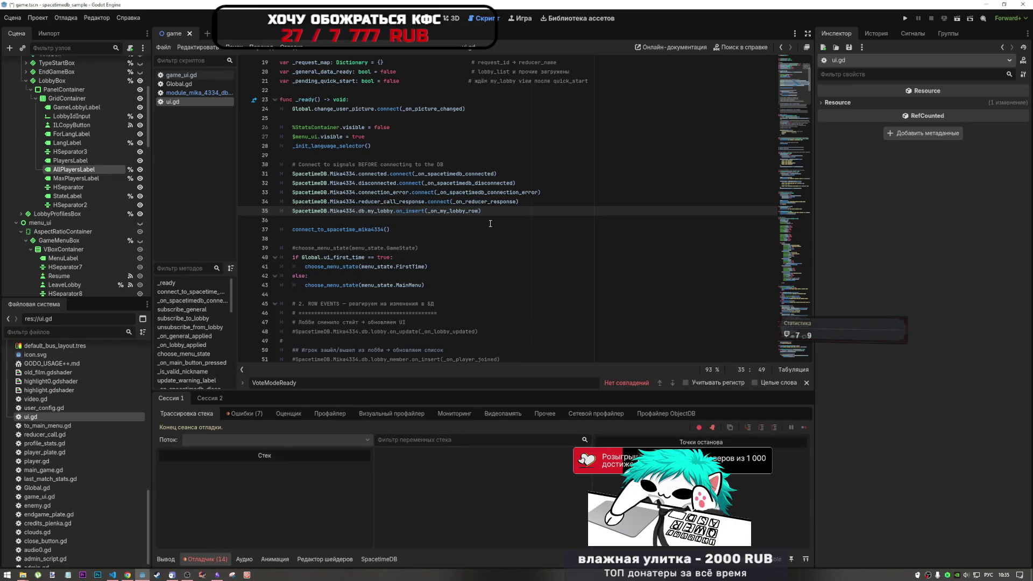
pyautogui.hotkey('alt', 'Tab')
pyautogui.click(266, 199)
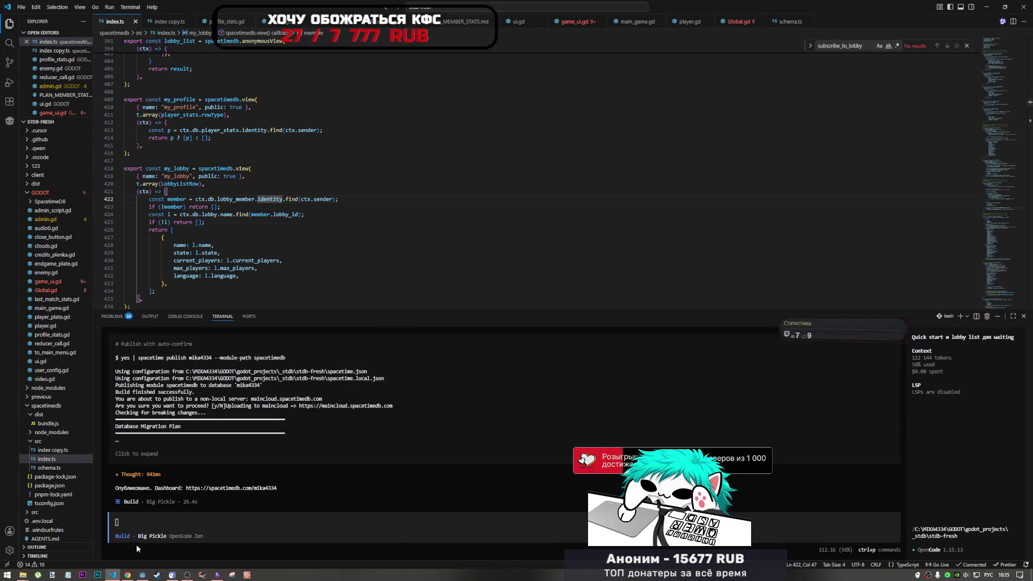
pyautogui.click(142, 575)
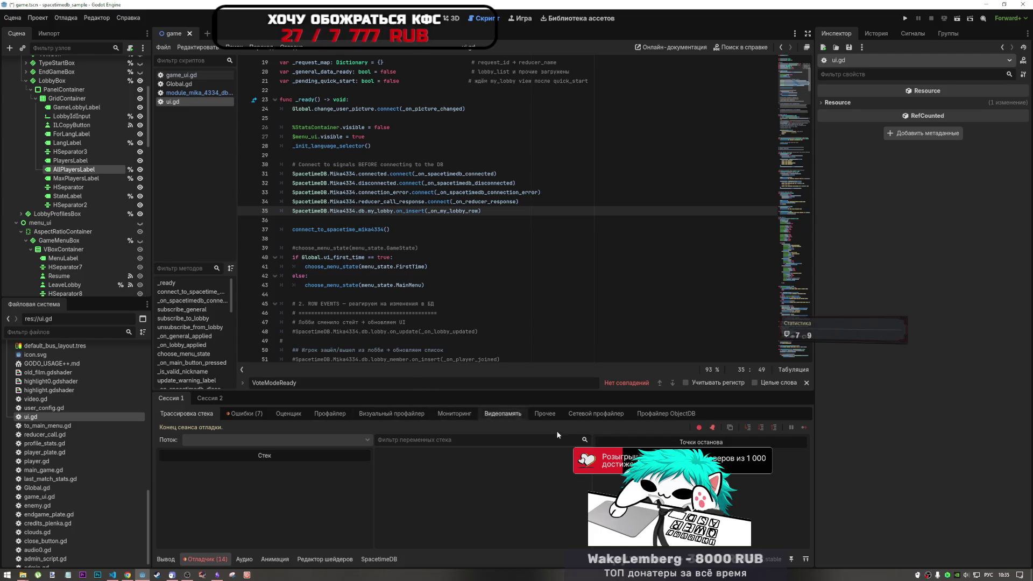
pyautogui.click(392, 560)
pyautogui.click(794, 544)
pyautogui.click(785, 529)
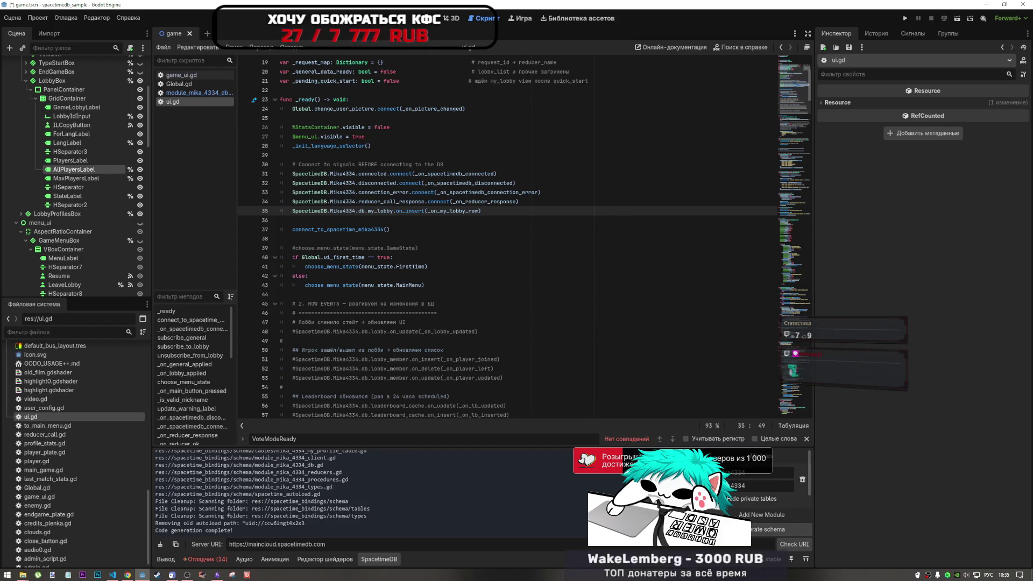
# - Close the VoteModeReady search and run the project, which fails on Nil my_lobby at ui.gd line 35
pyautogui.click(440, 210)
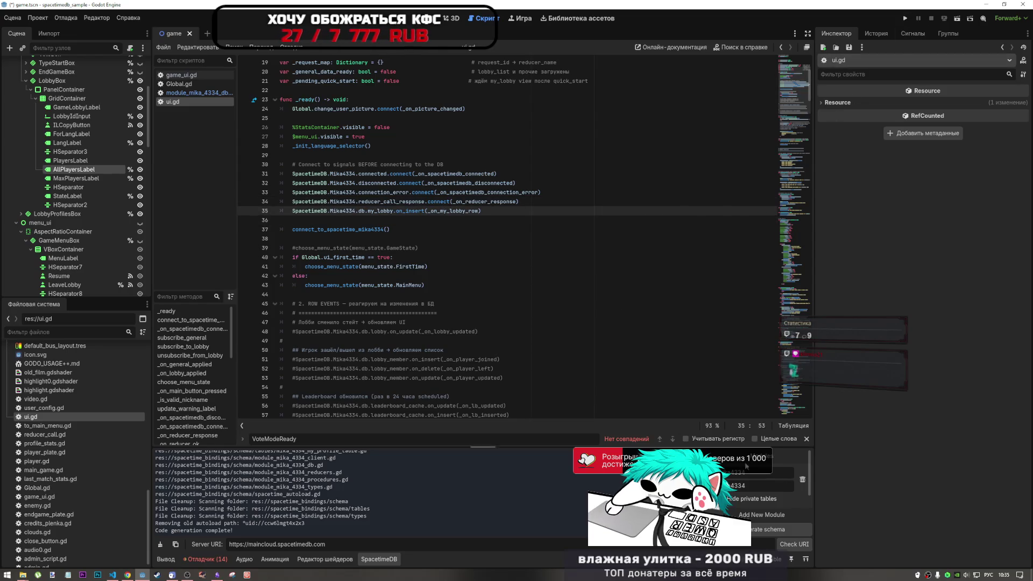
pyautogui.click(806, 439)
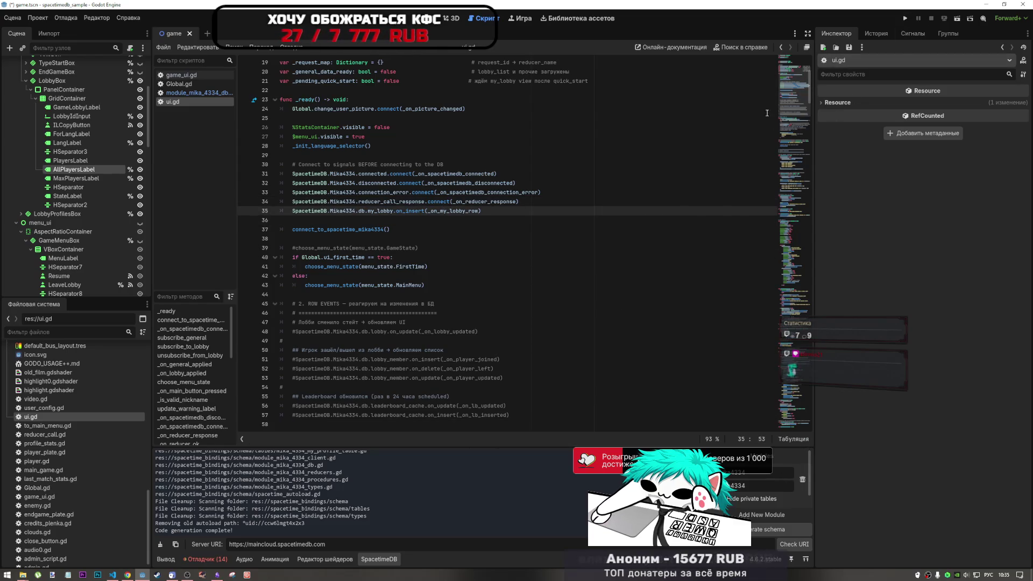
pyautogui.click(904, 19)
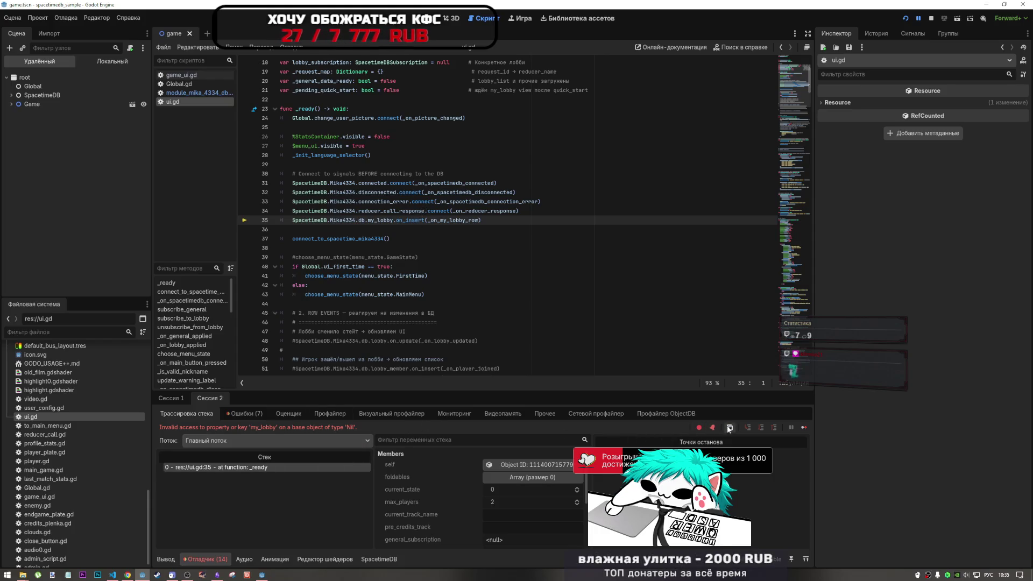
pyautogui.click(115, 575)
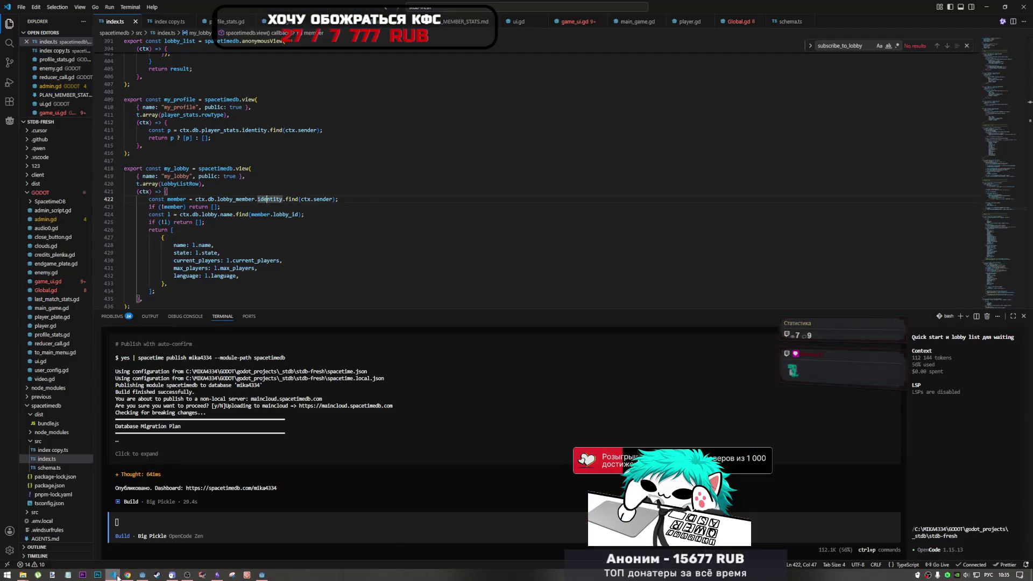
# - Send the pasted Nil my_lobby error to OpenCode in planning mode
pyautogui.click(171, 522)
pyautogui.write("Invalid access to property or key 'my_lobby' on a base object of type 'Nil'.")
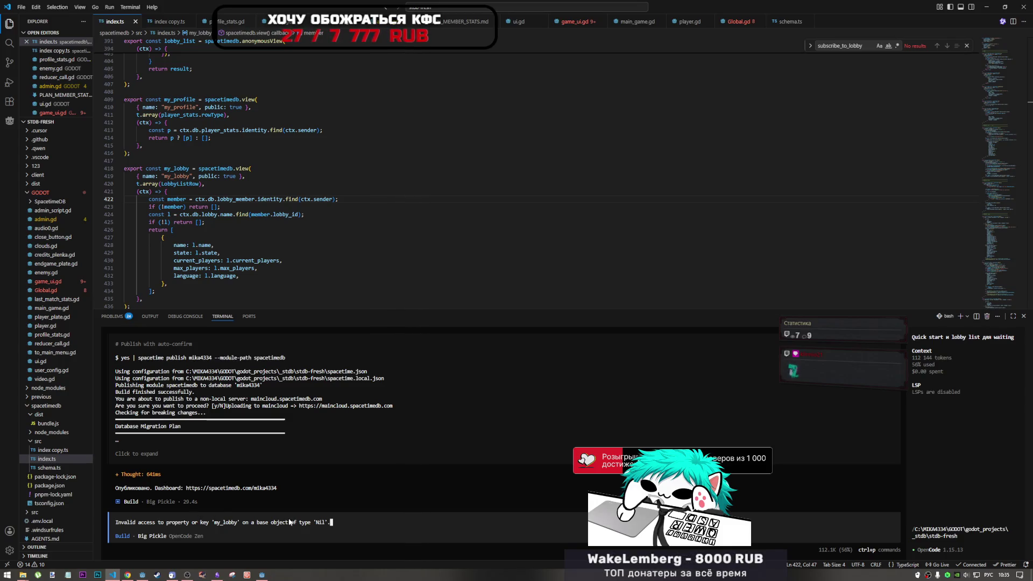
pyautogui.press('Tab')
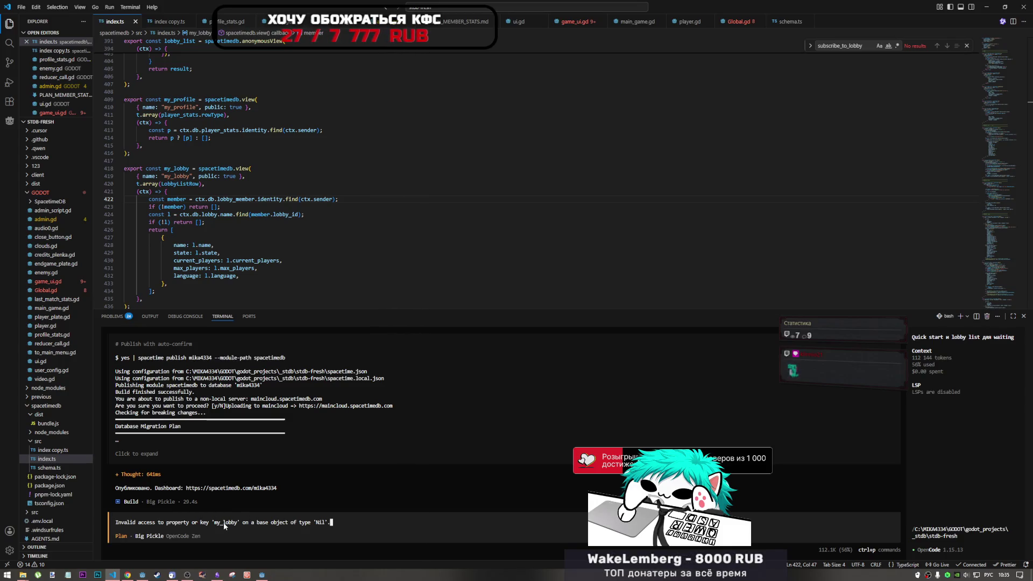
pyautogui.press('Return')
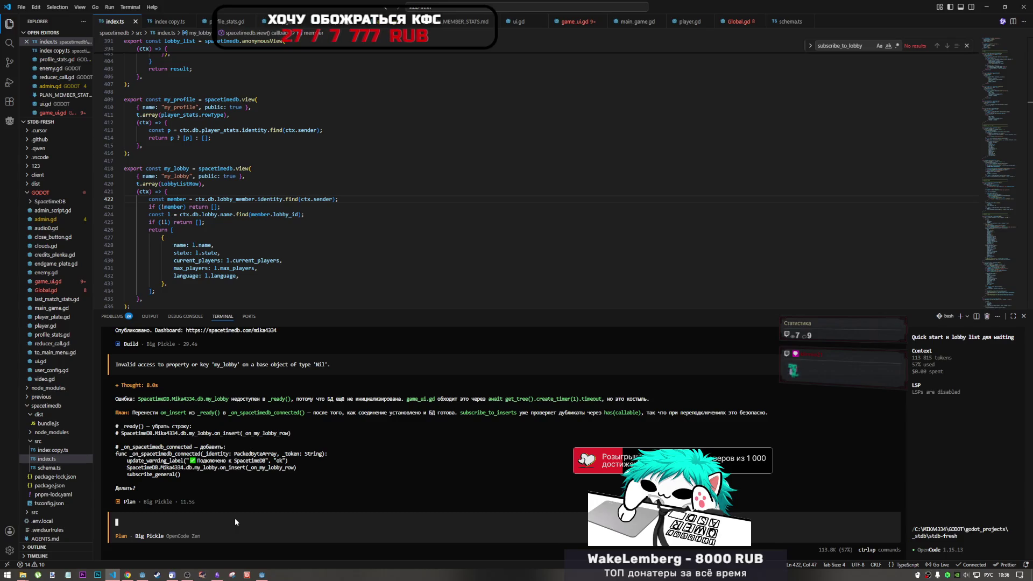
# - Approve the proposed fix with 'да' in build mode, then return to planning mode
pyautogui.press('Tab')
pyautogui.write('да')
pyautogui.press('Return')
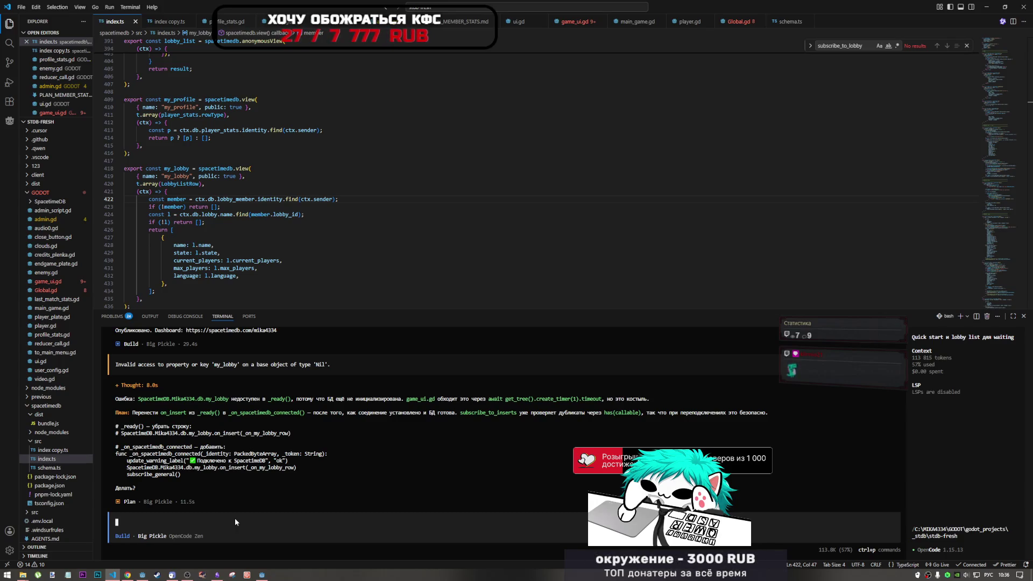
pyautogui.press('Tab')
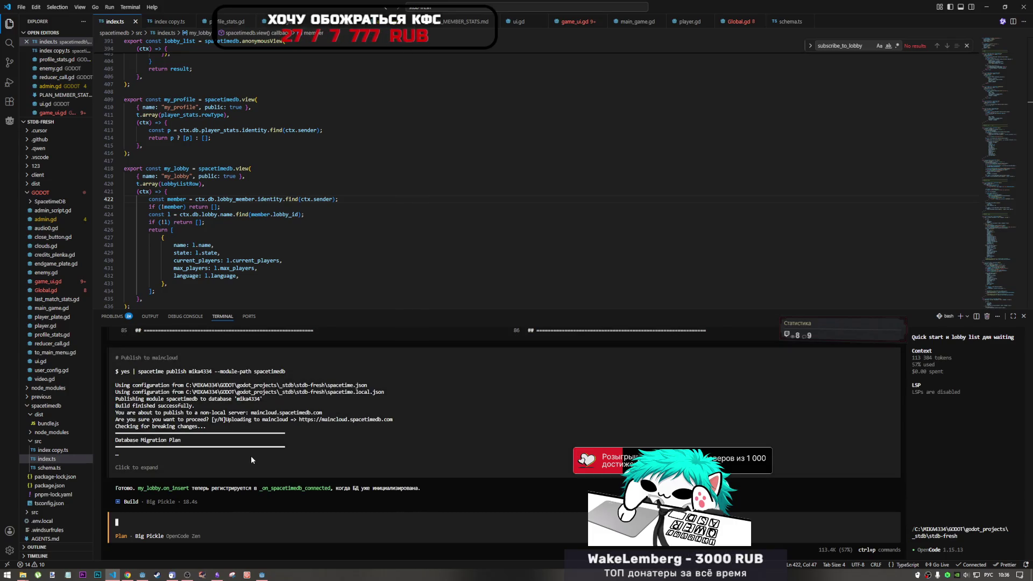
# - Review the diff moving my_lobby.on_insert into _on_spacetimedb_connected, then select all of ui.gd
pyautogui.scroll(3, 180, 447)
pyautogui.scroll(-3, 181, 446)
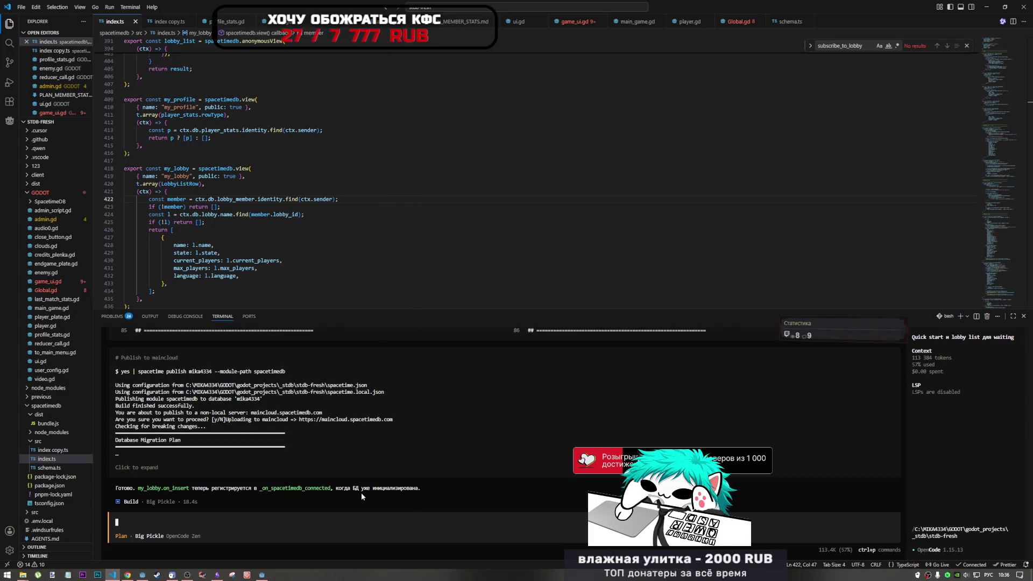
pyautogui.scroll(5, 391, 494)
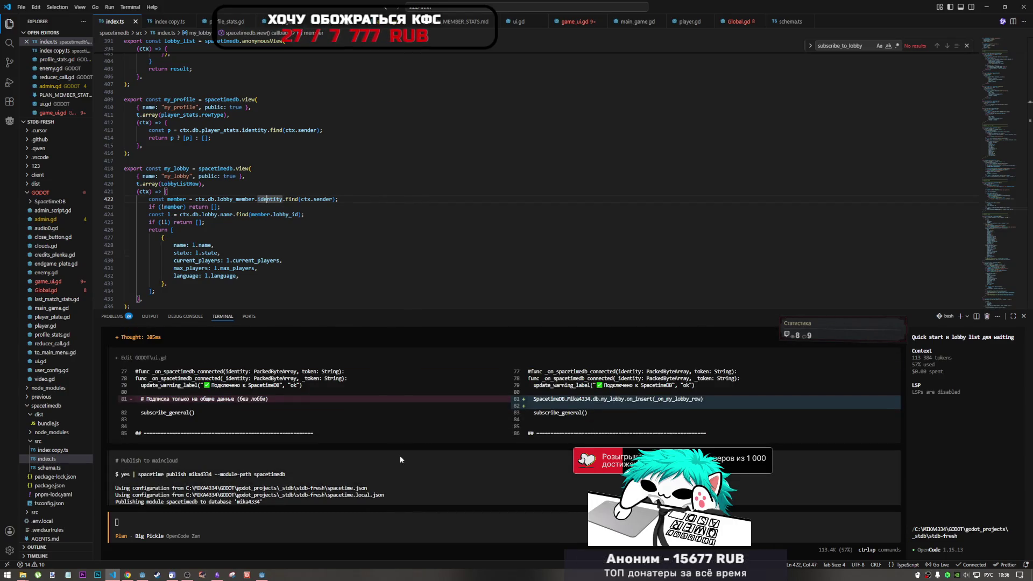
pyautogui.scroll(-5, 399, 459)
pyautogui.scroll(5, 399, 462)
pyautogui.scroll(-5, 399, 463)
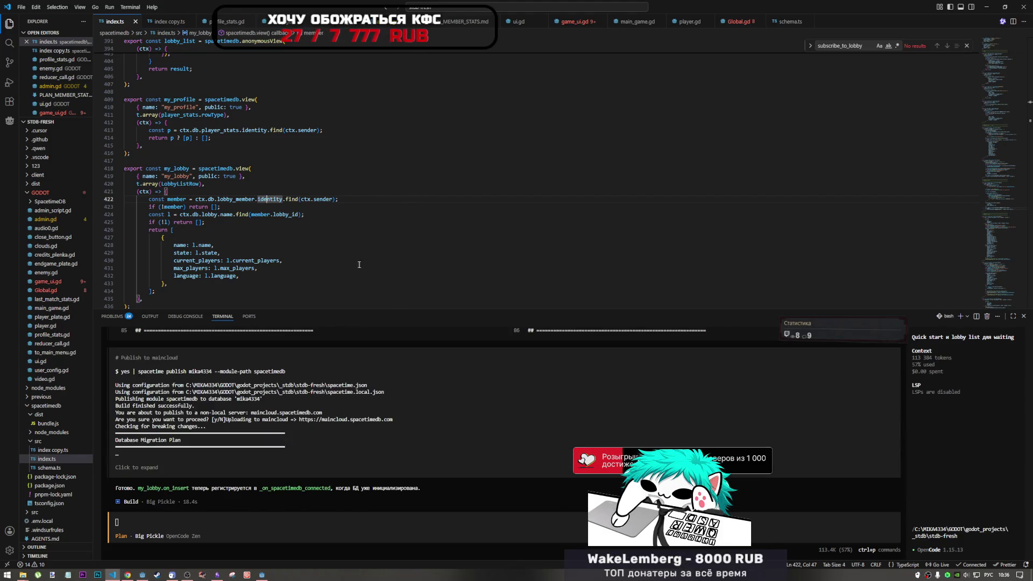
pyautogui.scroll(5, 399, 463)
pyautogui.scroll(5, 420, 431)
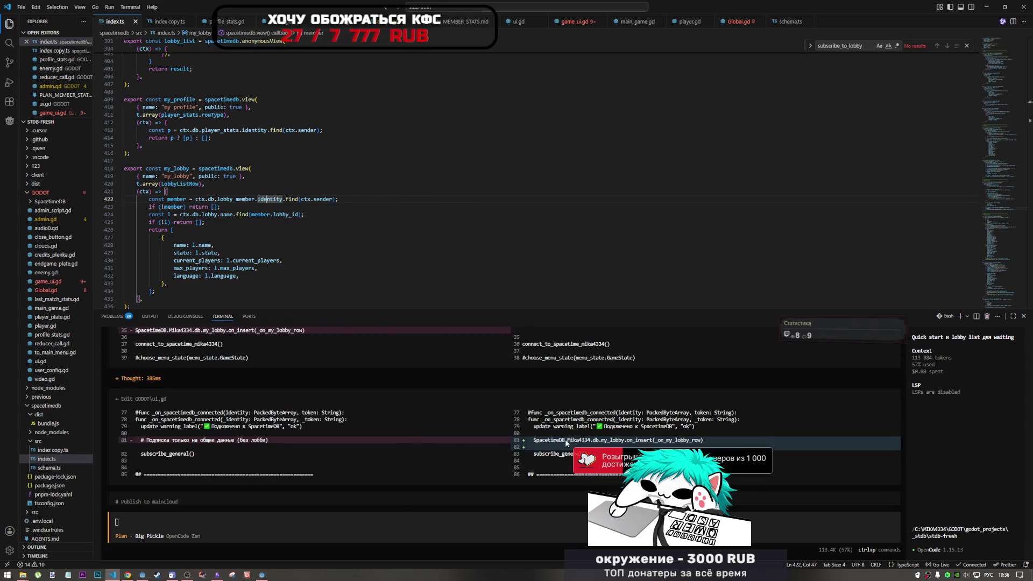
pyautogui.click(518, 22)
pyautogui.hotkey('ctrl', 'a')
pyautogui.hotkey('alt', 'Tab')
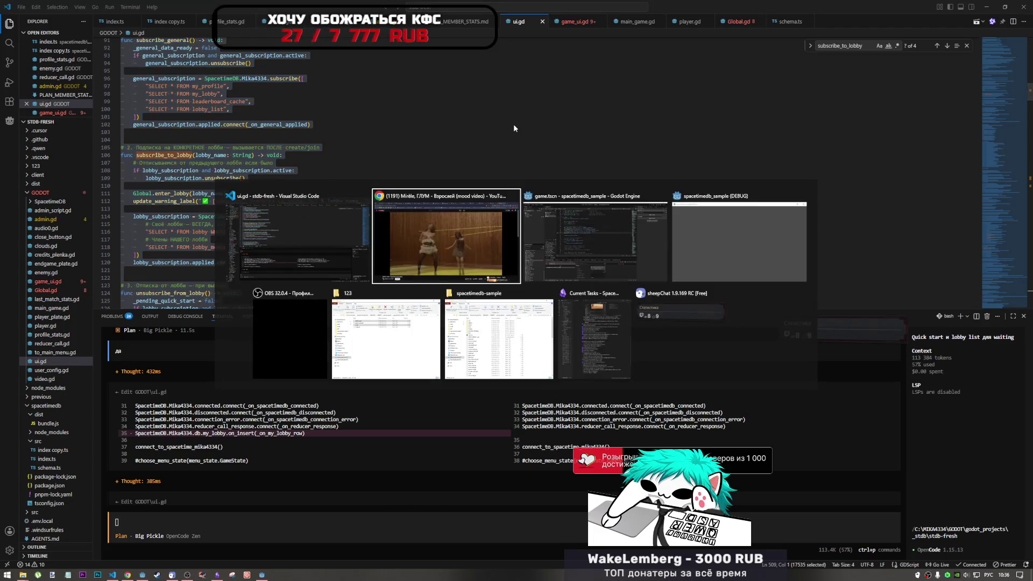
# - Replace Godot's ui.gd with the updated script, save it, and restart the game
pyautogui.hotkey('ctrl', 'a')
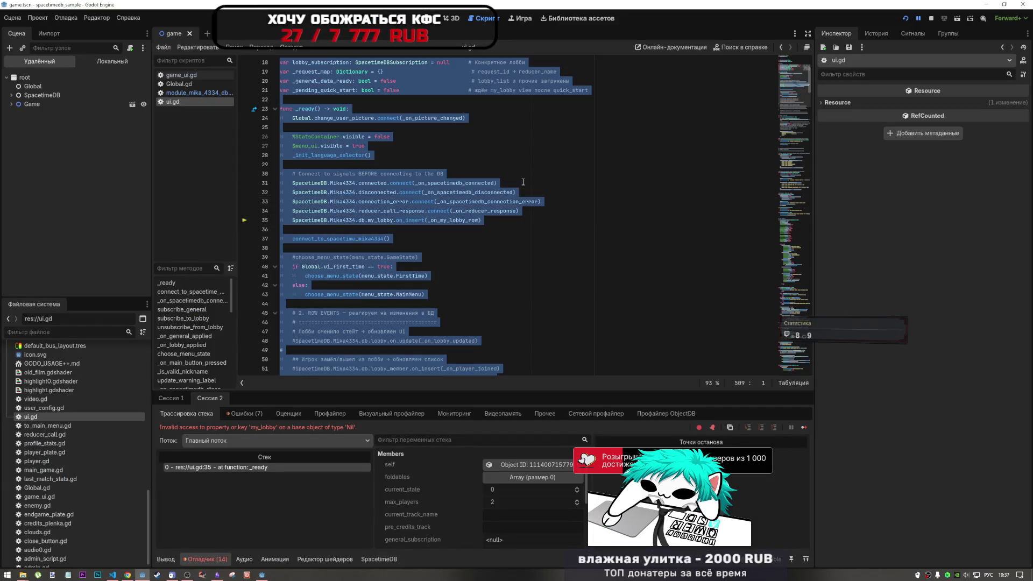
pyautogui.hotkey('ctrl', 'v')
pyautogui.hotkey('ctrl', 's')
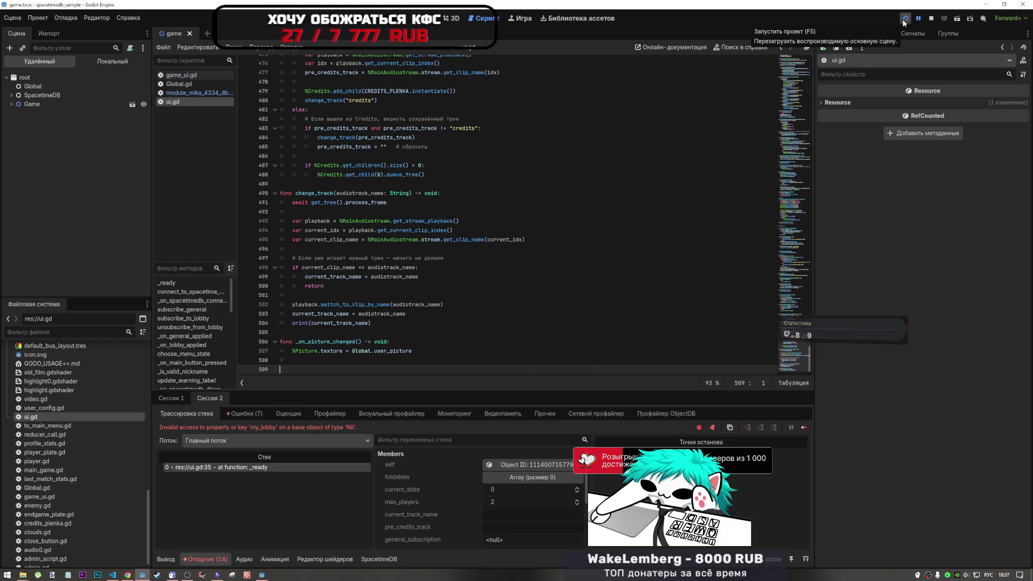
pyautogui.click(931, 18)
pyautogui.click(904, 19)
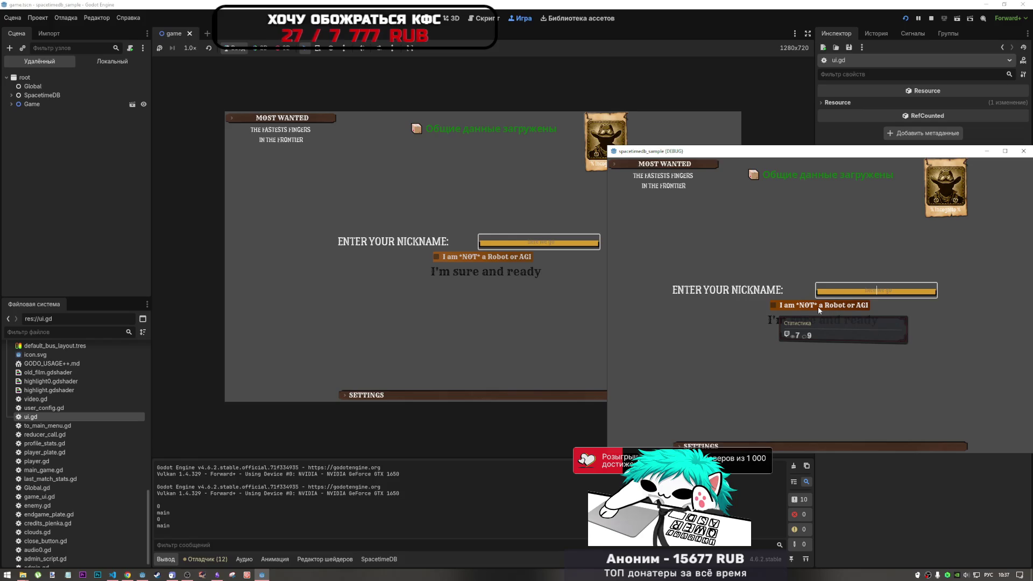
# - Pass the not-a-robot checks and quick-start both clients into a lobby, reaching the category screen
pyautogui.click(818, 307)
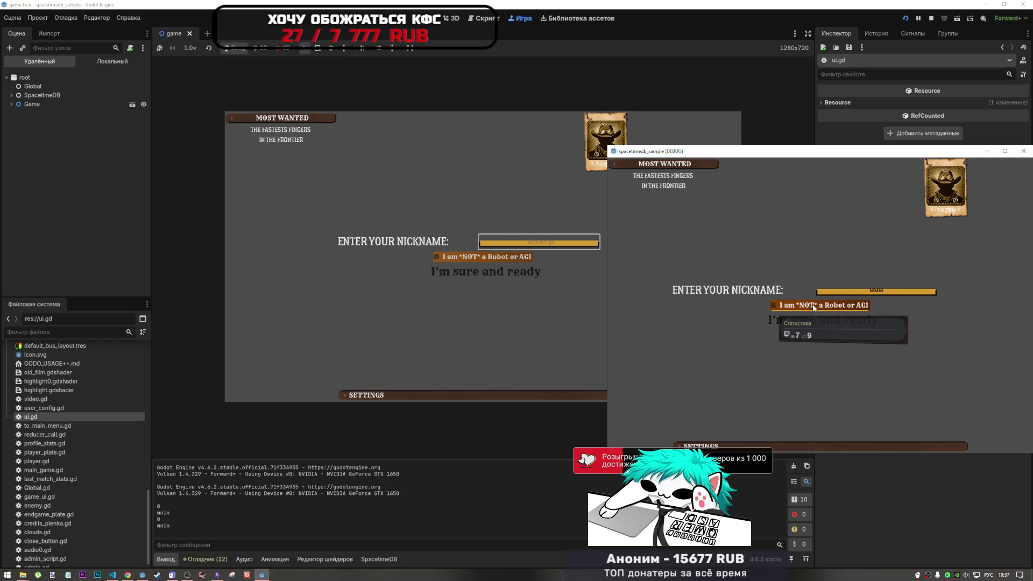
pyautogui.click(535, 250)
pyautogui.click(516, 255)
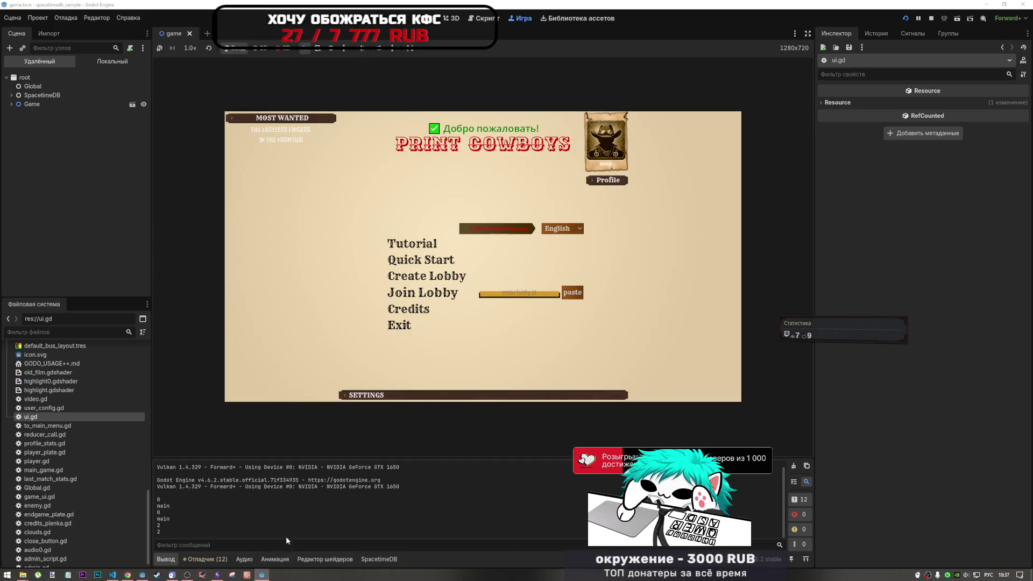
pyautogui.click(268, 575)
pyautogui.click(775, 307)
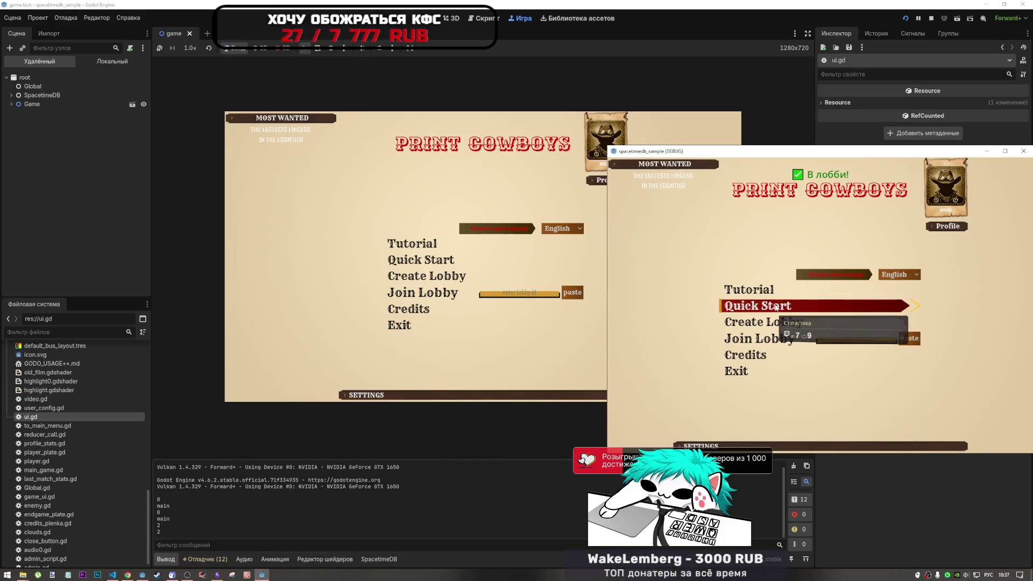
pyautogui.click(778, 311)
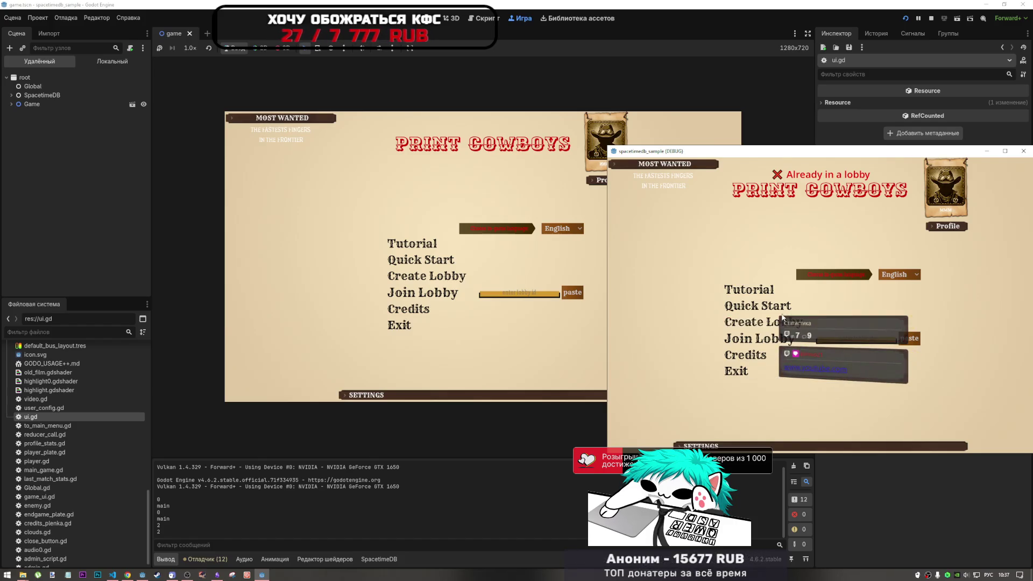
pyautogui.click(784, 339)
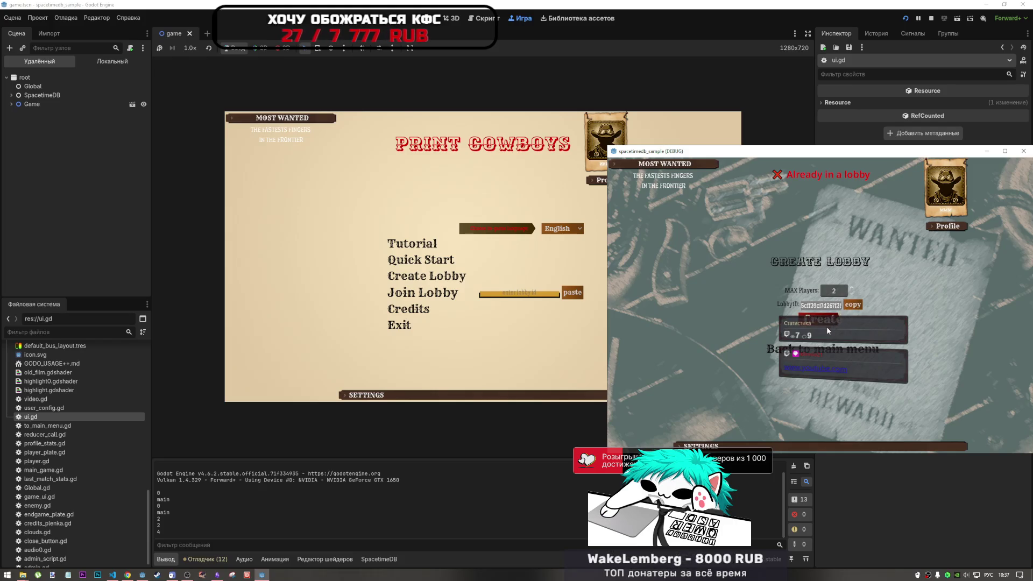
pyautogui.click(810, 348)
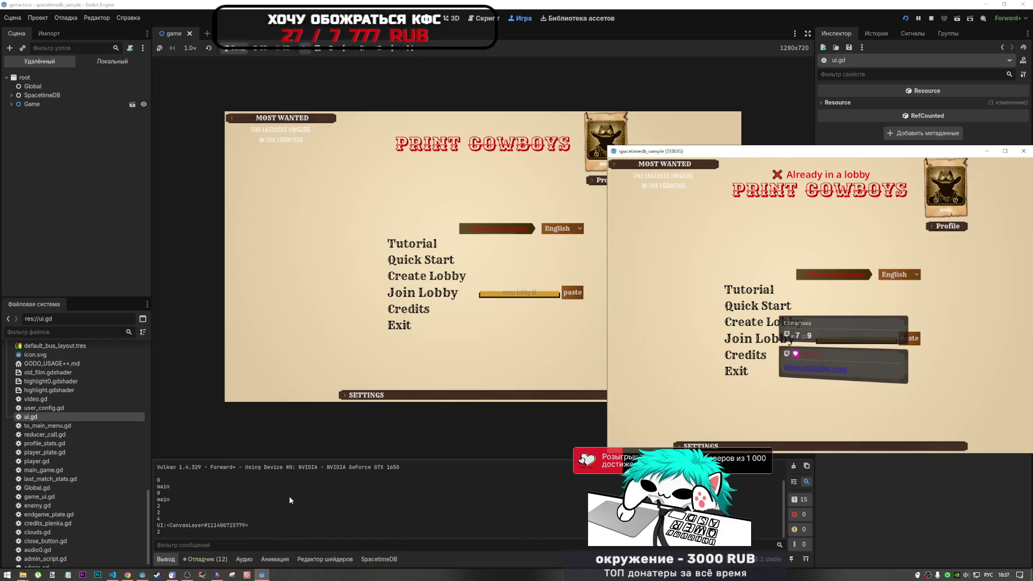
pyautogui.click(437, 260)
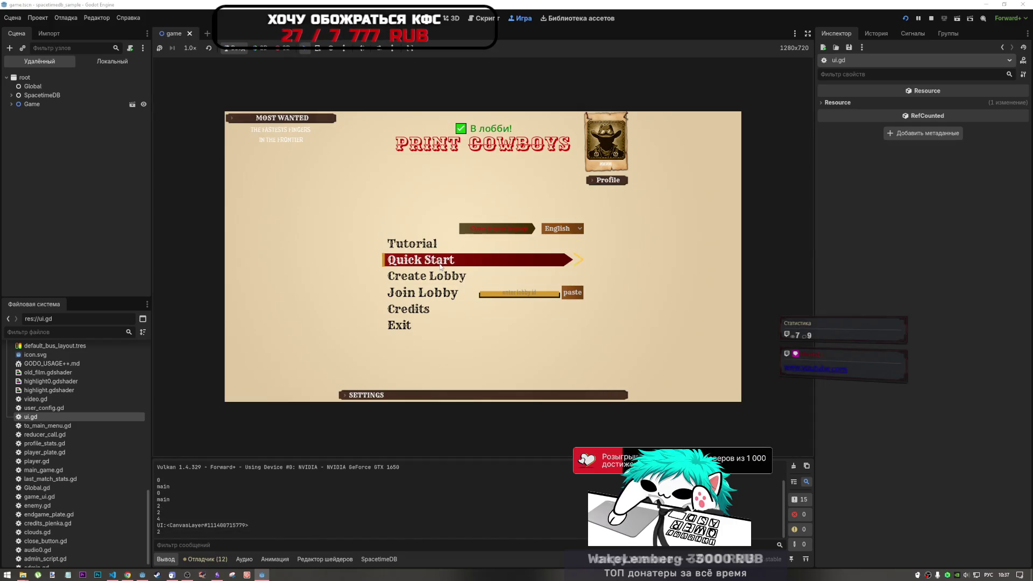
pyautogui.click(262, 573)
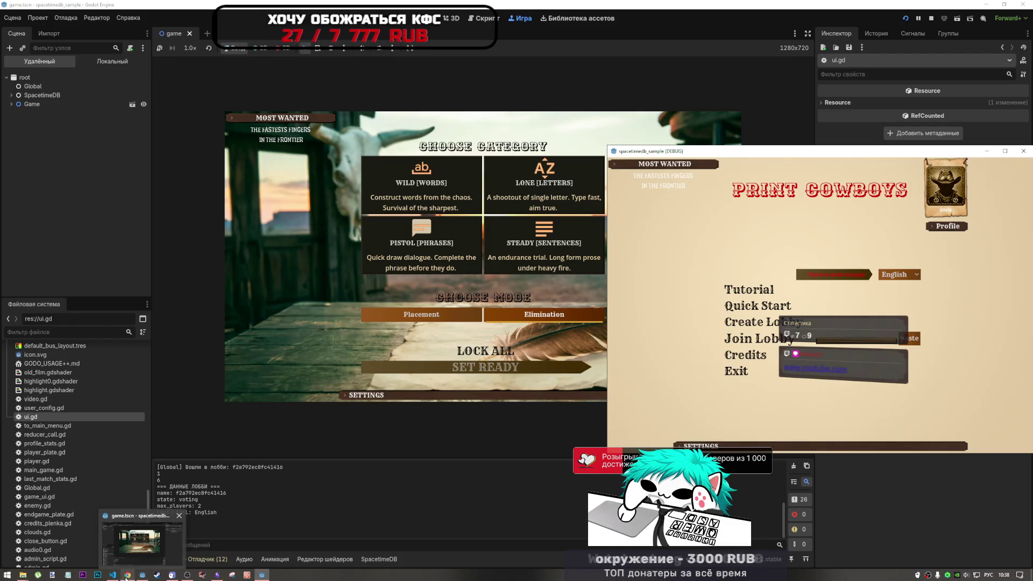
pyautogui.moveTo(127, 575)
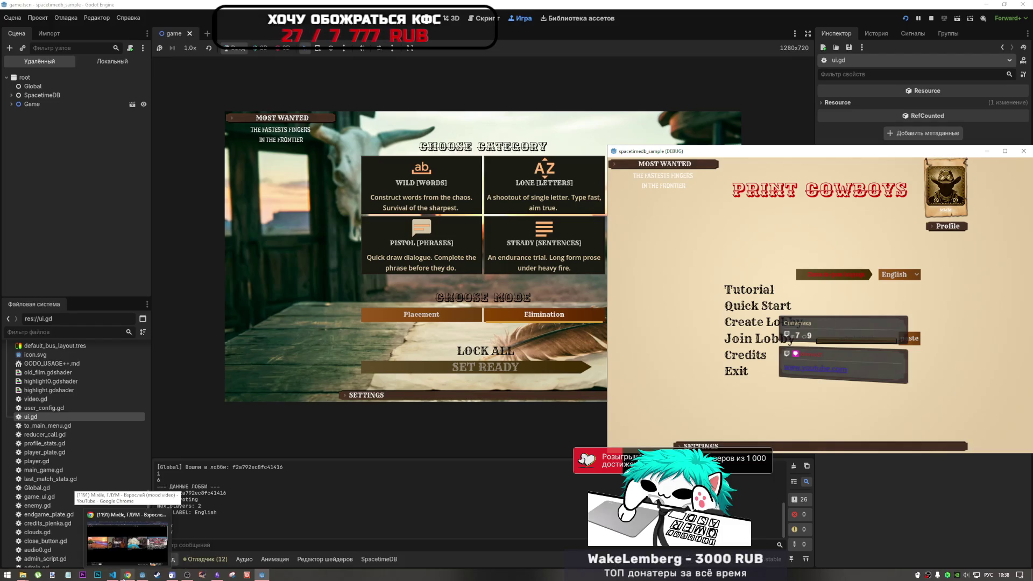
pyautogui.click(127, 543)
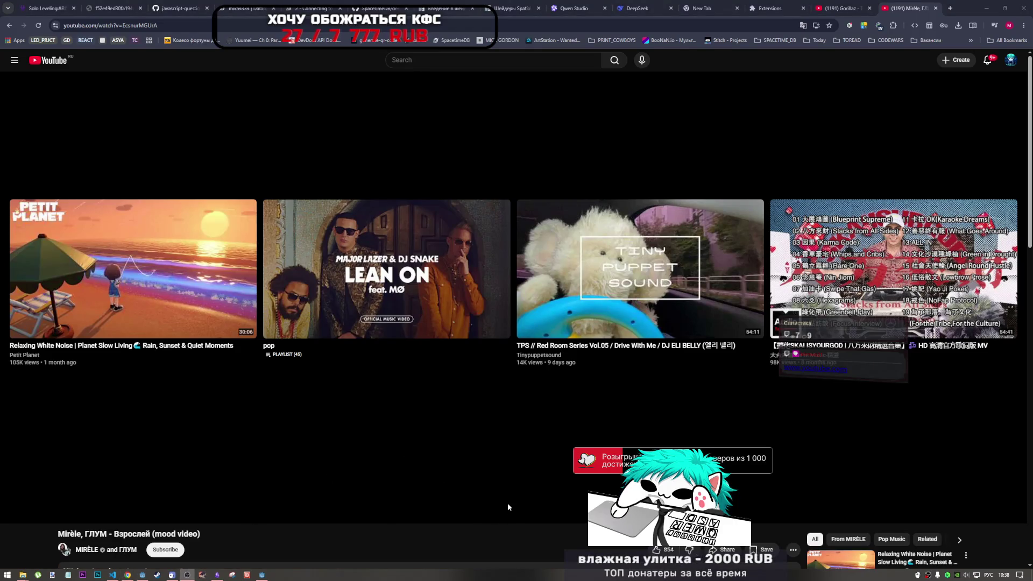
# - Load the Mirèle — Я сила video by pasting its URL into the address bar
pyautogui.rightClick(401, 498)
pyautogui.click(425, 505)
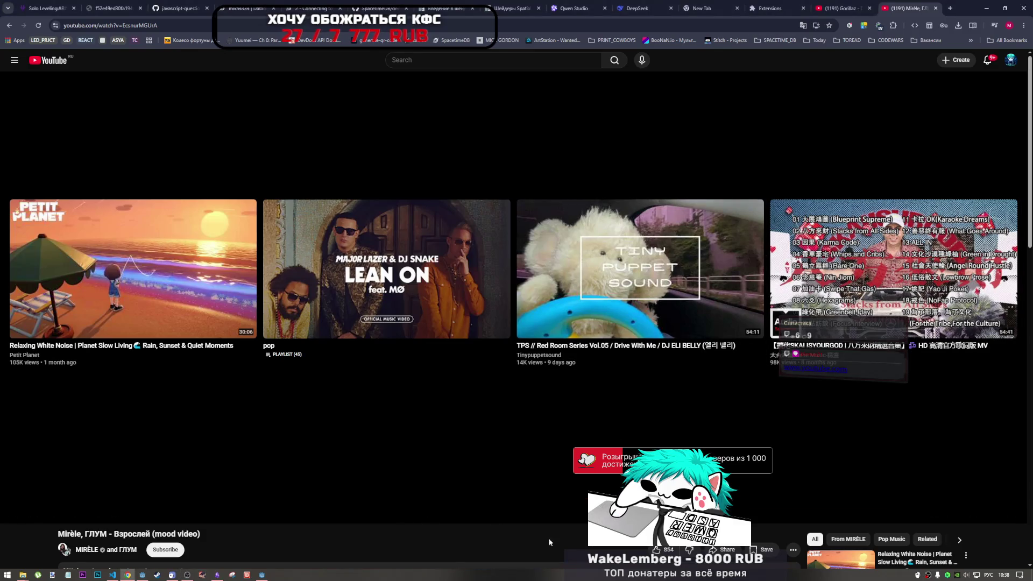
pyautogui.scroll(-2, 229, 511)
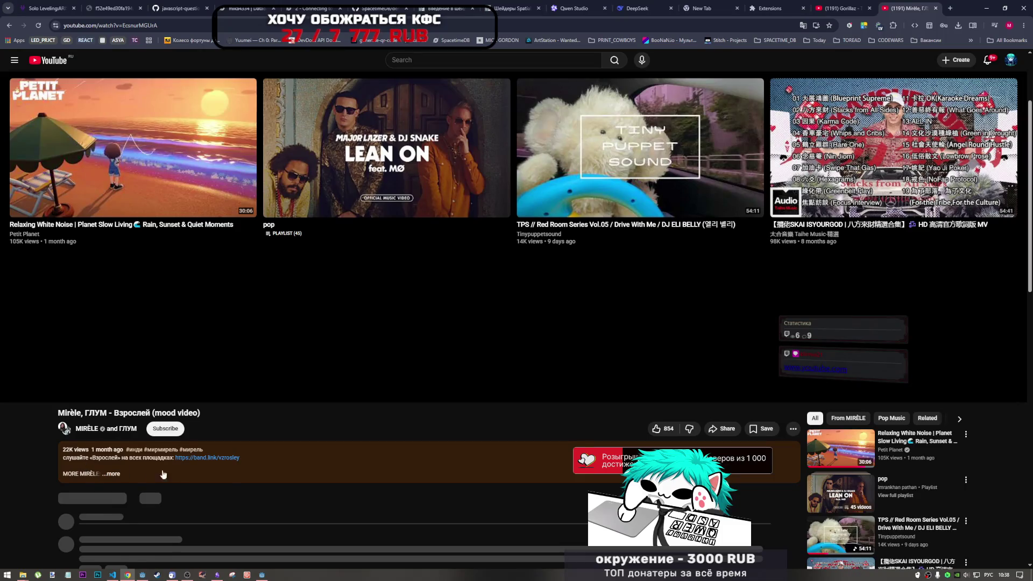
pyautogui.click(306, 23)
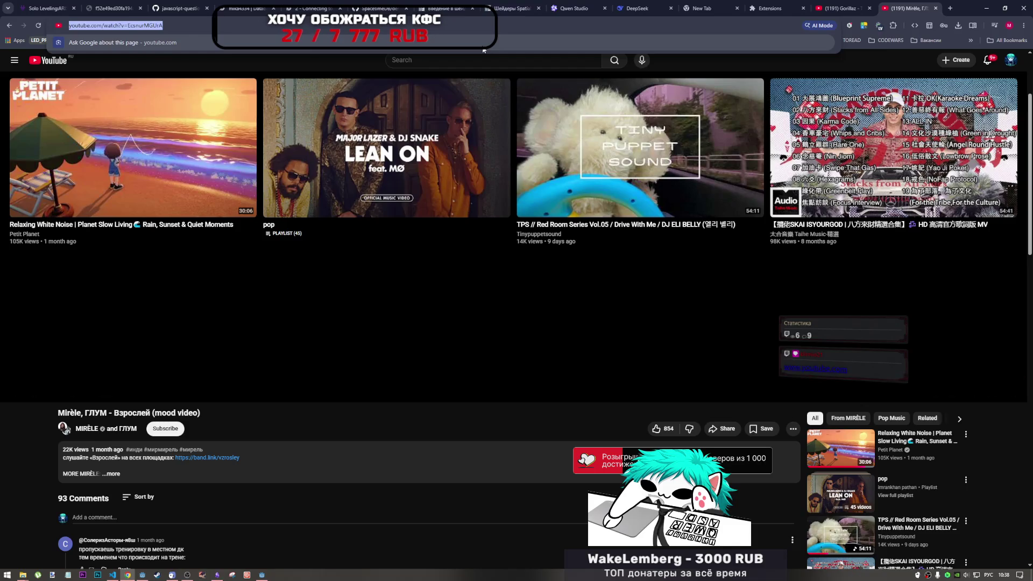
pyautogui.write('https://www.youtube.com/watch?v=MD0ABay2fg0&pp=0gcJCQ0LAYcqIYzv')
pyautogui.press('Return')
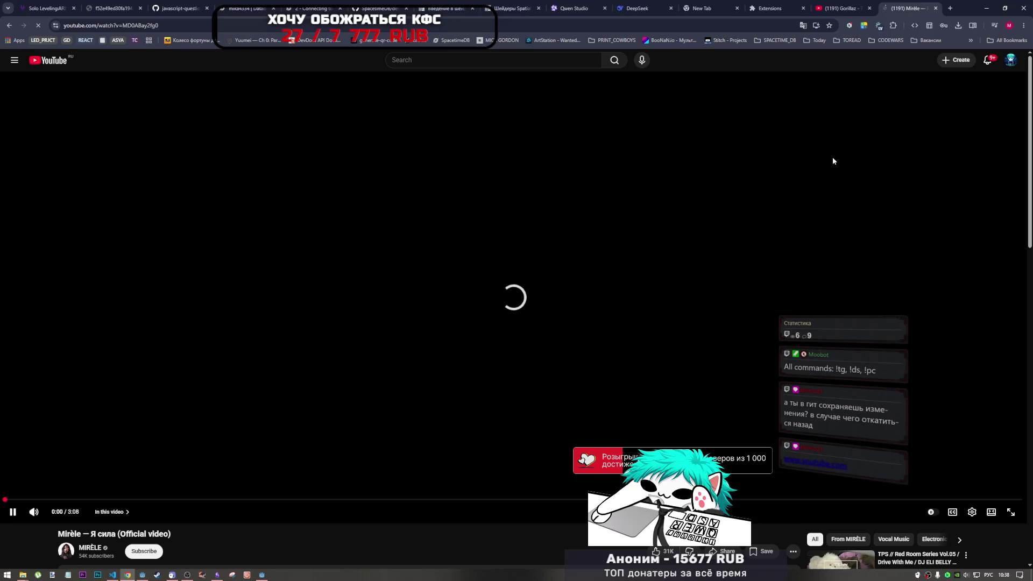
# - Glance at the Gorillaz tab, return to the Mirèle tab, then go back to Visual Studio Code
pyautogui.click(853, 6)
pyautogui.hotkey('ctrl', 'Tab')
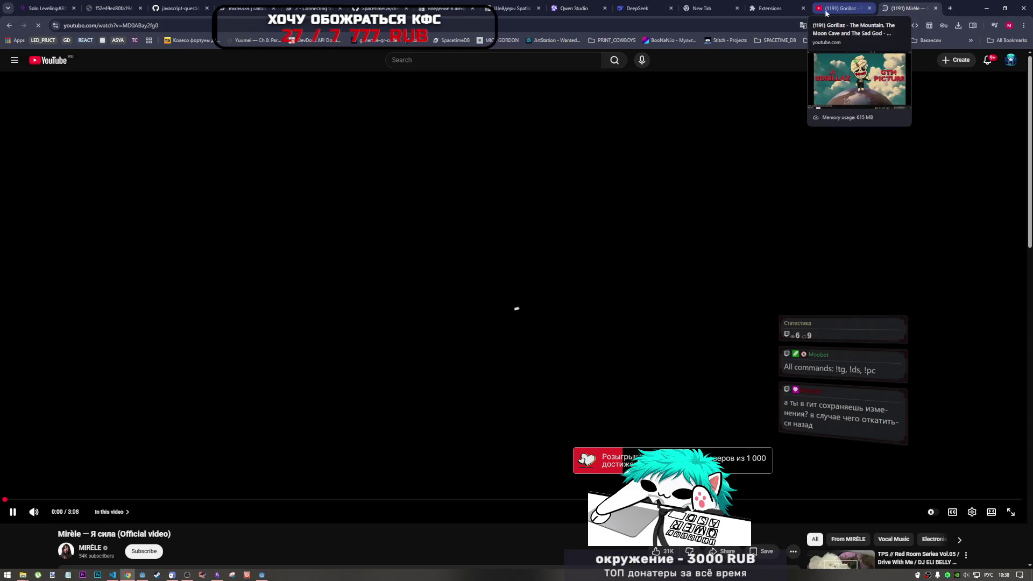
pyautogui.click(112, 574)
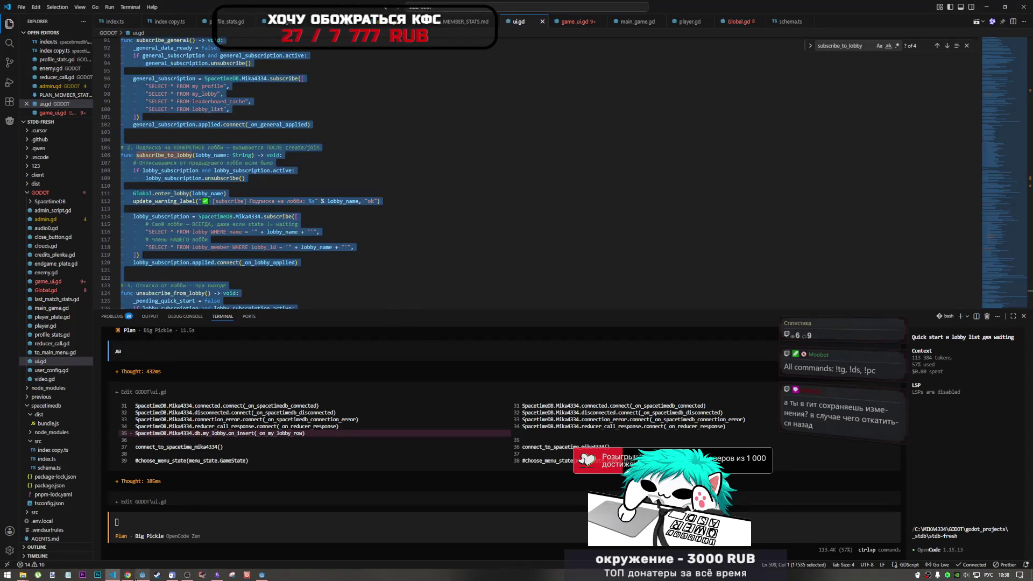
# - Leave the finished match in Godot, then move to the line below ui.gd's subscribe query
pyautogui.click(140, 578)
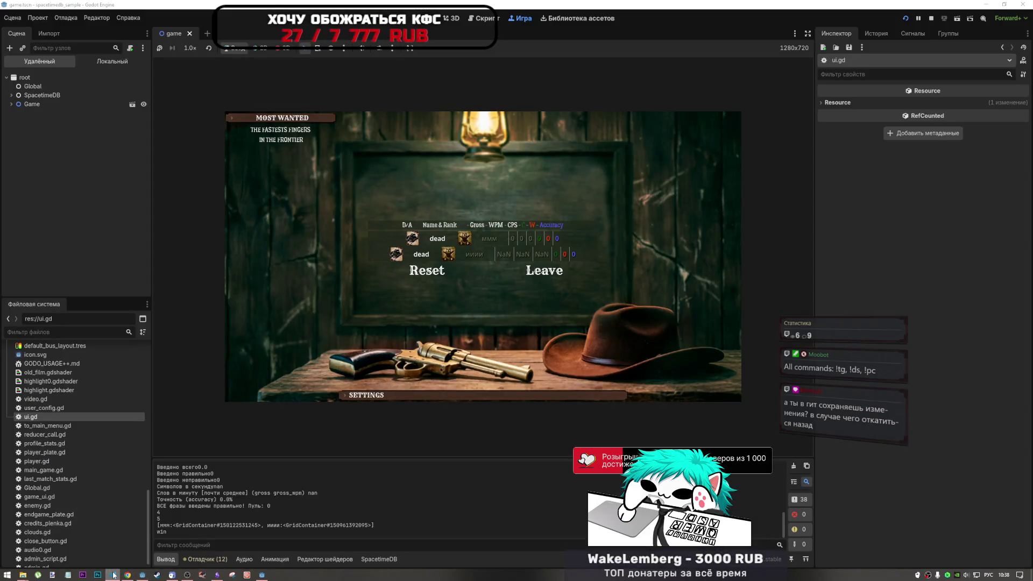
pyautogui.click(544, 270)
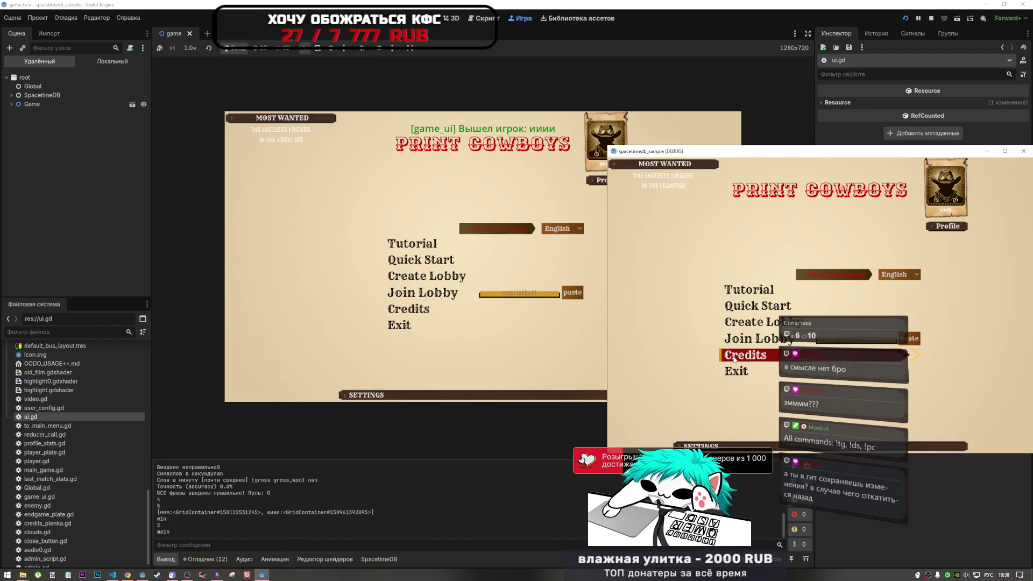
pyautogui.click(112, 574)
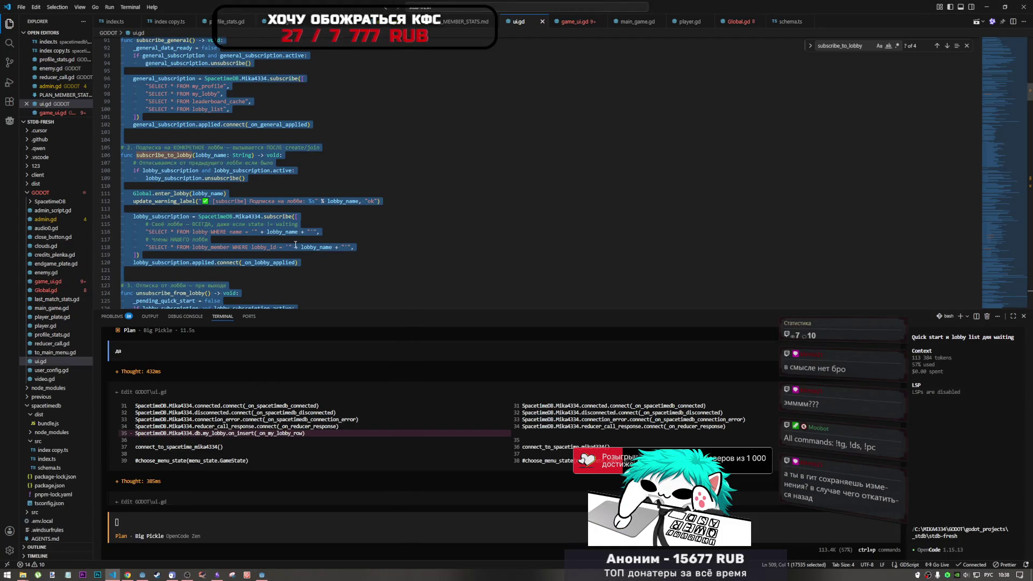
pyautogui.click(292, 247)
pyautogui.press('Down')
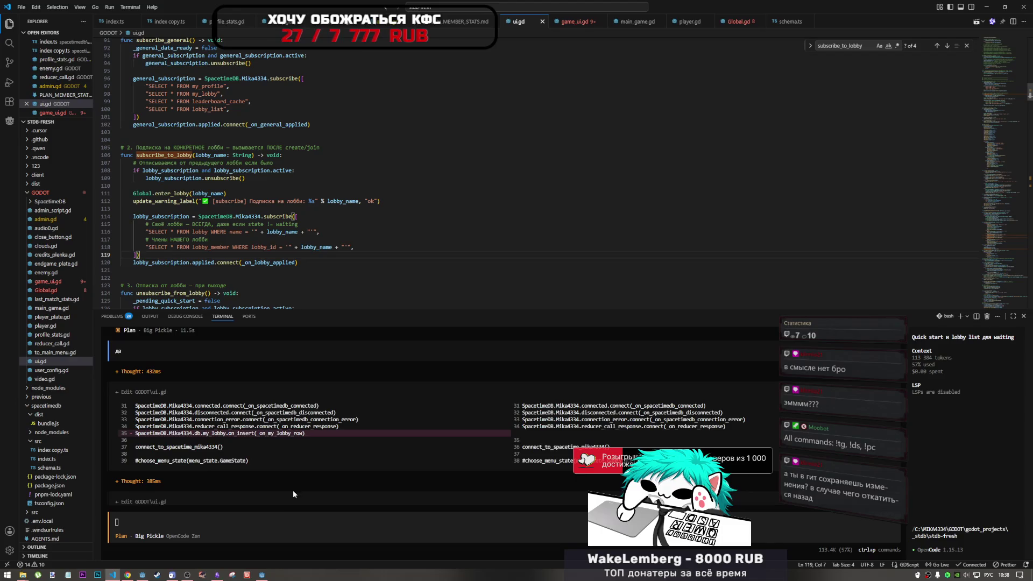
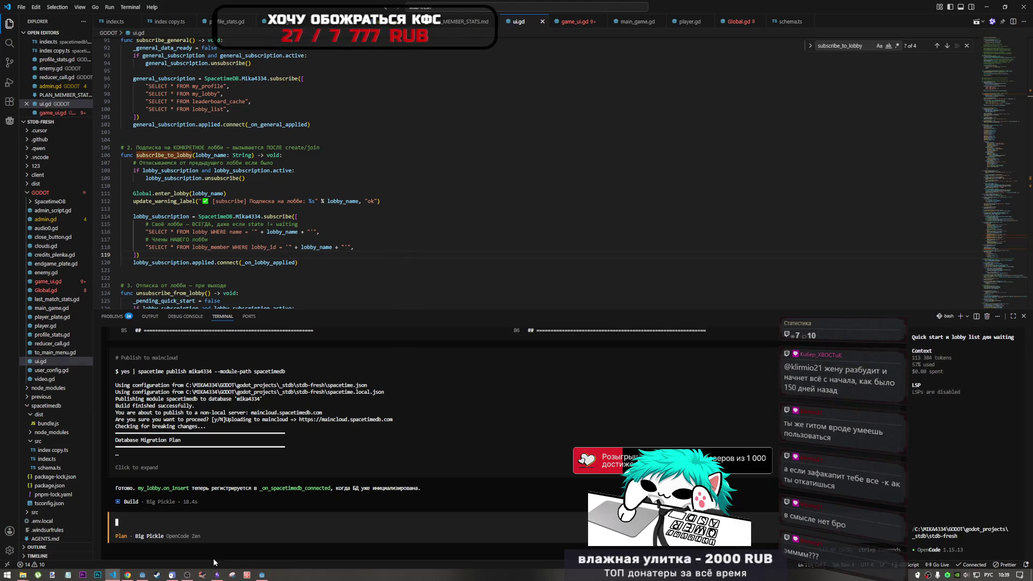
# - Switch from Visual Studio Code to the Godot editor with the Print Cowboys game running
pyautogui.moveTo(142, 575)
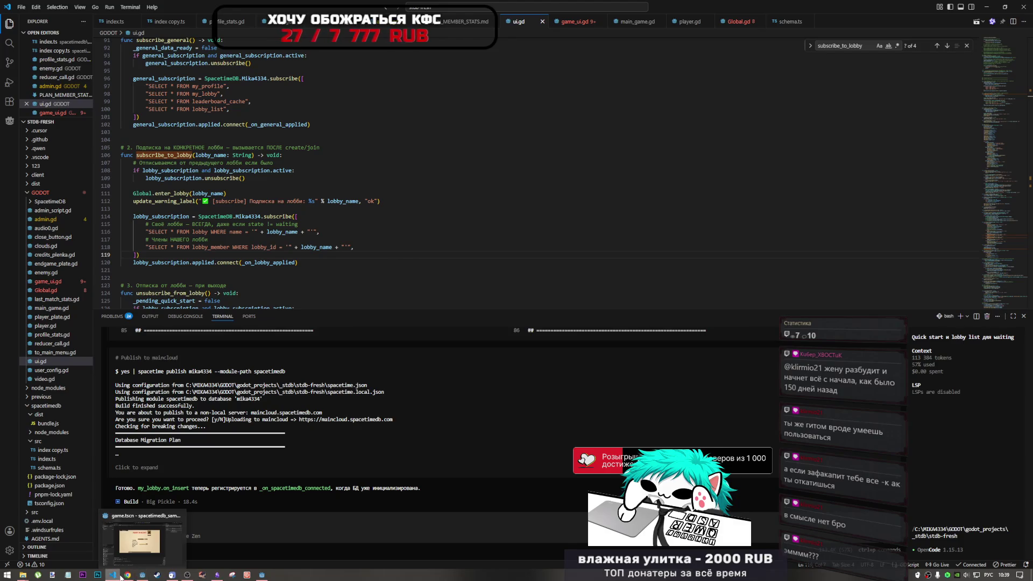
pyautogui.click(160, 537)
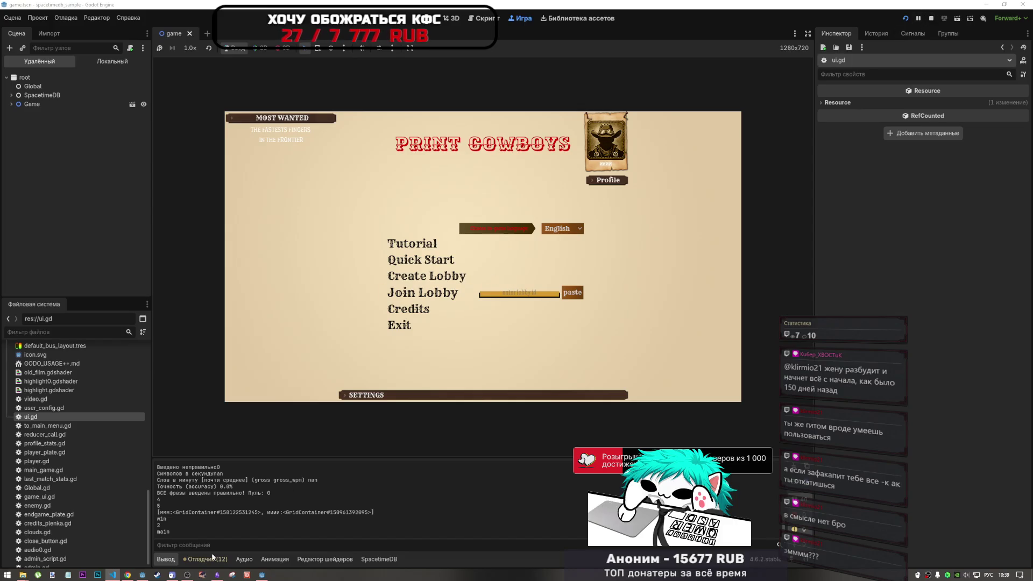
# - Create a lobby in the embedded game and try Quick Start from the second instance
pyautogui.click(264, 574)
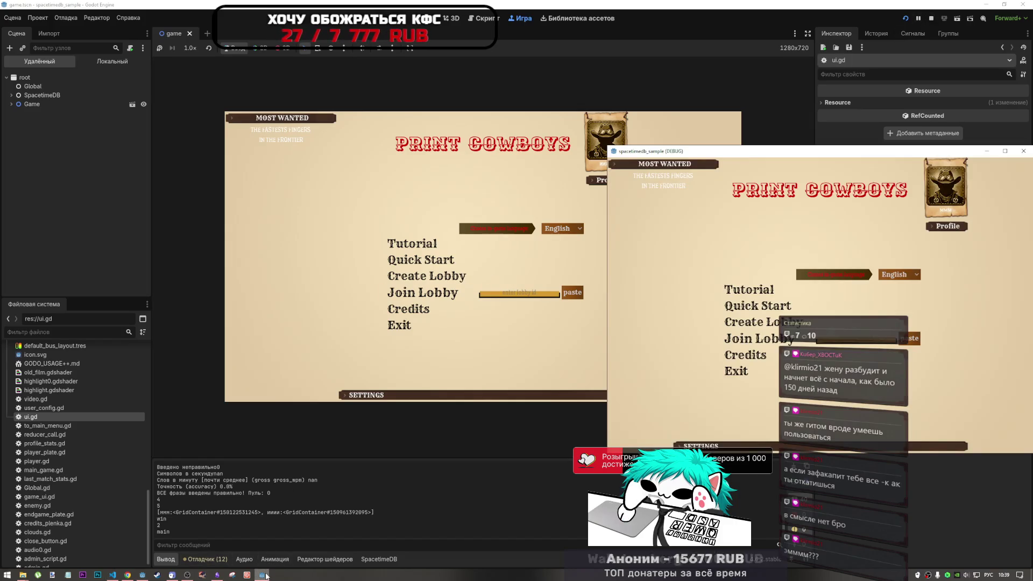
pyautogui.click(486, 280)
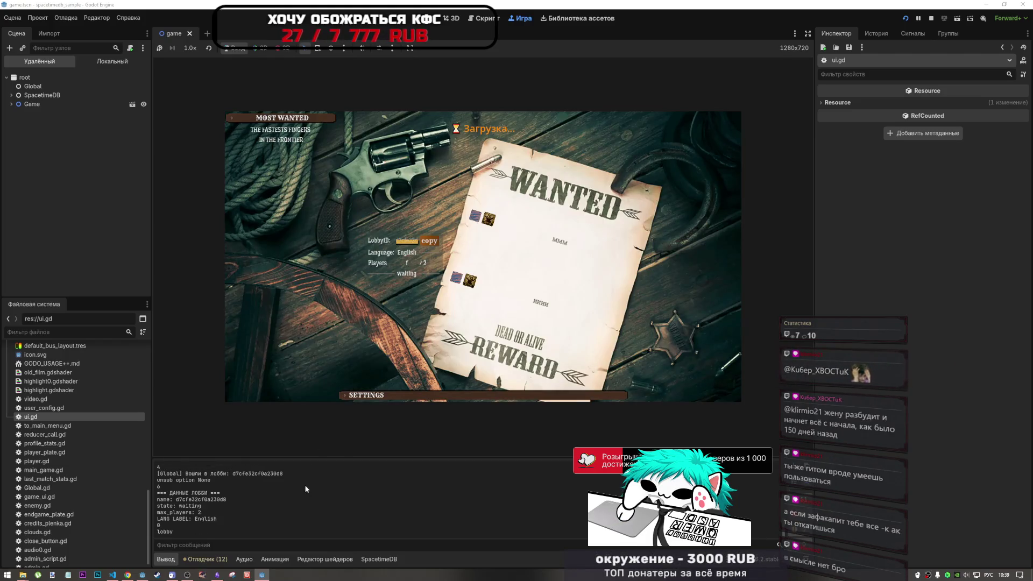
pyautogui.click(264, 574)
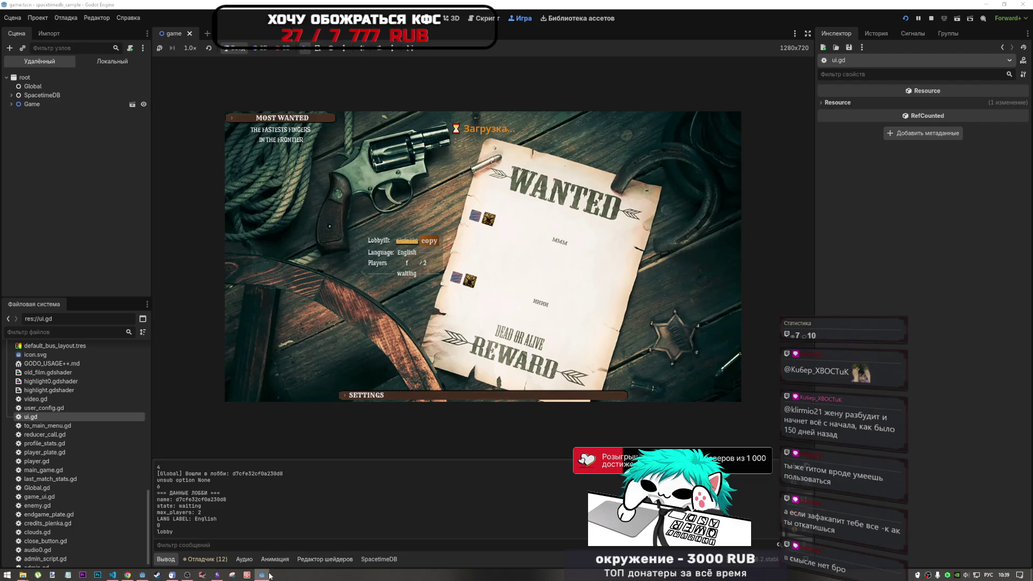
pyautogui.click(778, 308)
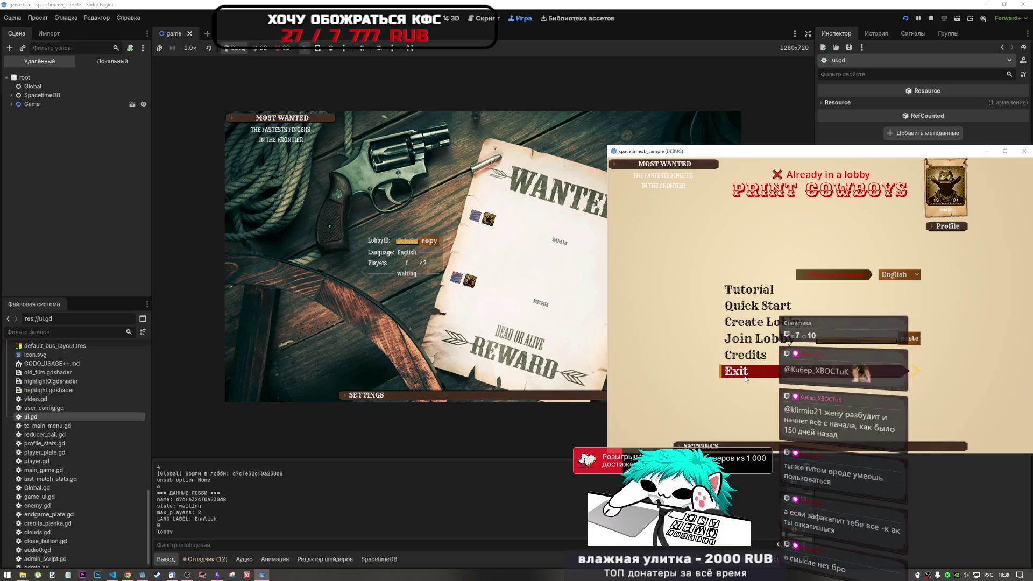
# - Paste the lobby ID into the join field, close the second game window and stop the game
pyautogui.click(768, 342)
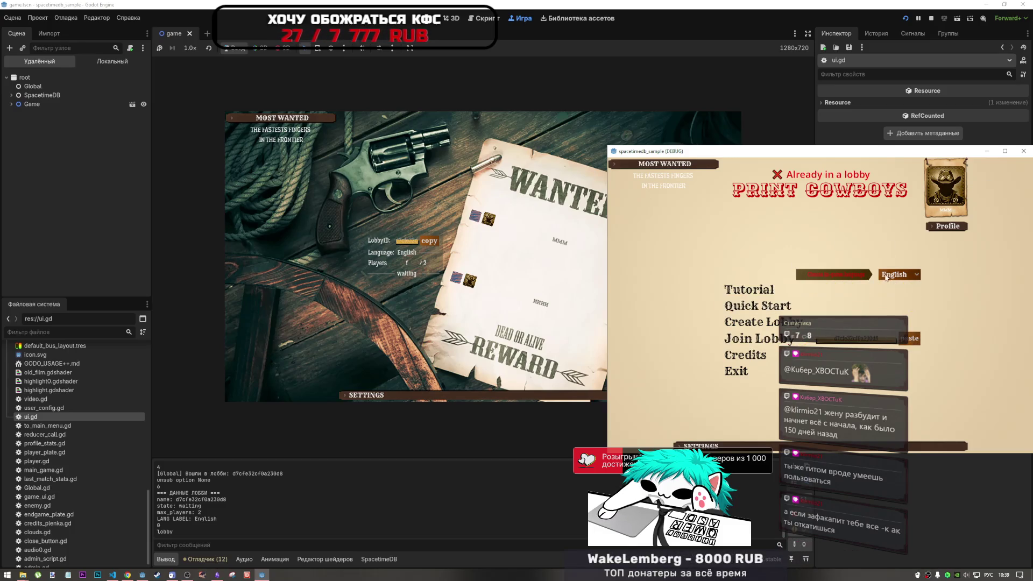
pyautogui.click(1023, 152)
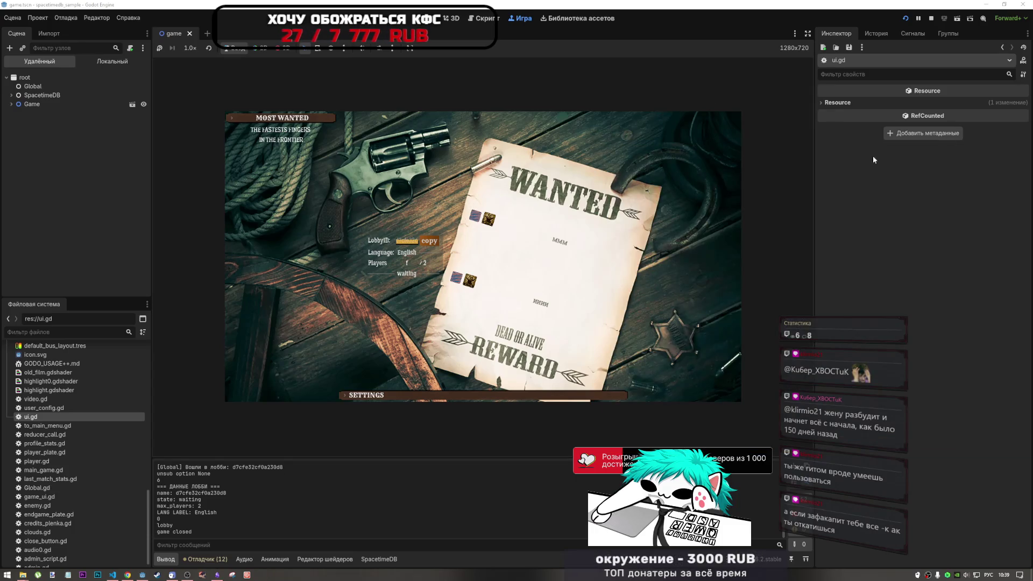
pyautogui.click(931, 18)
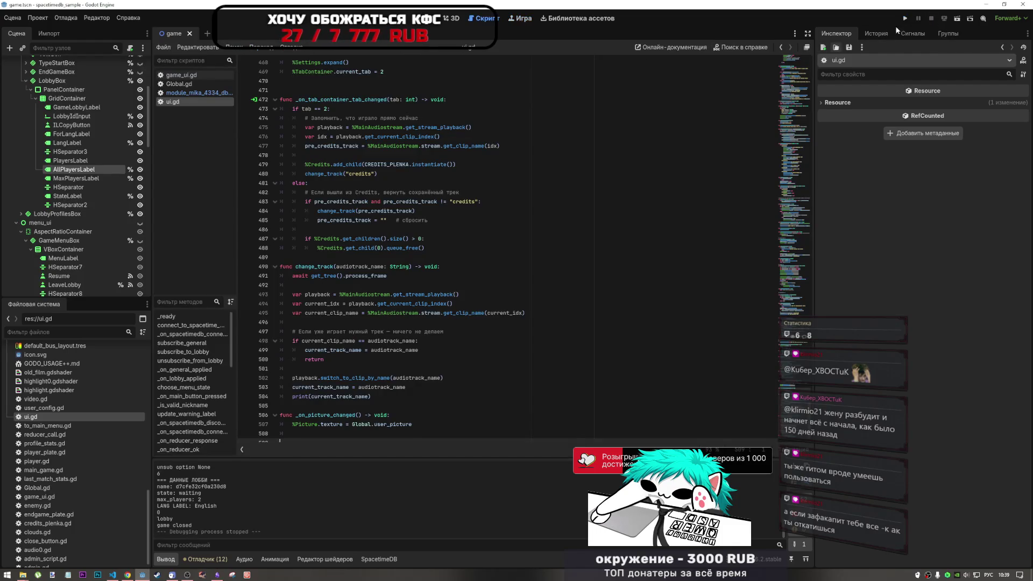
# - Relaunch the game with F5 and register the nickname 'йцу', passing the not-a-robot check
pyautogui.press('F5')
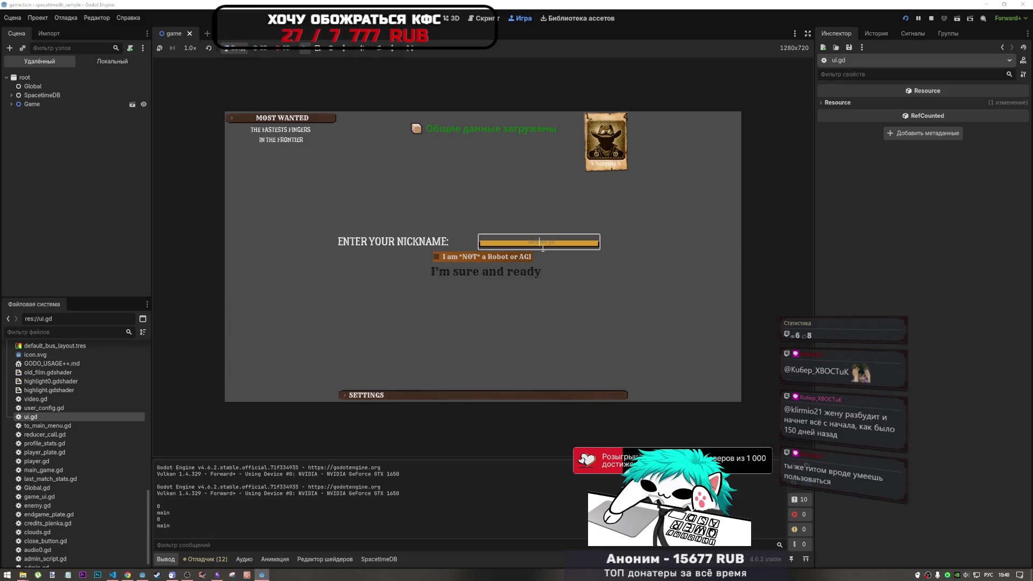
pyautogui.write('йцу')
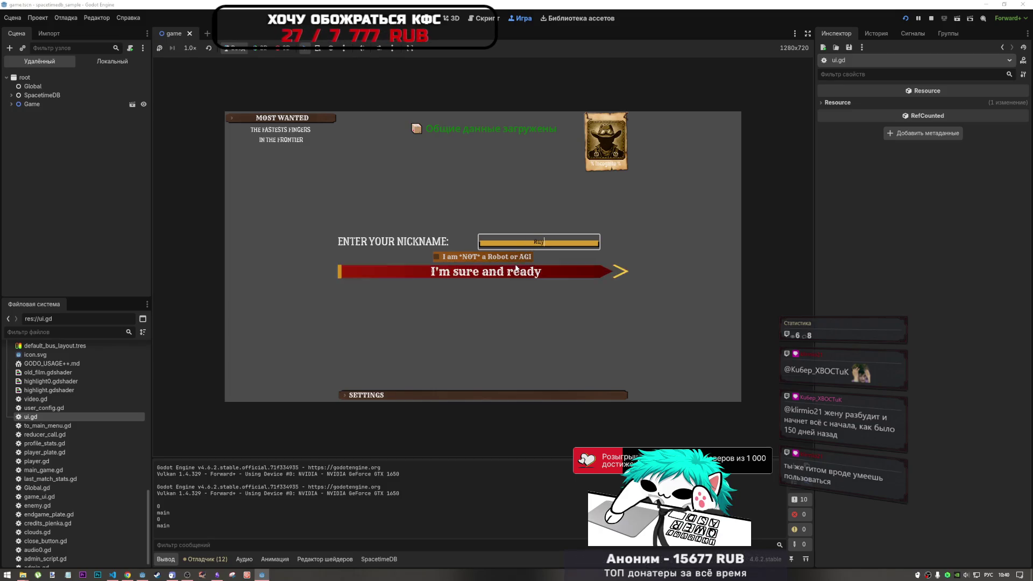
pyautogui.click(514, 256)
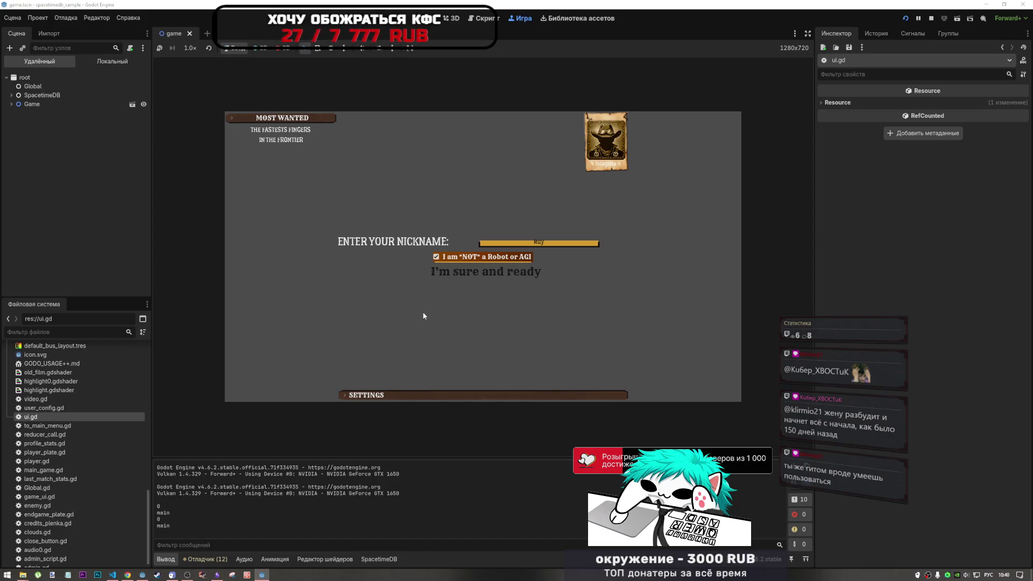
pyautogui.click(515, 273)
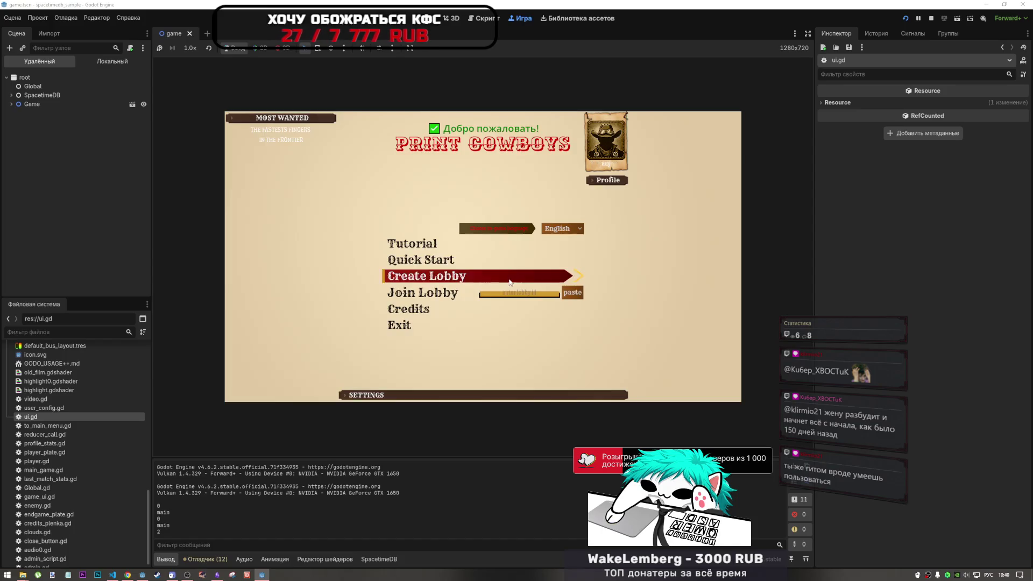
# - Enlarge the second game window and register its nickname past the not-a-robot check
pyautogui.click(262, 575)
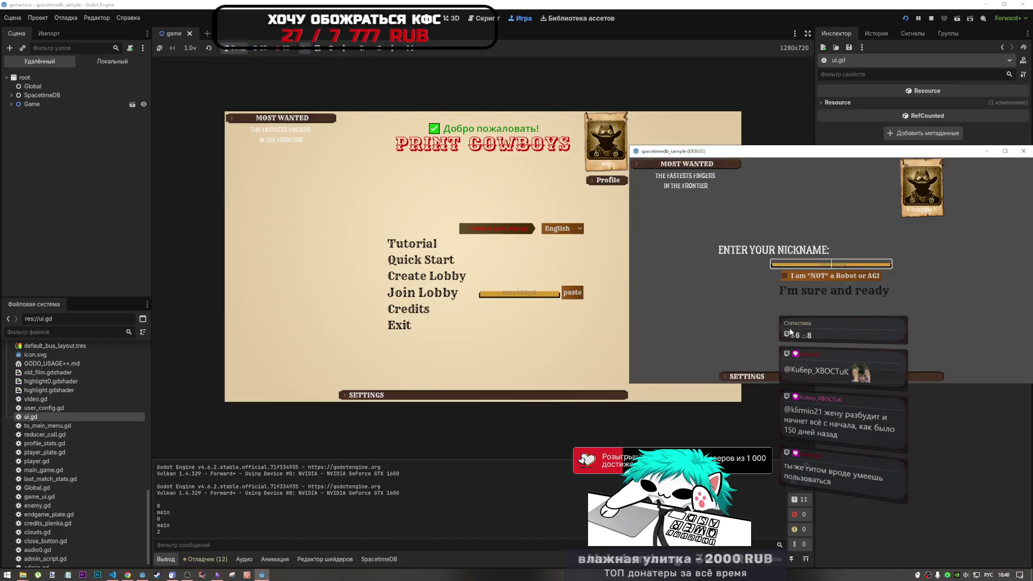
pyautogui.moveTo(629, 391)
pyautogui.mouseDown()
pyautogui.moveTo(596, 391)
pyautogui.moveTo(596, 469)
pyautogui.mouseUp()
pyautogui.click(836, 310)
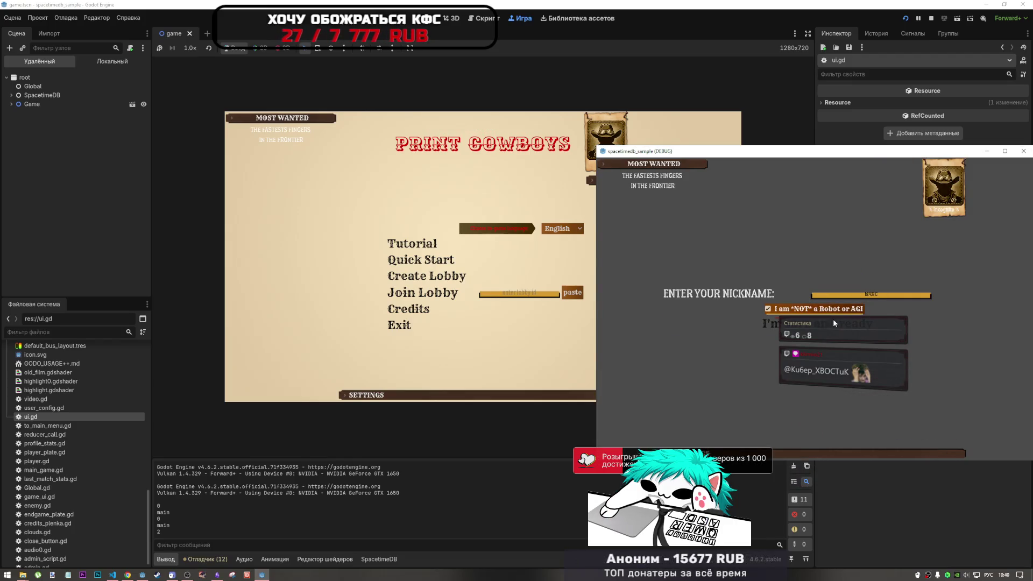
pyautogui.click(834, 321)
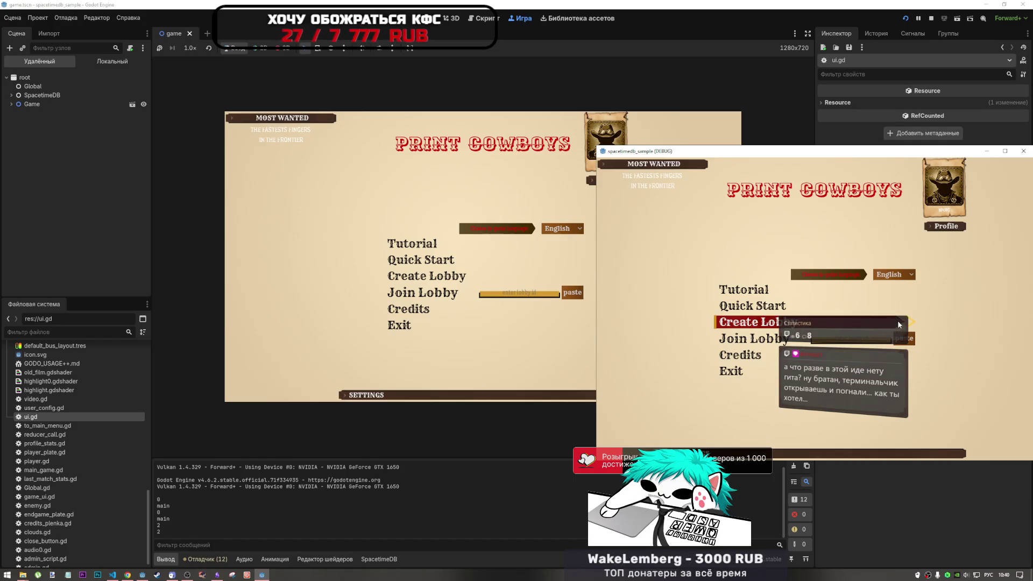
# - Create a lobby in the second window and join it from the embedded game with the pasted ID
pyautogui.click(846, 325)
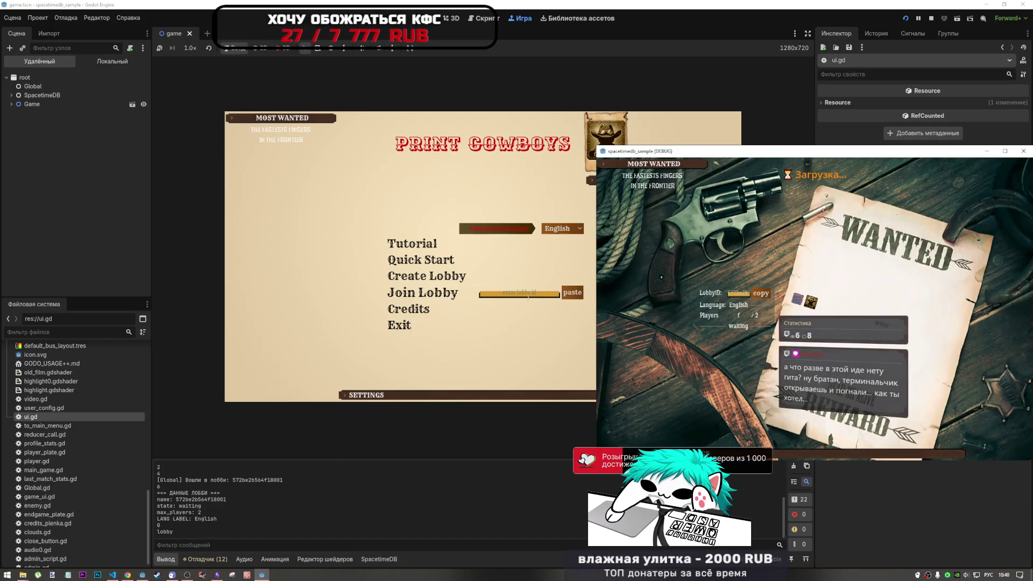
pyautogui.click(572, 292)
pyautogui.click(418, 295)
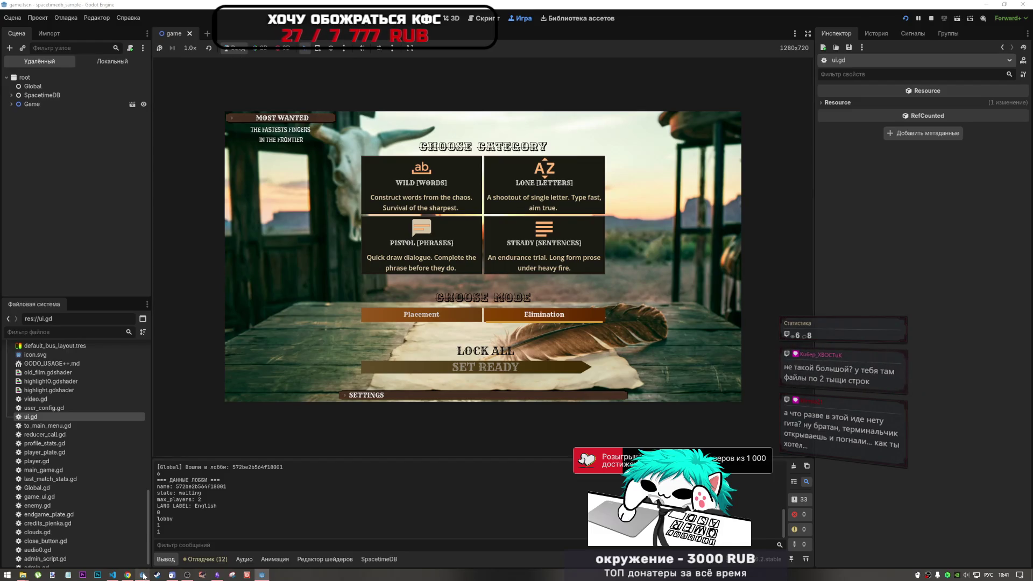
# - Lock all choices to finish the match, then leave it in the embedded game
pyautogui.click(267, 576)
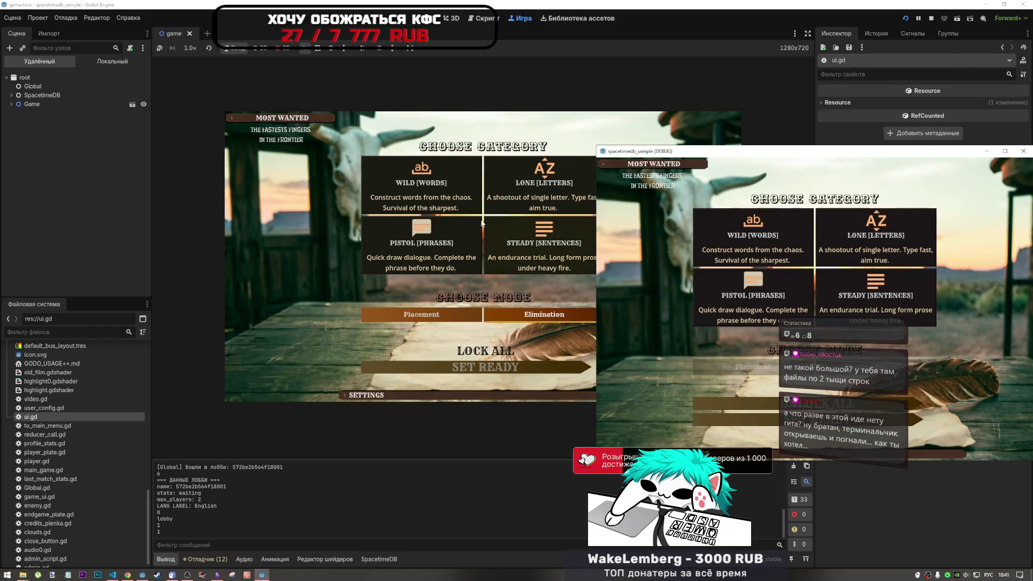
pyautogui.click(465, 350)
pyautogui.click(464, 349)
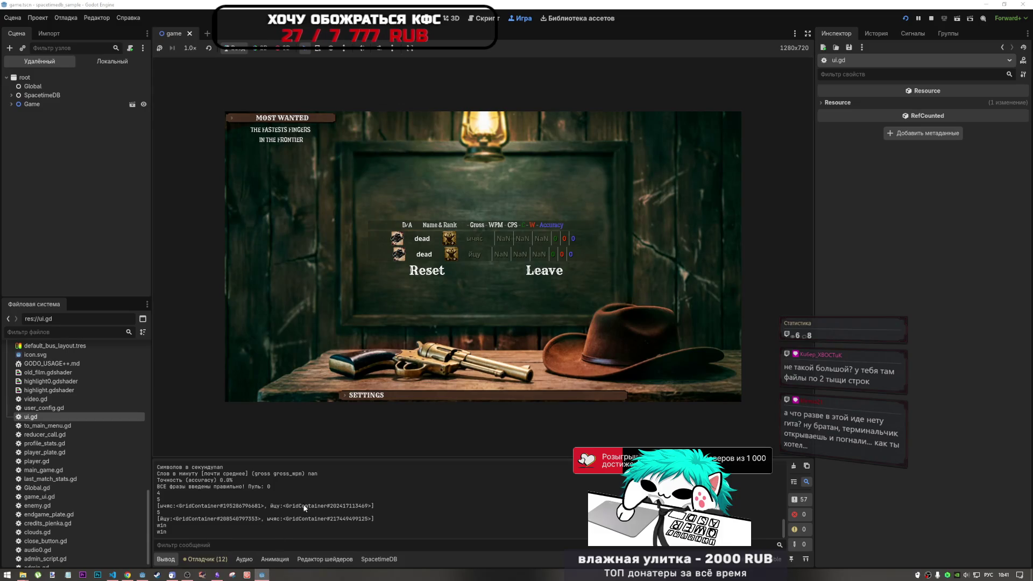
pyautogui.click(538, 269)
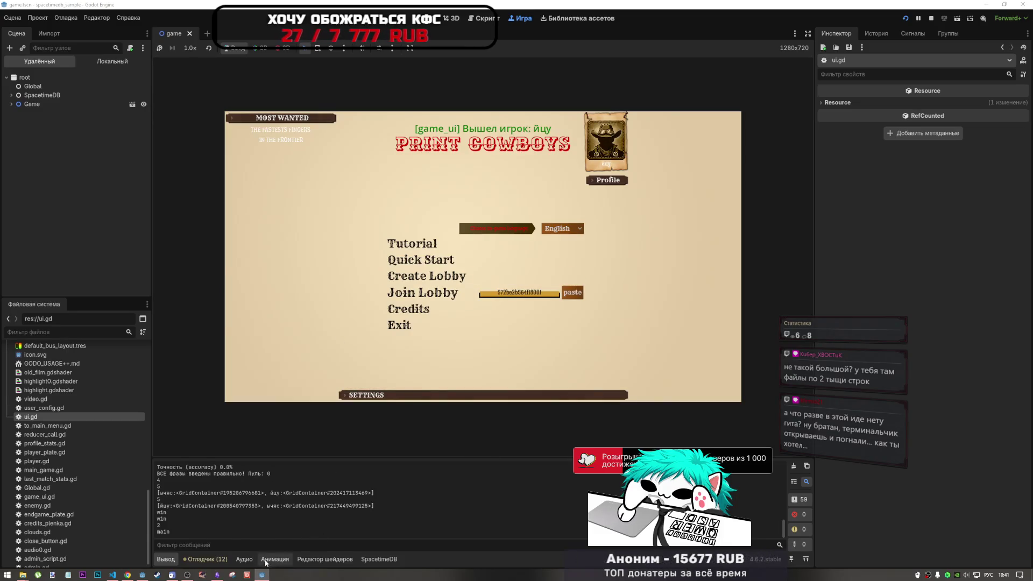
# - Leave the results in the second game window, close it and switch to Visual Studio Code
pyautogui.click(262, 575)
pyautogui.click(861, 323)
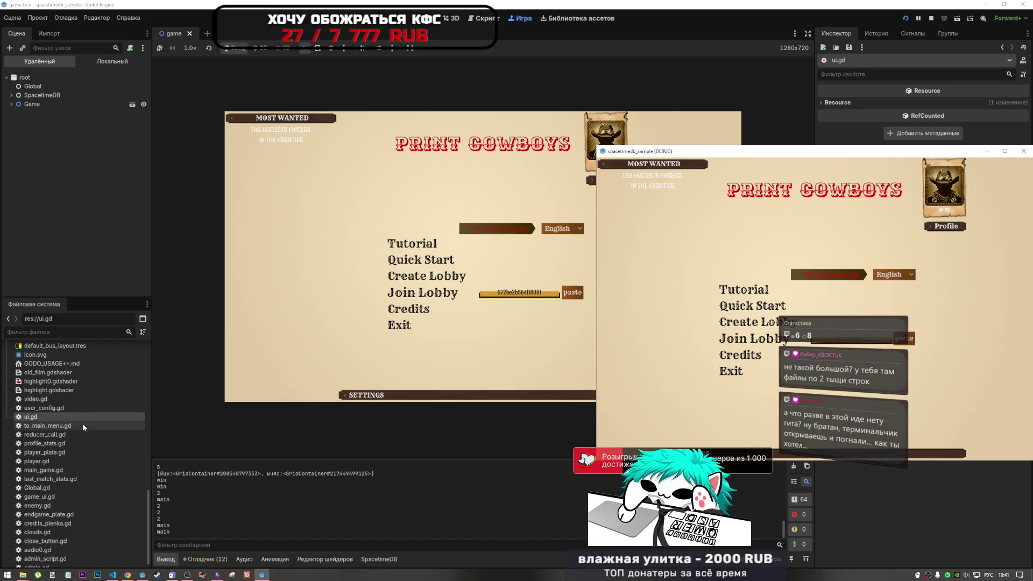
pyautogui.click(142, 574)
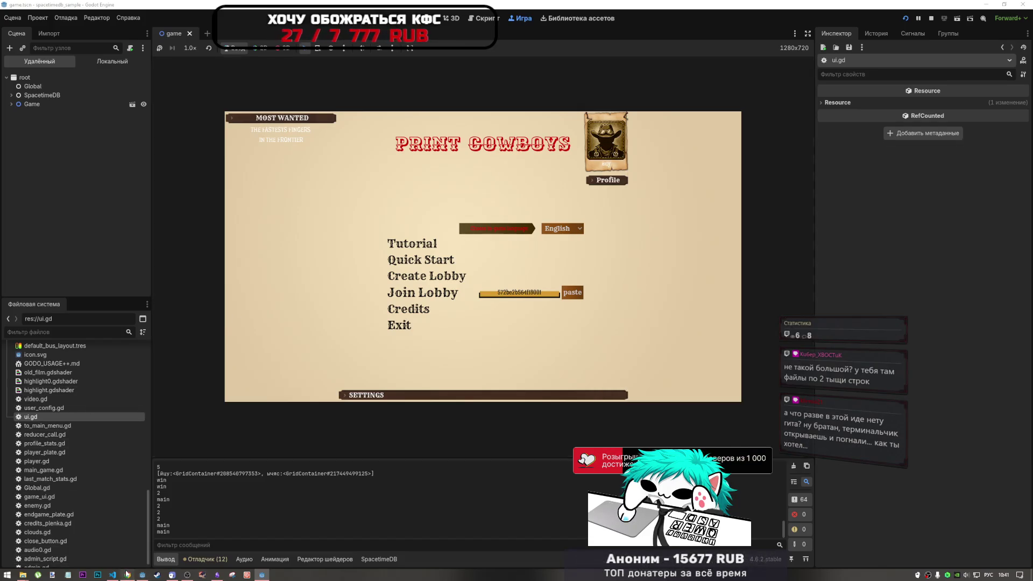
pyautogui.click(127, 575)
pyautogui.click(113, 574)
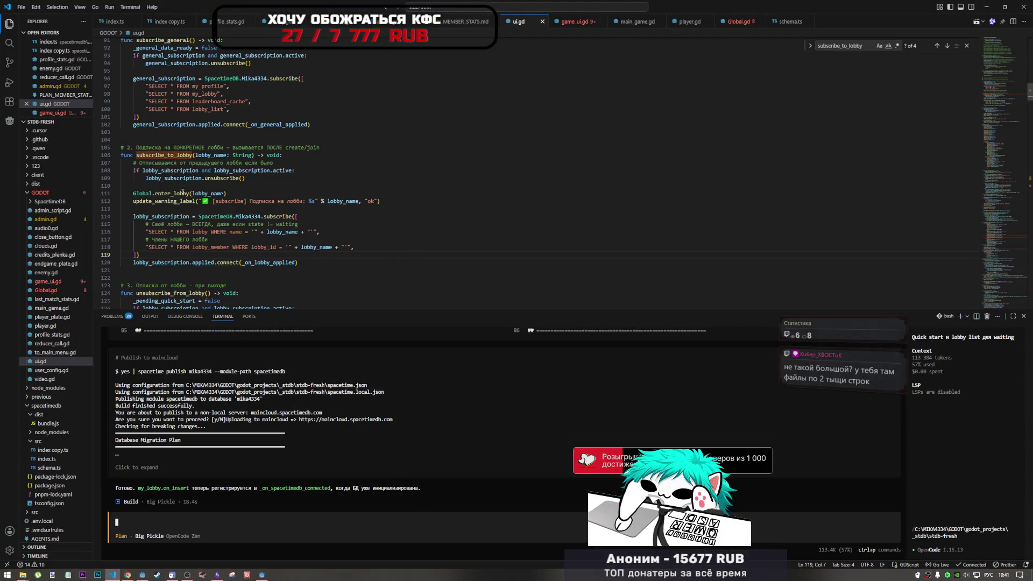
# - Scroll through ui.gd, index.ts and schema.ts, click line 23 of index.ts, then return to Godot
pyautogui.moveTo(1025, 98)
pyautogui.mouseDown()
pyautogui.moveTo(1004, 111)
pyautogui.moveTo(1003, 280)
pyautogui.moveTo(984, 26)
pyautogui.mouseUp()
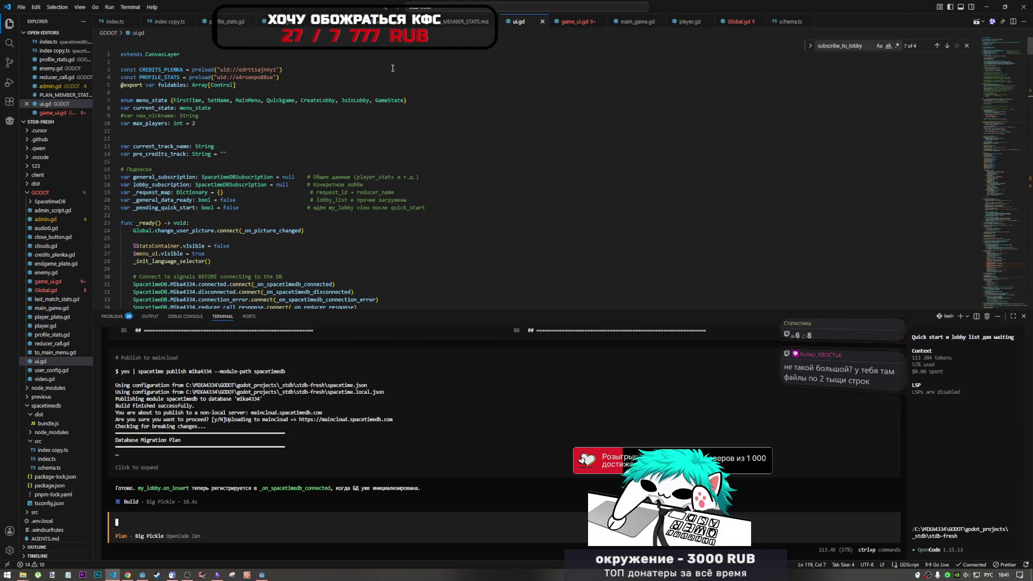
pyautogui.click(109, 21)
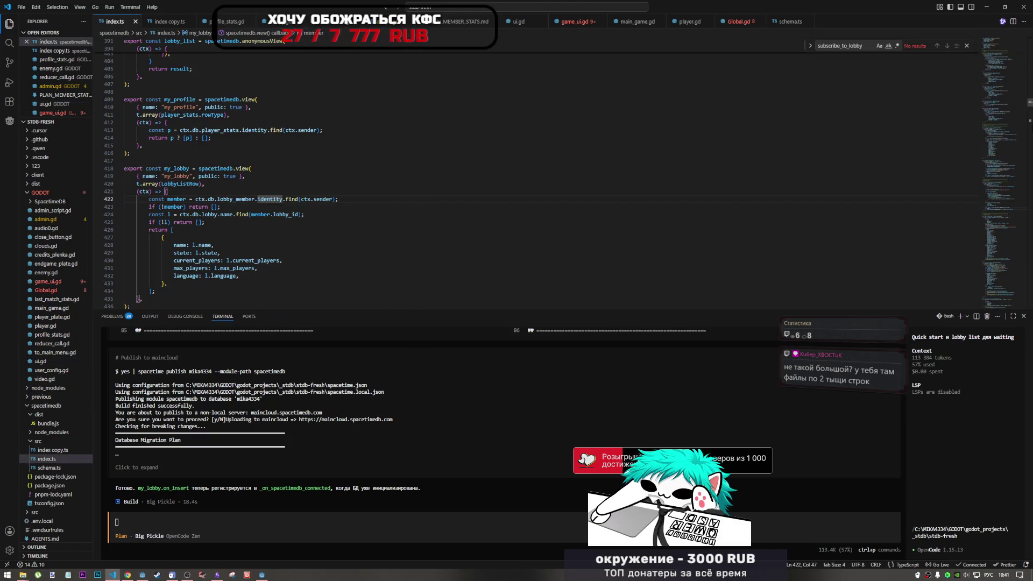
pyautogui.moveTo(1005, 111)
pyautogui.mouseDown()
pyautogui.moveTo(1007, 263)
pyautogui.moveTo(1017, 294)
pyautogui.moveTo(1006, 40)
pyautogui.mouseUp()
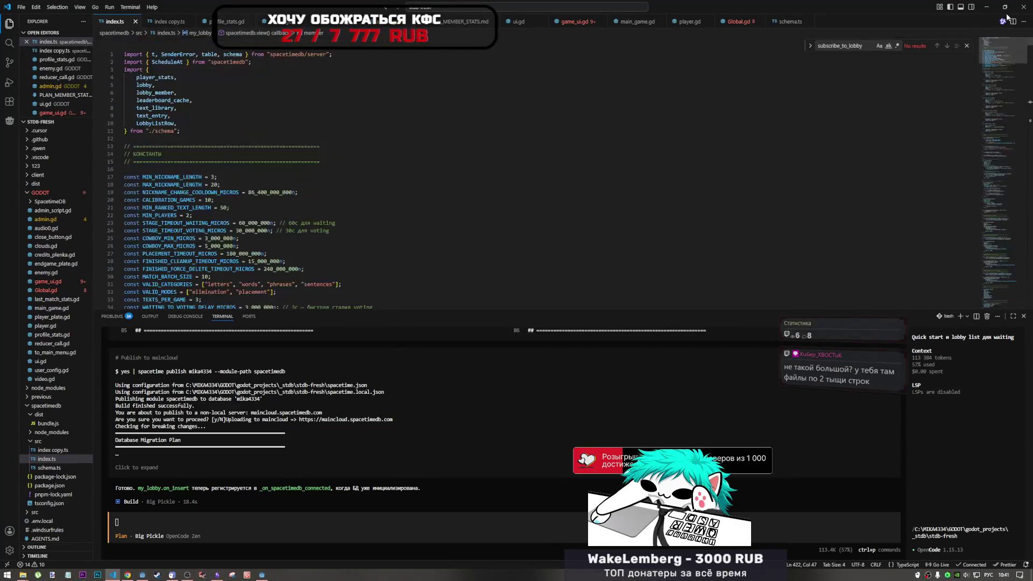
pyautogui.click(790, 22)
pyautogui.moveTo(1005, 140)
pyautogui.mouseDown()
pyautogui.moveTo(1005, 151)
pyautogui.moveTo(1004, 38)
pyautogui.moveTo(1014, 167)
pyautogui.moveTo(1005, 43)
pyautogui.mouseUp()
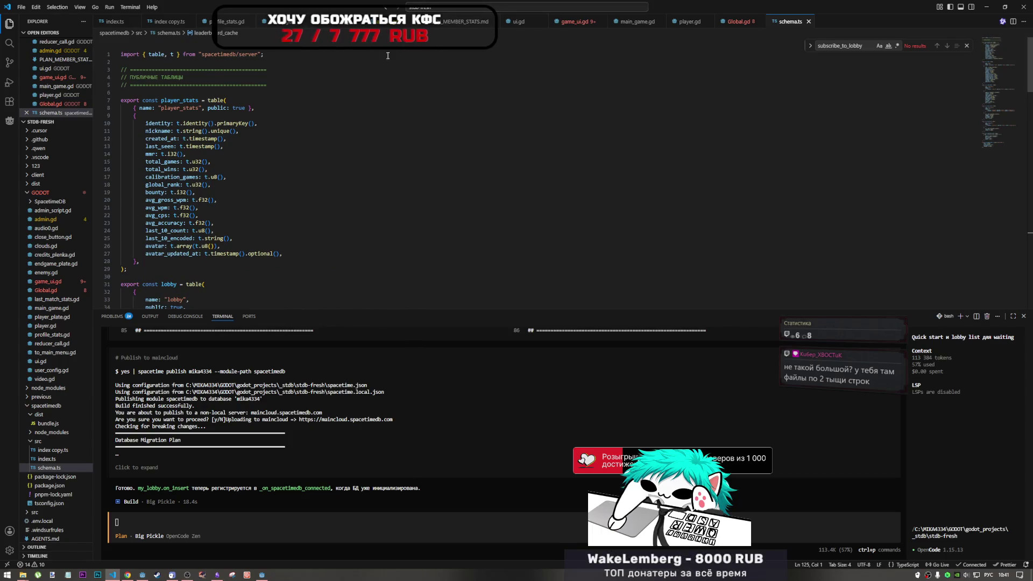
pyautogui.click(113, 21)
pyautogui.click(537, 225)
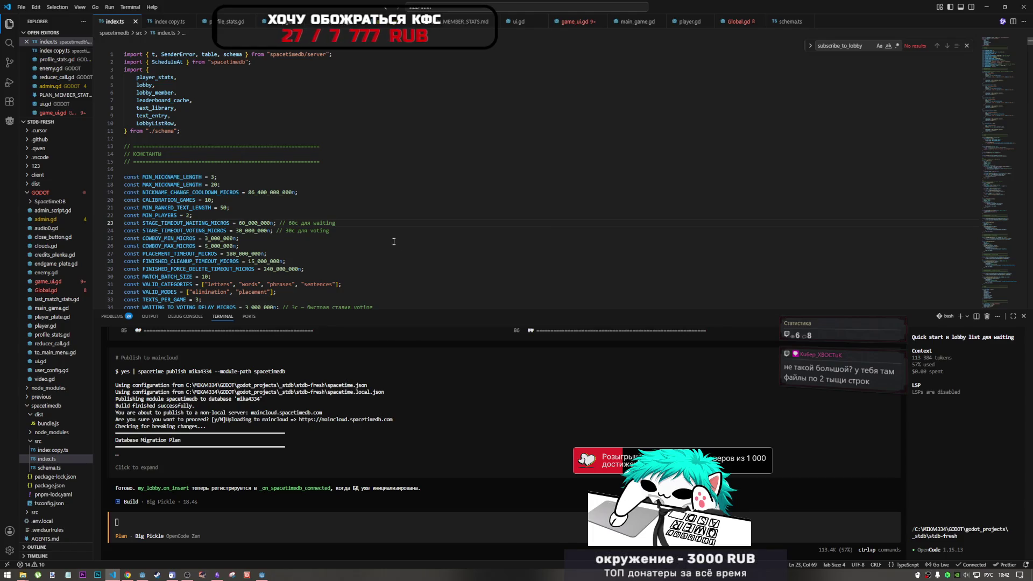
pyautogui.click(142, 574)
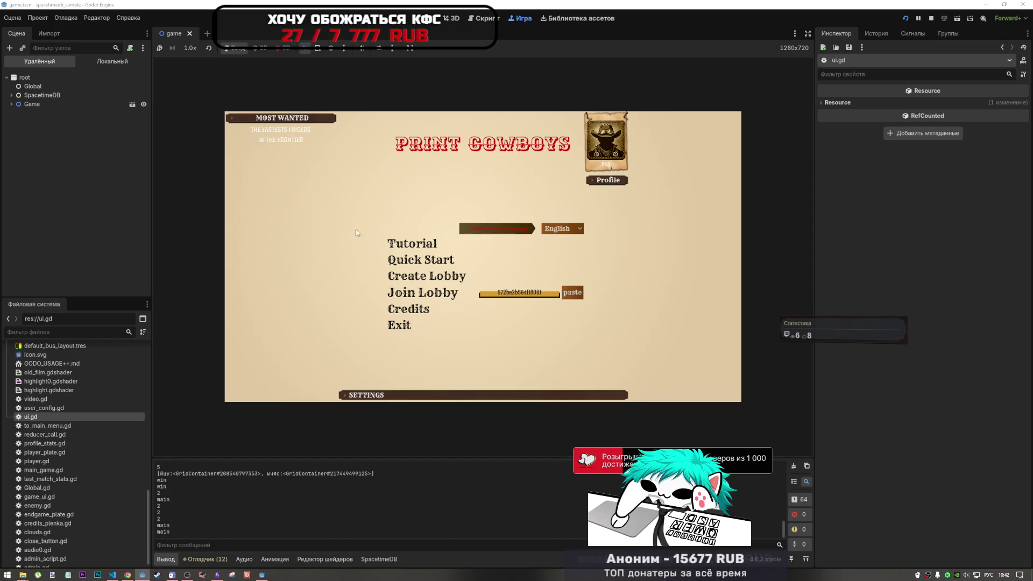
# - Create a two-player lobby in the debug game, then return to the embedded game instance
pyautogui.click(264, 575)
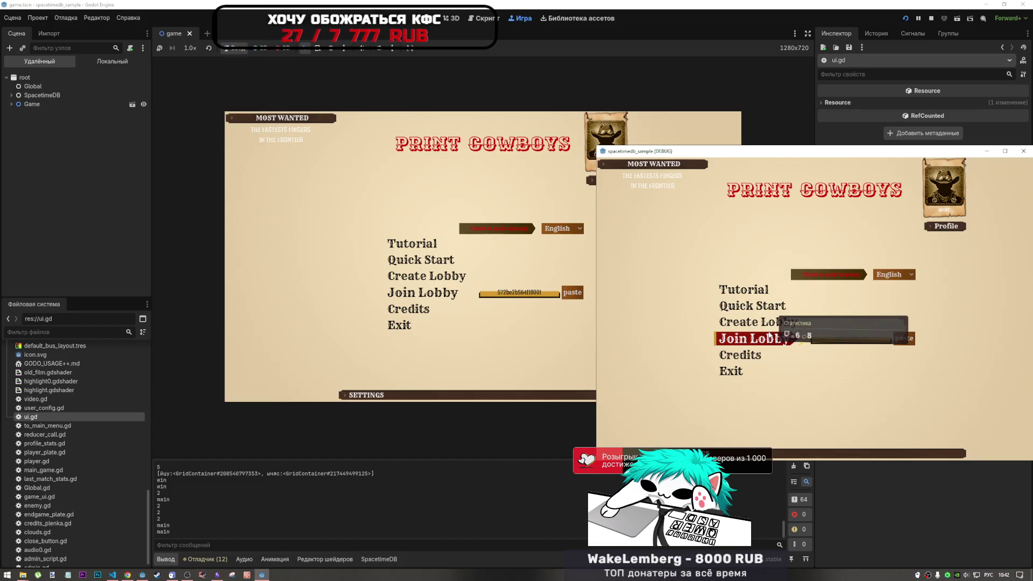
pyautogui.click(759, 319)
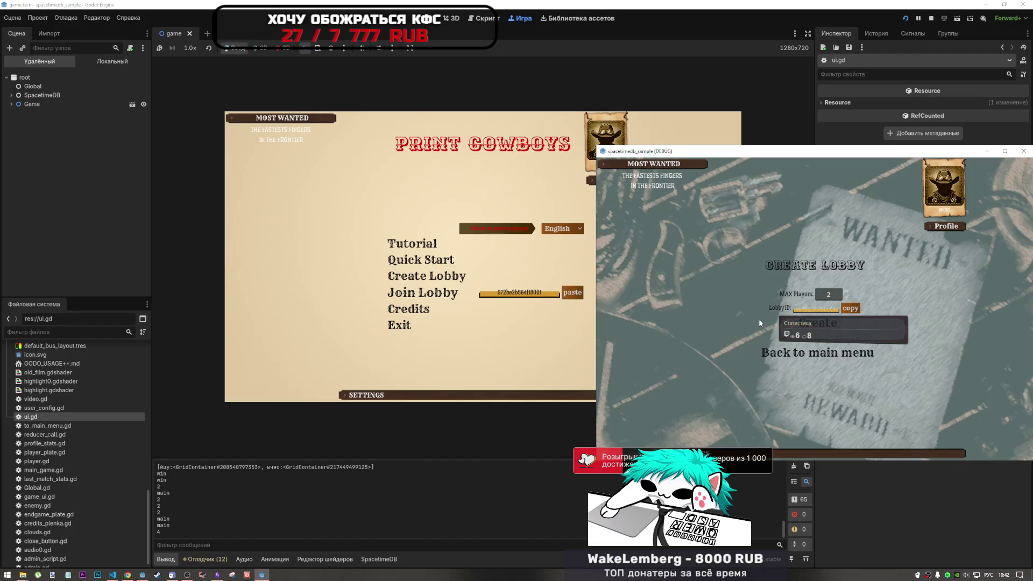
pyautogui.click(819, 324)
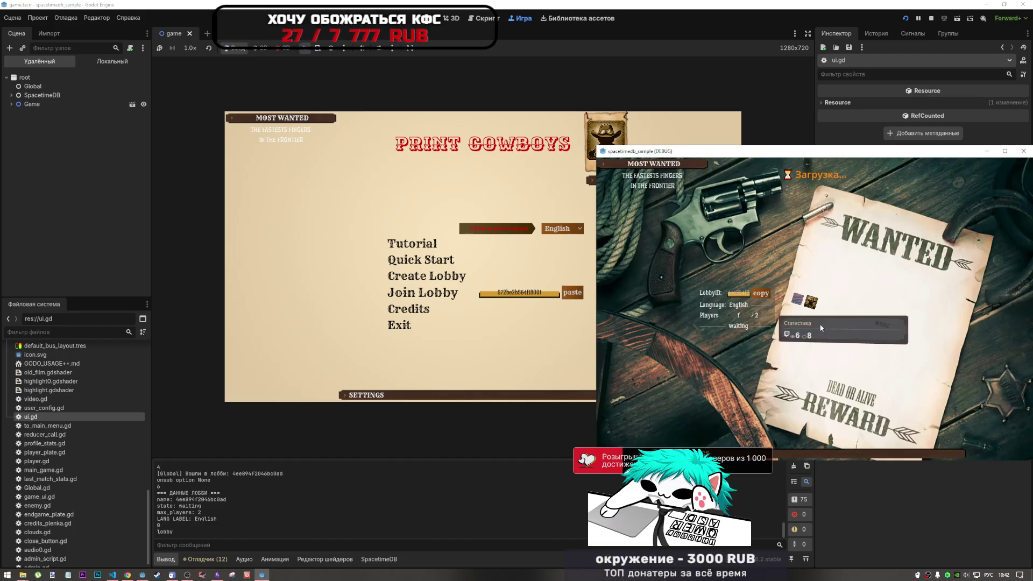
pyautogui.click(489, 263)
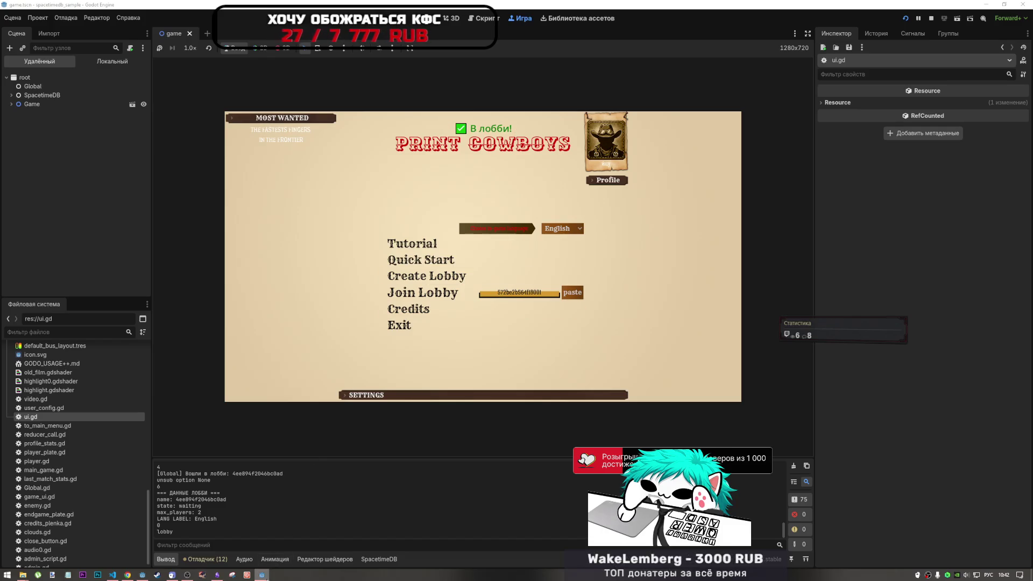
# - Minimize the debug game window and switch to the browser showing YouTube
pyautogui.click(264, 576)
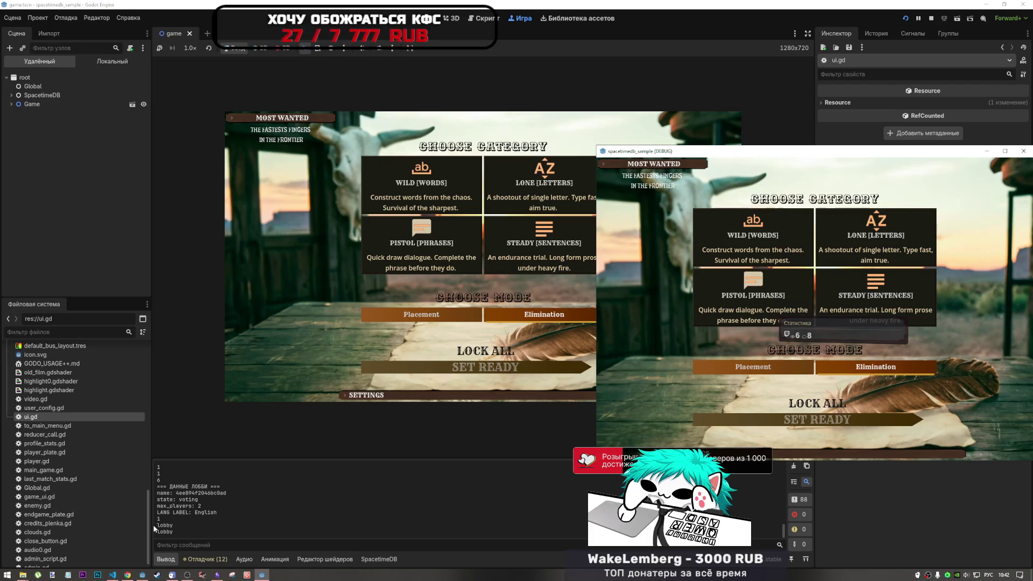
pyautogui.click(142, 575)
pyautogui.click(128, 575)
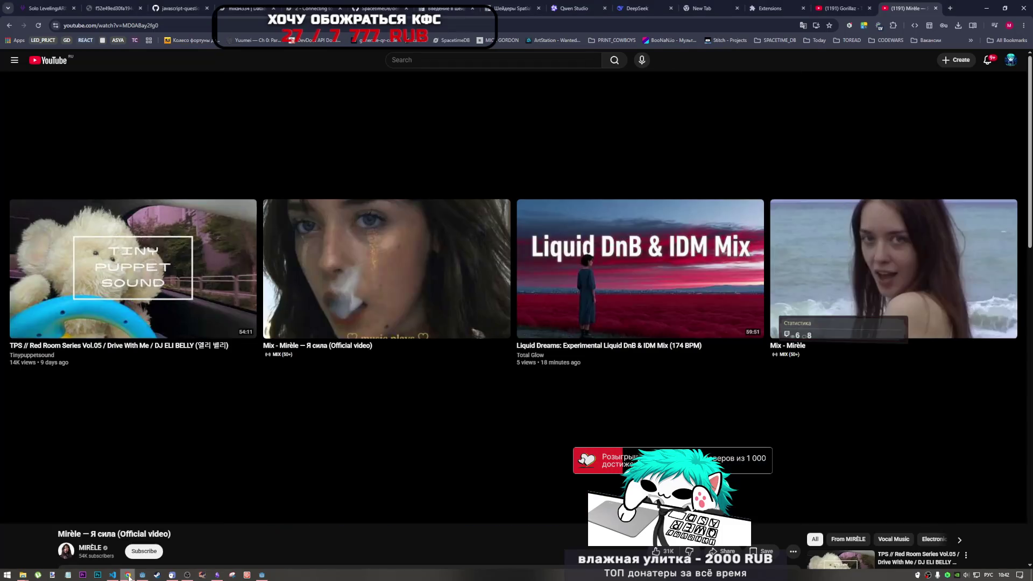
# - Close the Mirèle YouTube tab, then bring back the debug game and the Godot editor's results screen
pyautogui.click(936, 8)
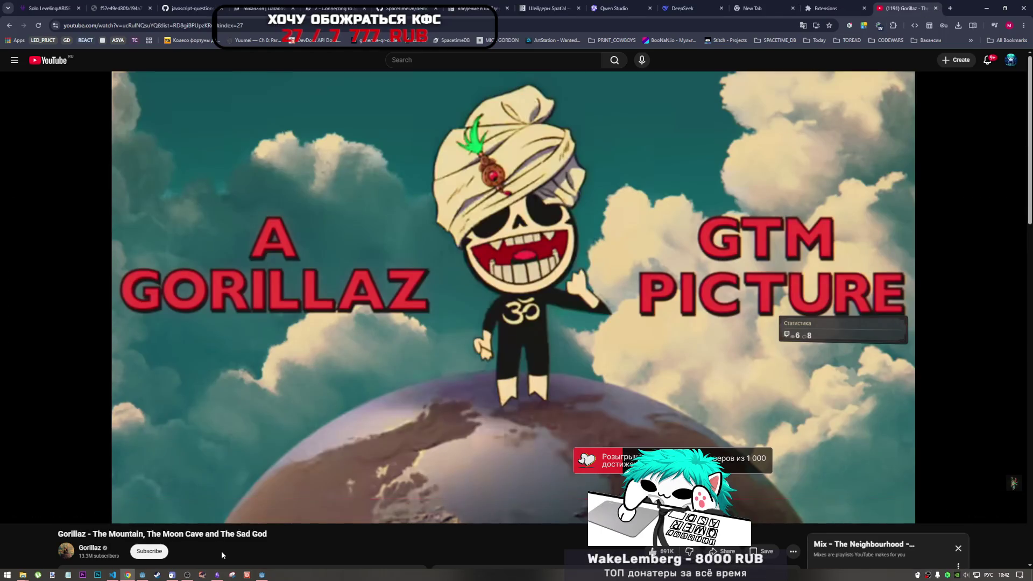
pyautogui.click(262, 575)
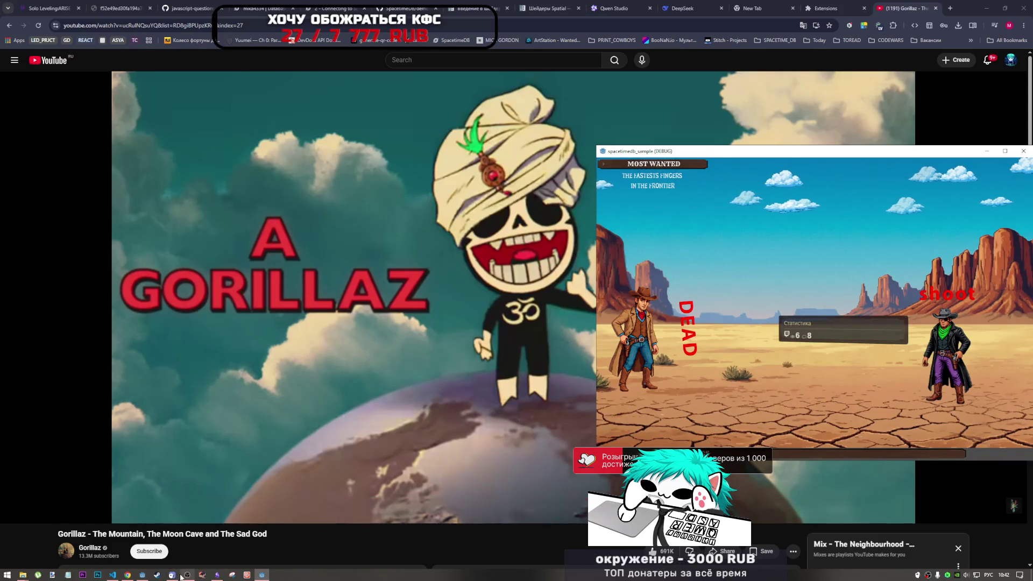
pyautogui.click(142, 575)
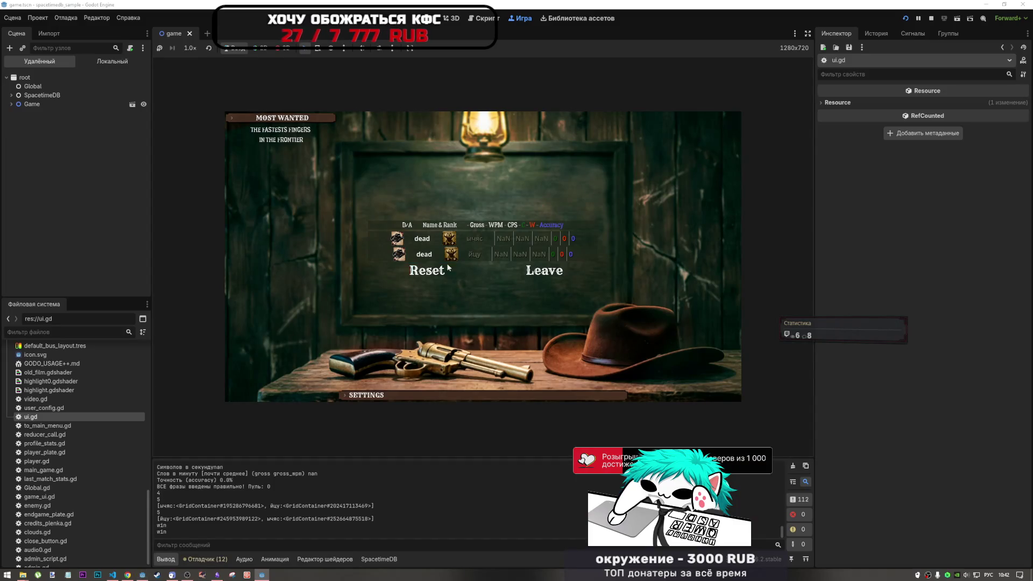
# - Leave the finished match's results screen for the main menu
pyautogui.click(263, 576)
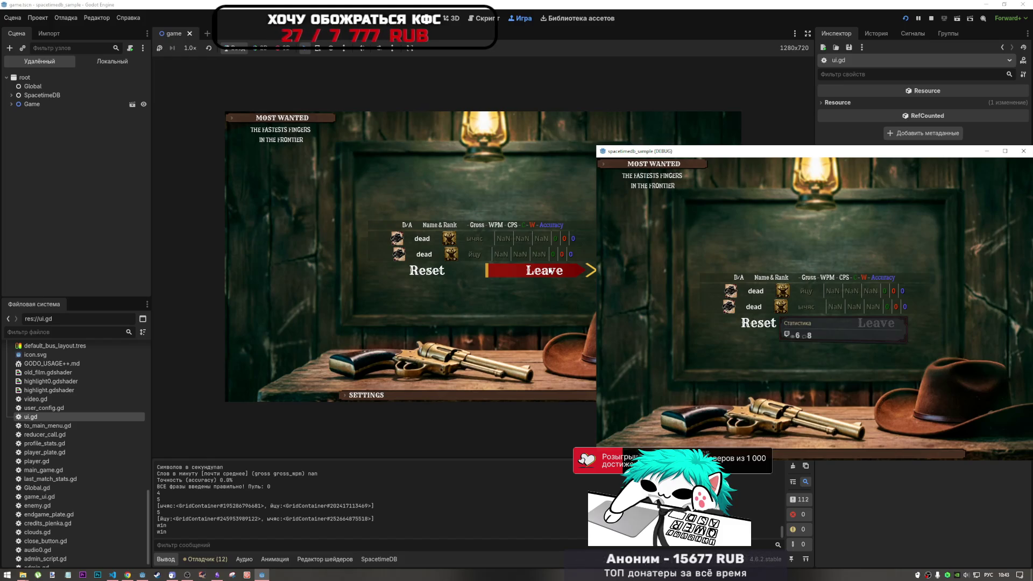
pyautogui.click(555, 273)
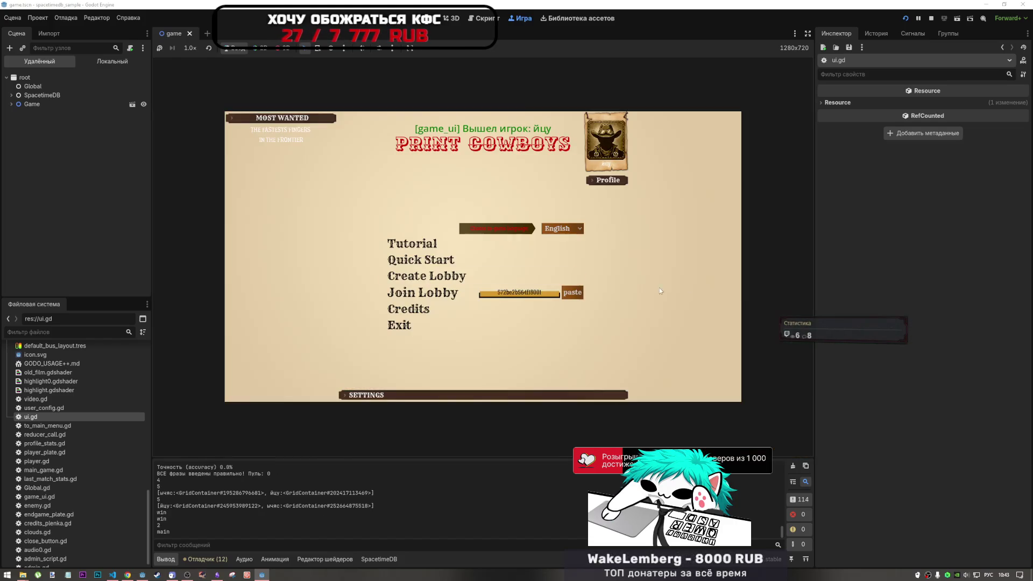
pyautogui.moveTo(264, 576)
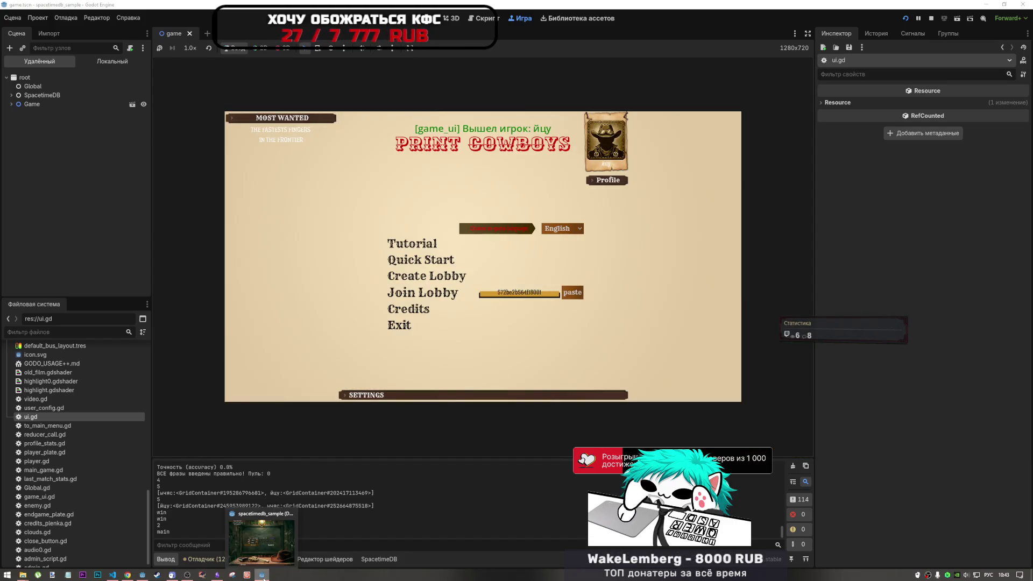
pyautogui.click(261, 538)
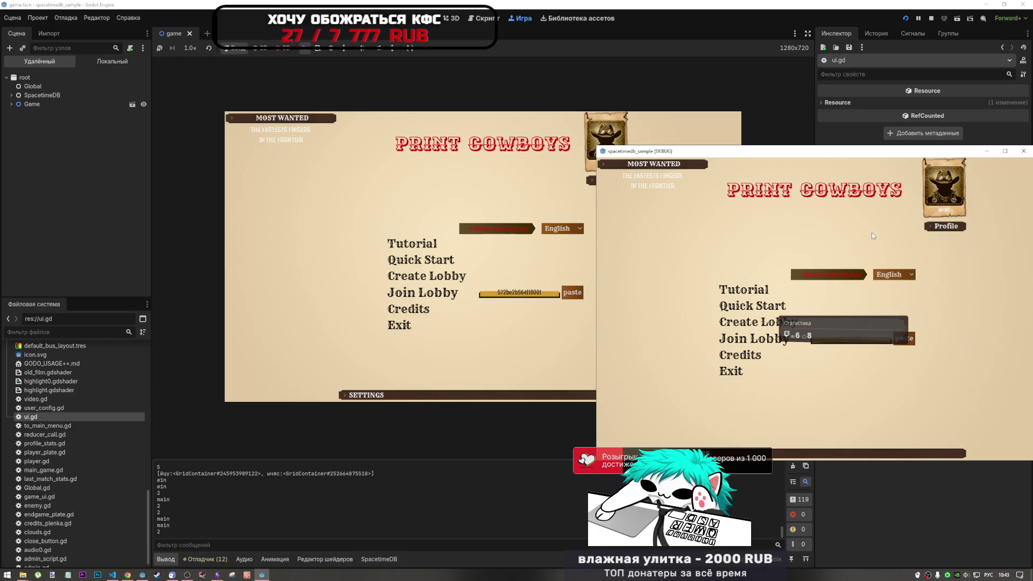
# - Create a new lobby in the debug game and join it from the embedded game with the pasted ID
pyautogui.click(782, 323)
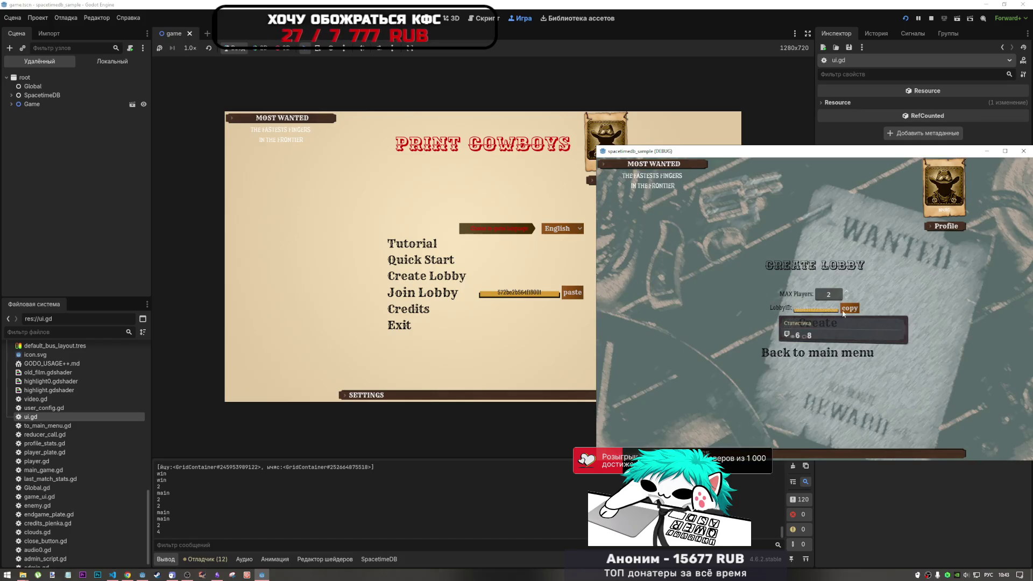
pyautogui.click(819, 322)
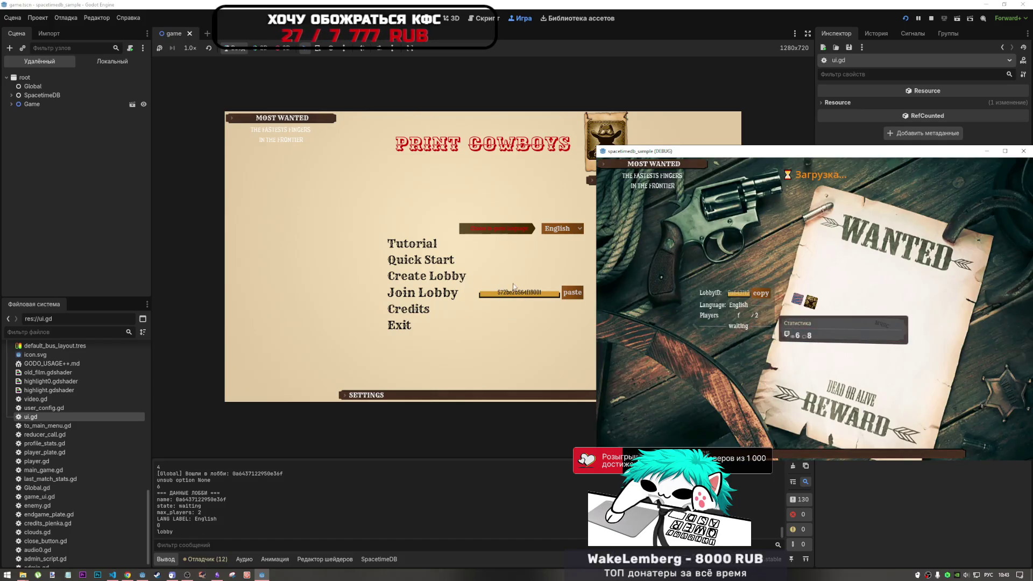
pyautogui.click(570, 293)
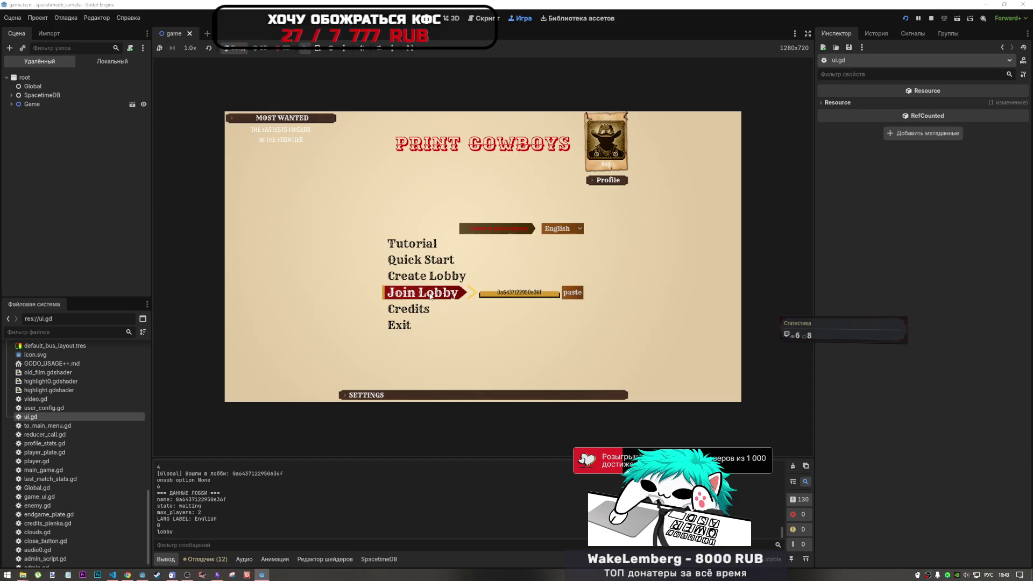
pyautogui.click(424, 292)
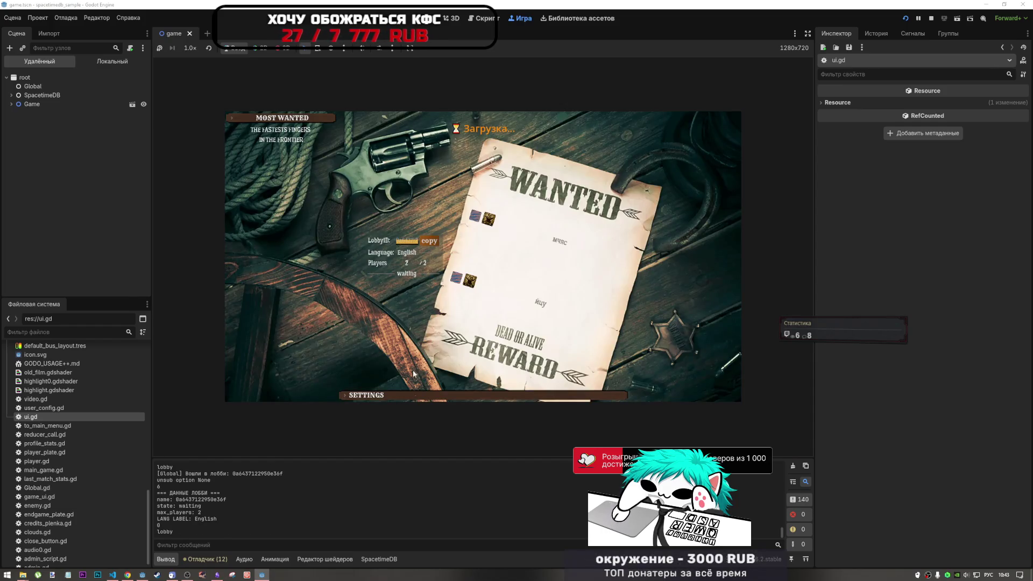
# - Minimize the debug game window and switch to the YouTube browser
pyautogui.click(263, 575)
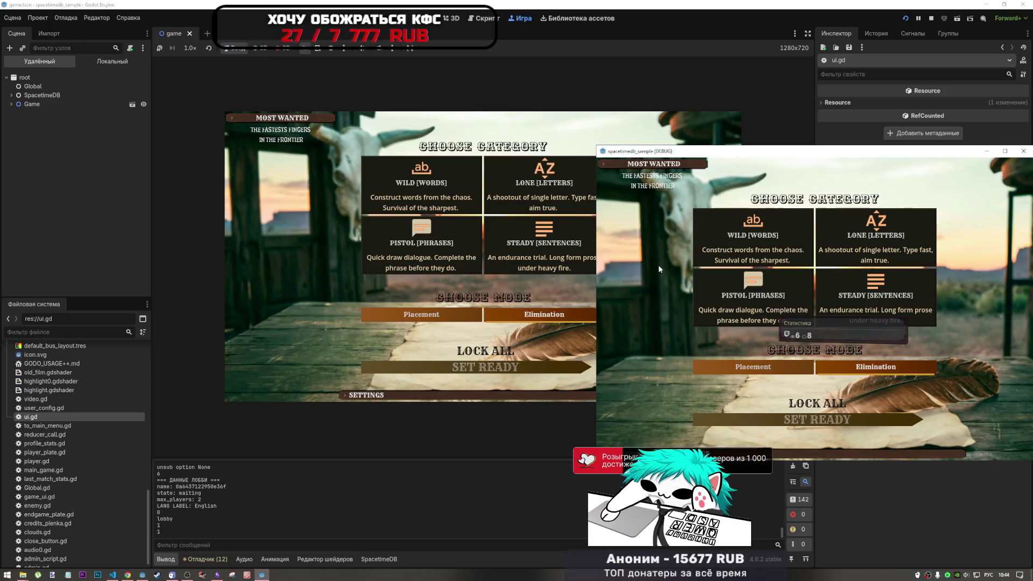
pyautogui.click(137, 575)
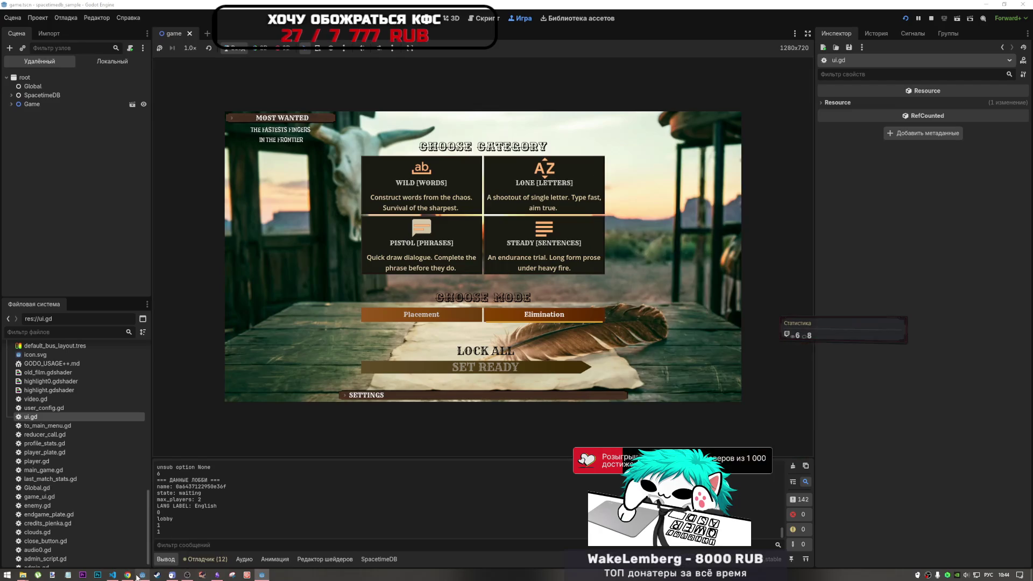
pyautogui.click(128, 574)
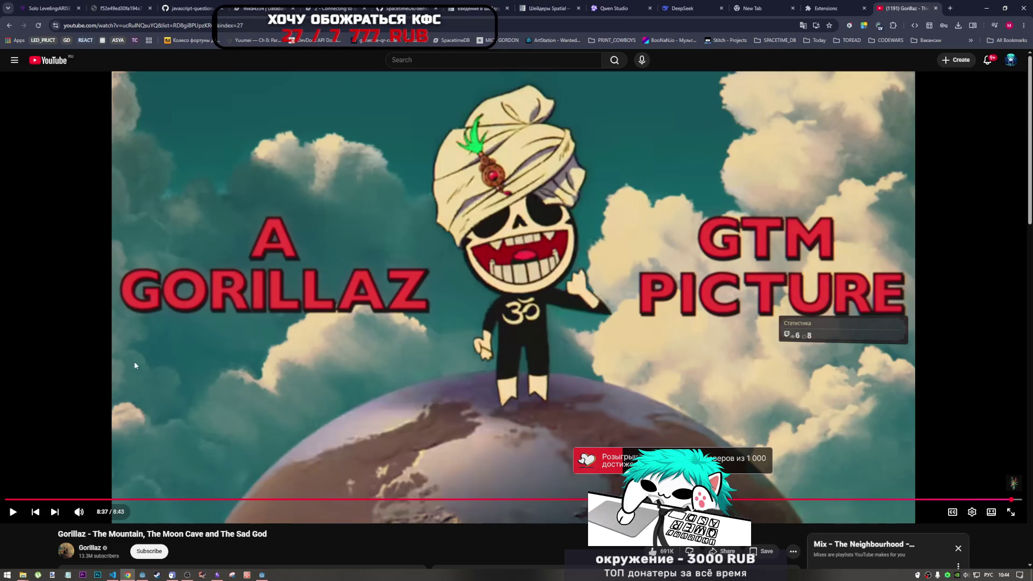
# - Start playing the Gorillaz video, briefly checking the Godot and VS Code windows
pyautogui.press('space')
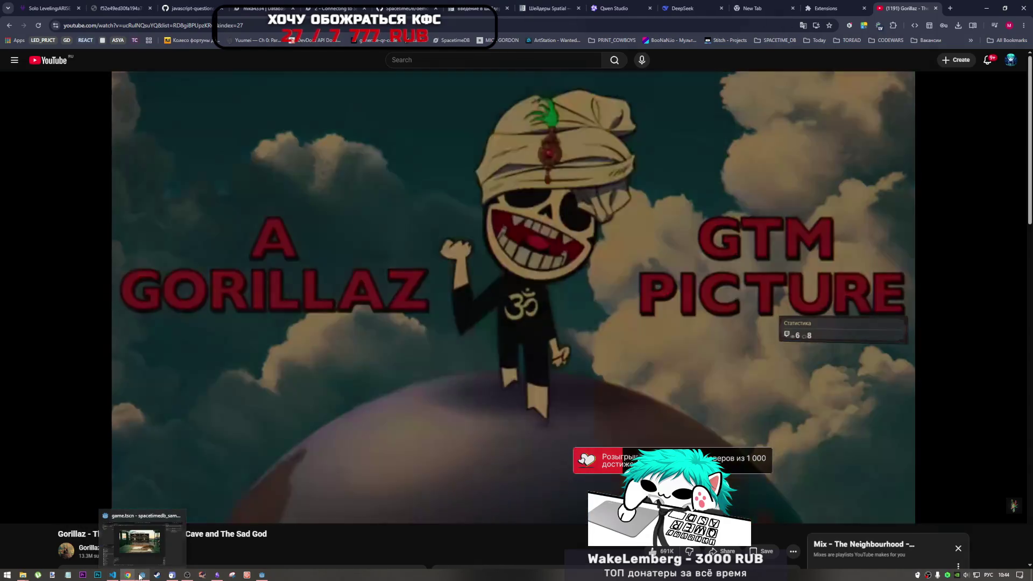
pyautogui.click(140, 577)
pyautogui.click(117, 577)
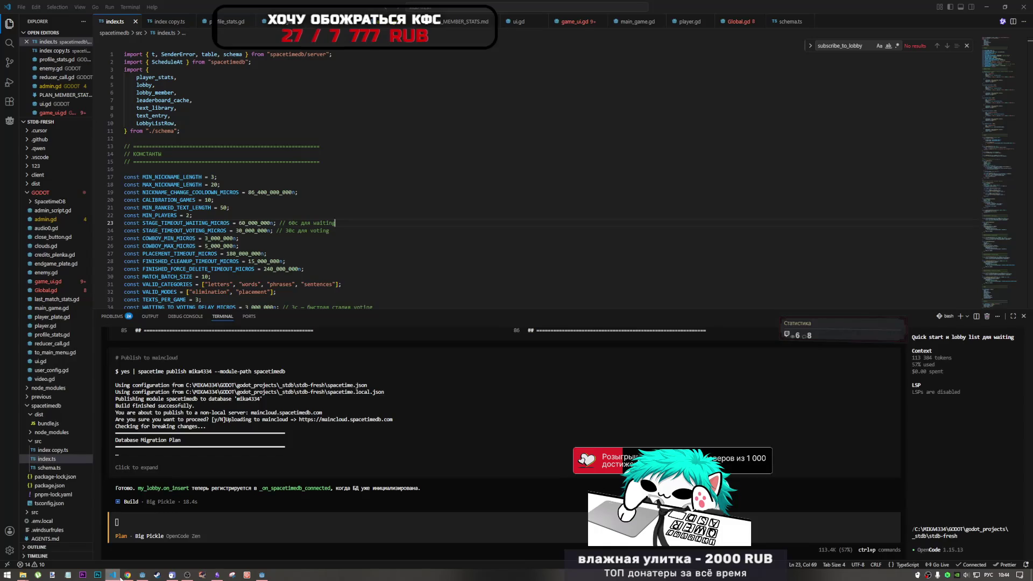
pyautogui.click(125, 577)
# - Skip to the next playlist track, Chet Faker's Gold, with Shift+N, then switch to Visual Studio Code
pyautogui.hotkey('shift', 'n')
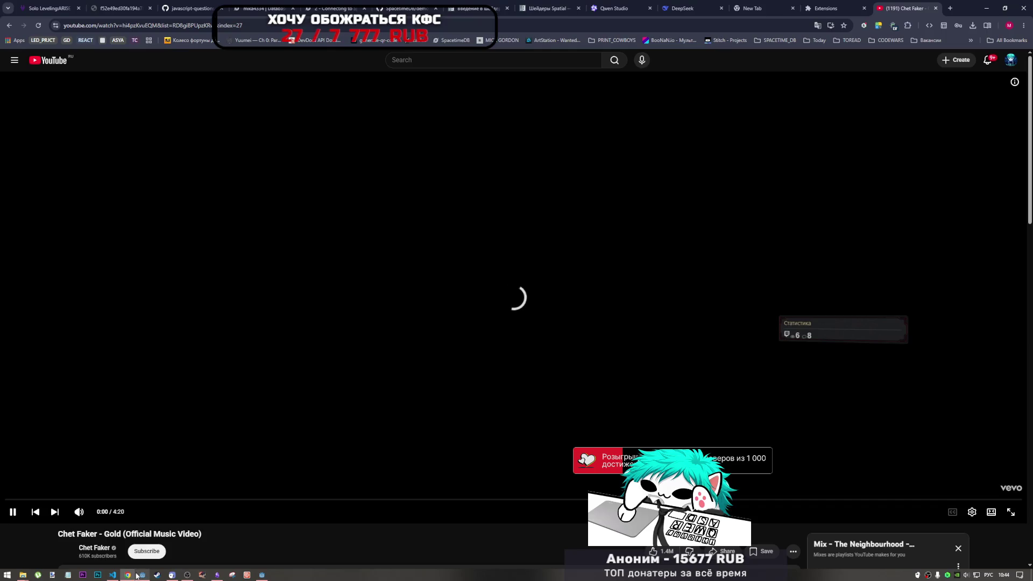
pyautogui.moveTo(142, 576)
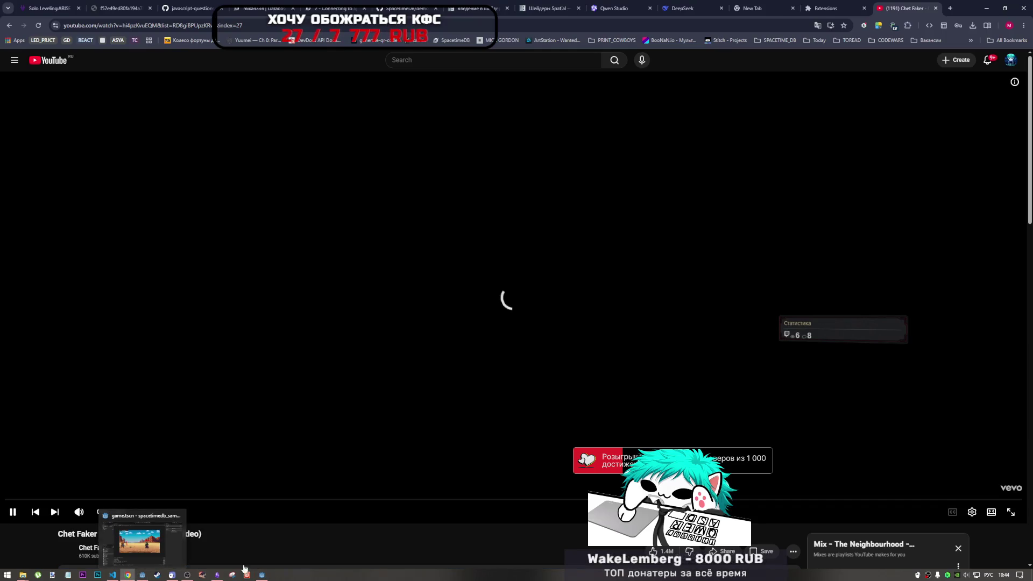
pyautogui.click(113, 574)
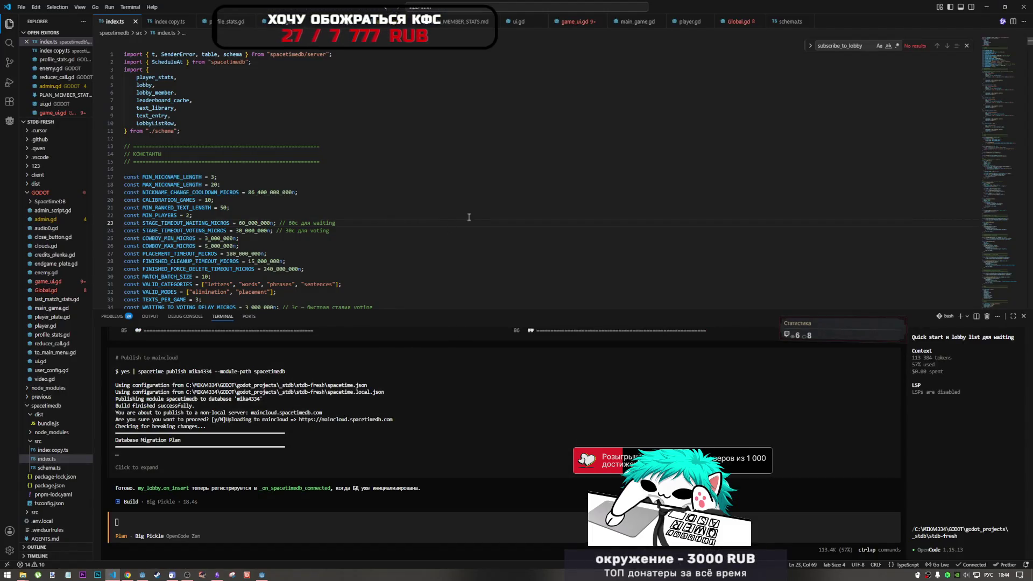
# - Shrink the terminal panel and review index.ts up to the top of the file
pyautogui.moveTo(634, 310); pyautogui.dragTo(634, 466)
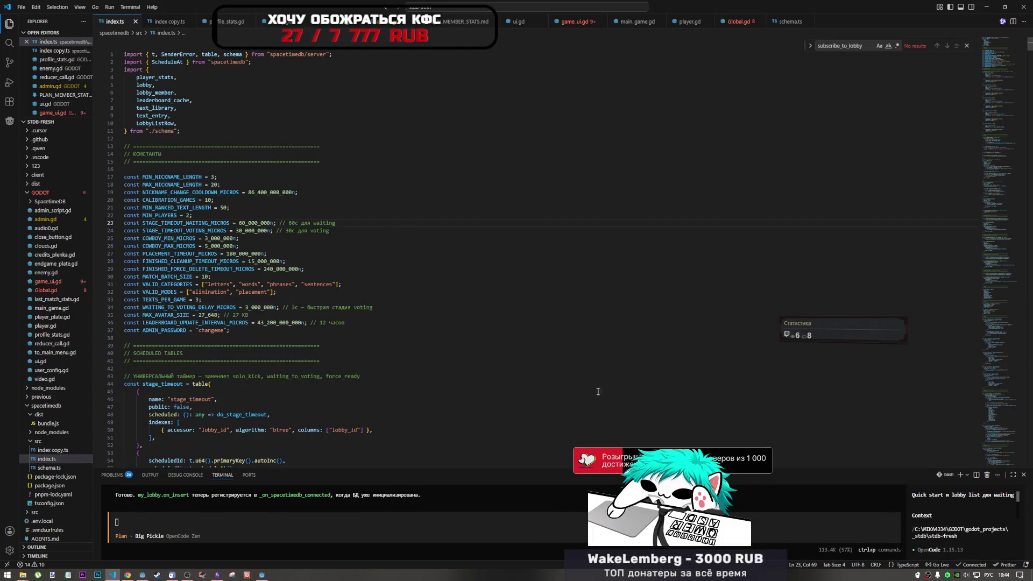
pyautogui.moveTo(139, 391)
pyautogui.mouseDown()
pyautogui.moveTo(183, 129)
pyautogui.moveTo(156, 65)
pyautogui.mouseUp()
pyautogui.scroll(1, 347, 280)
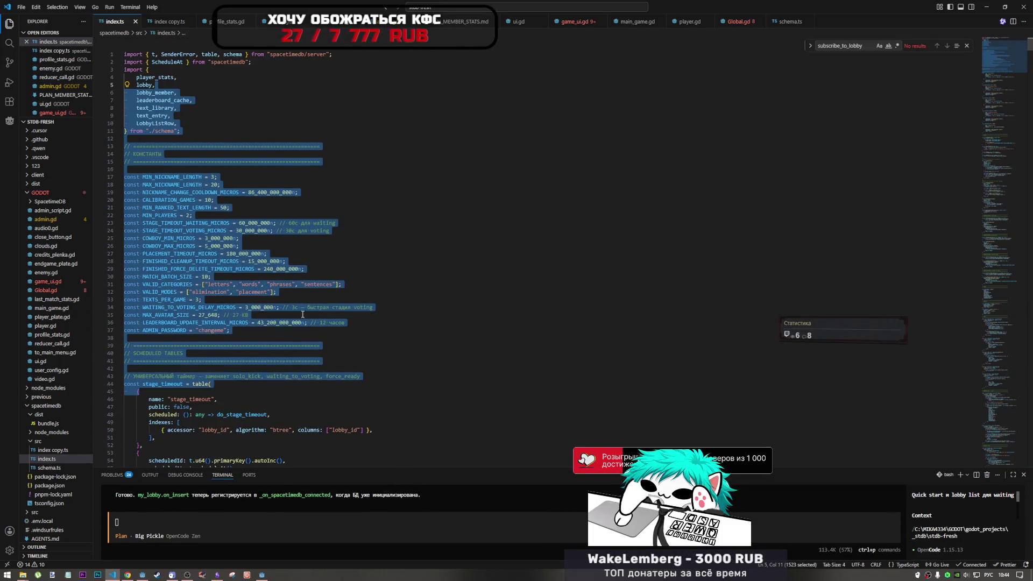
pyautogui.click(285, 460)
pyautogui.moveTo(277, 453); pyautogui.dragTo(111, 40)
pyautogui.click(232, 207)
pyautogui.scroll(-12, 314, 331)
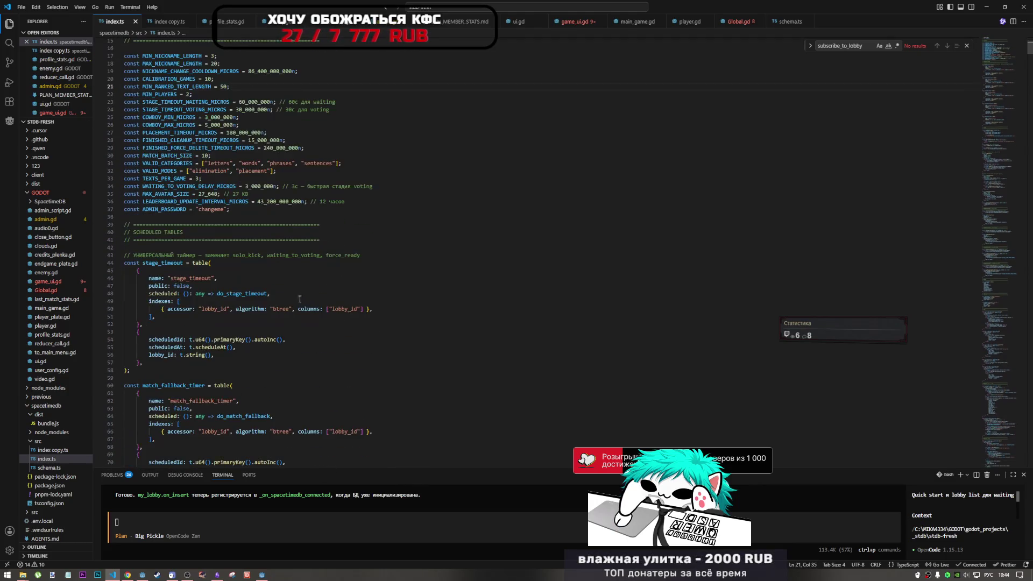
pyautogui.scroll(12, 313, 331)
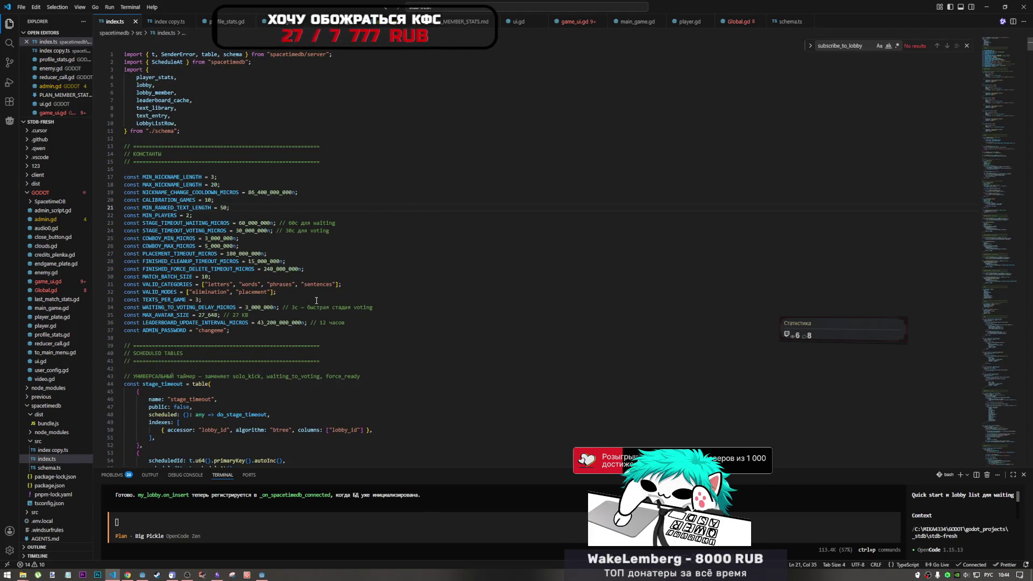
# - Close the subscribe_to_lobby search and switch back to the Godot editor
pyautogui.click(966, 46)
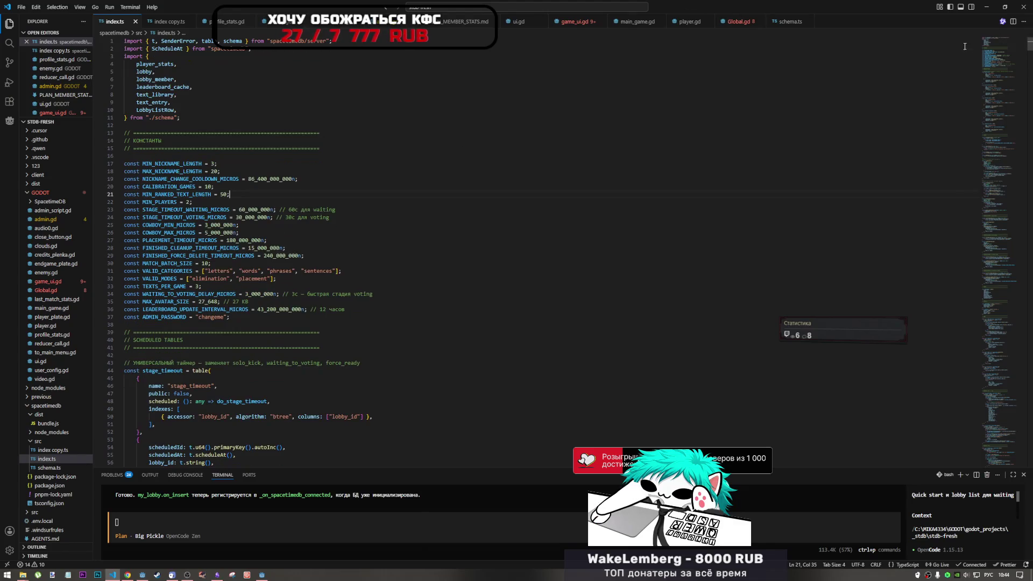
pyautogui.scroll(-13, 406, 199)
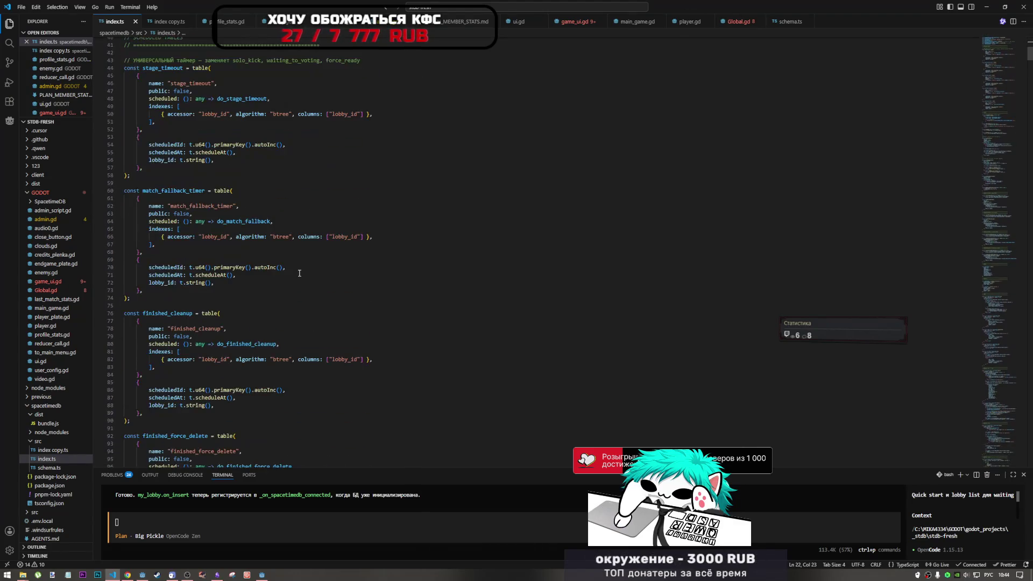
pyautogui.moveTo(146, 576)
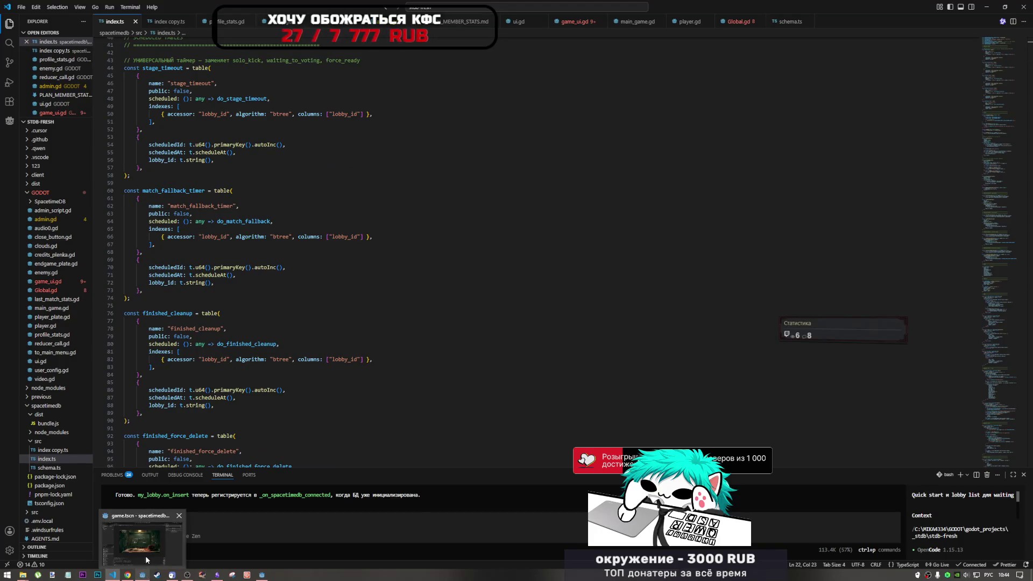
pyautogui.click(140, 552)
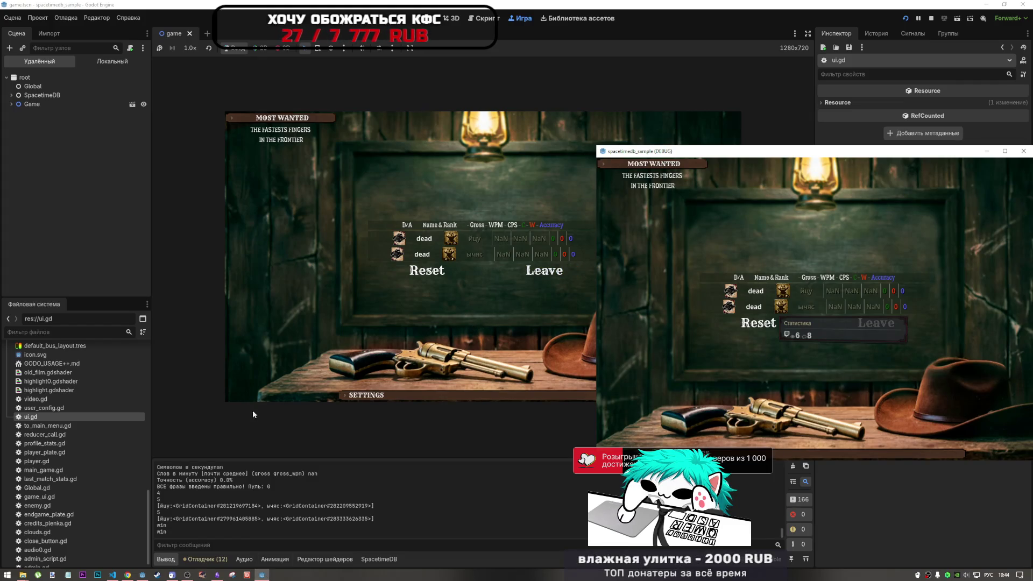
# - Send the game from the results screen to the main menu, then stop the running game
pyautogui.click(570, 271)
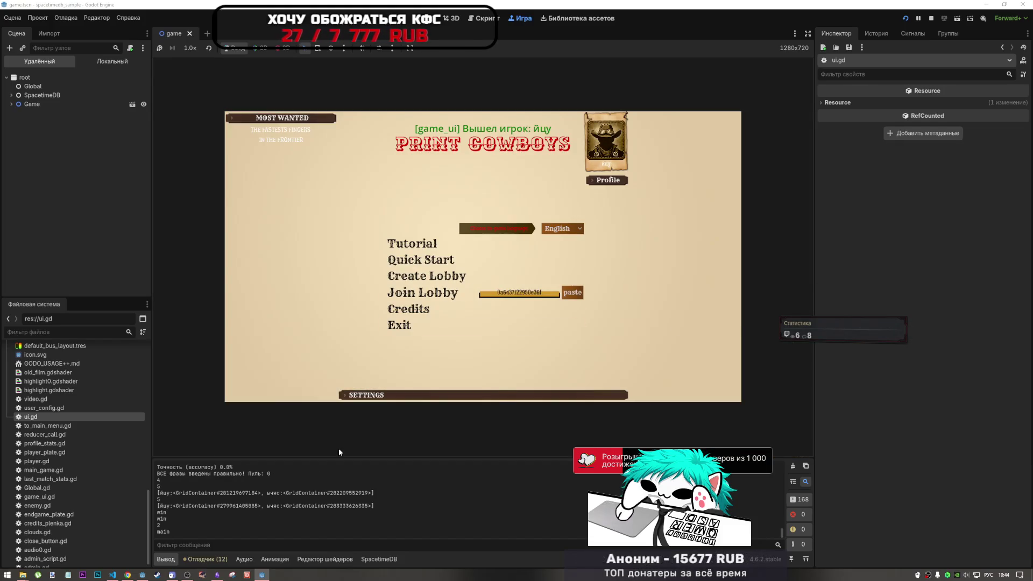
pyautogui.click(268, 569)
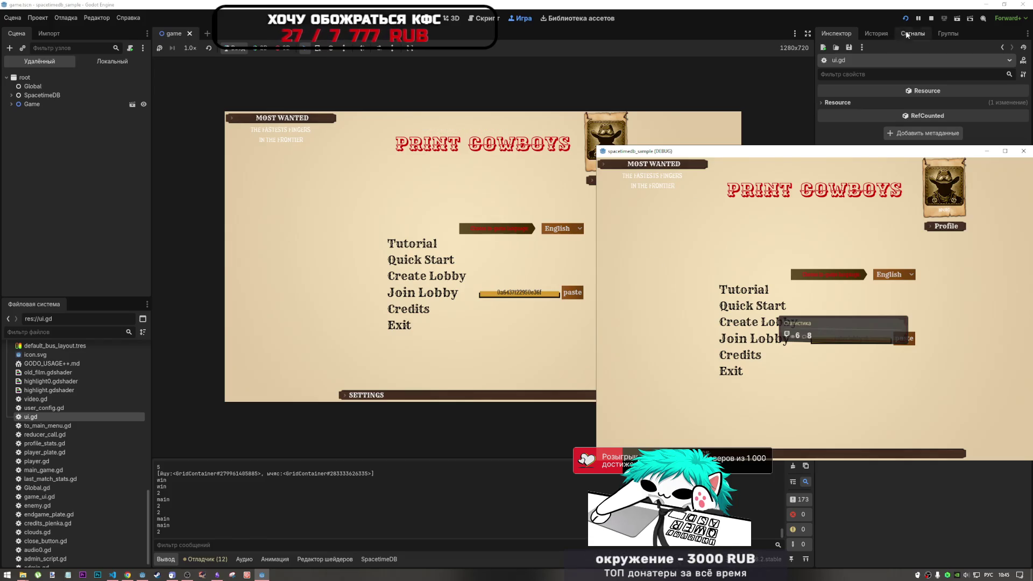
pyautogui.click(931, 18)
pyautogui.click(99, 19)
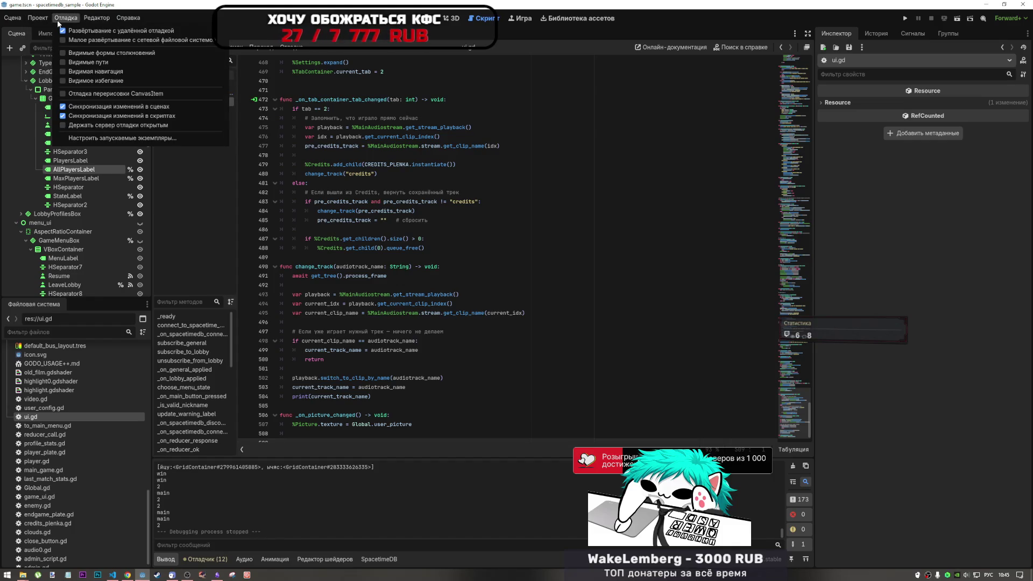
# - Review the Customize Run Instances settings with two instances enabled and confirm with OK
pyautogui.click(51, 18)
pyautogui.click(56, 19)
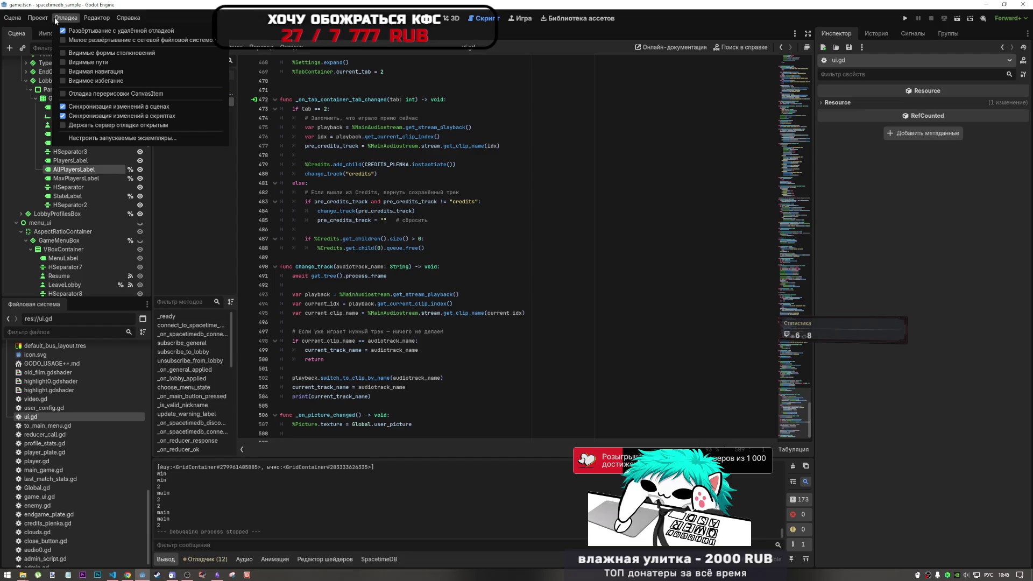
pyautogui.click(59, 18)
pyautogui.click(37, 17)
pyautogui.click(93, 141)
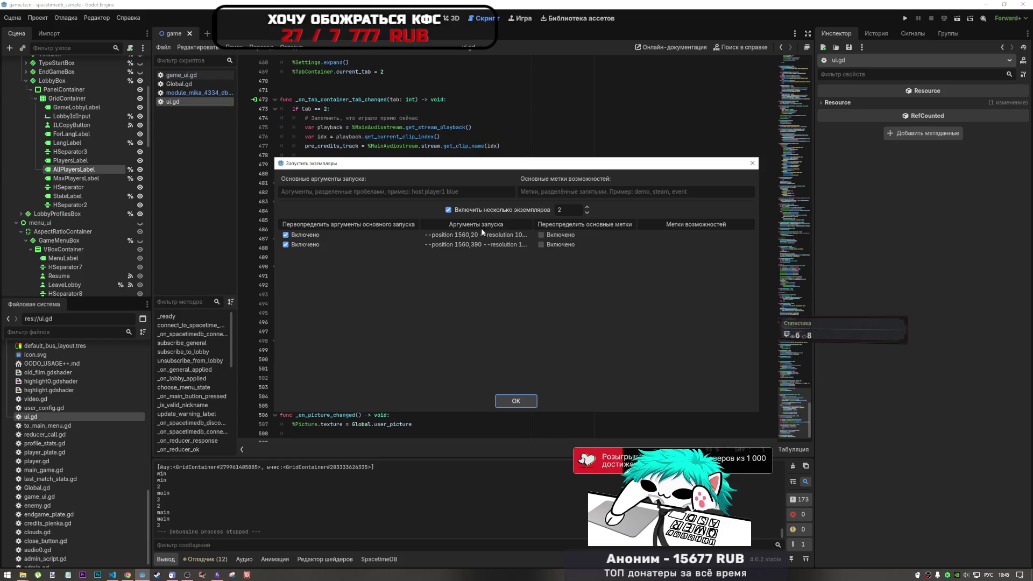
pyautogui.click(515, 401)
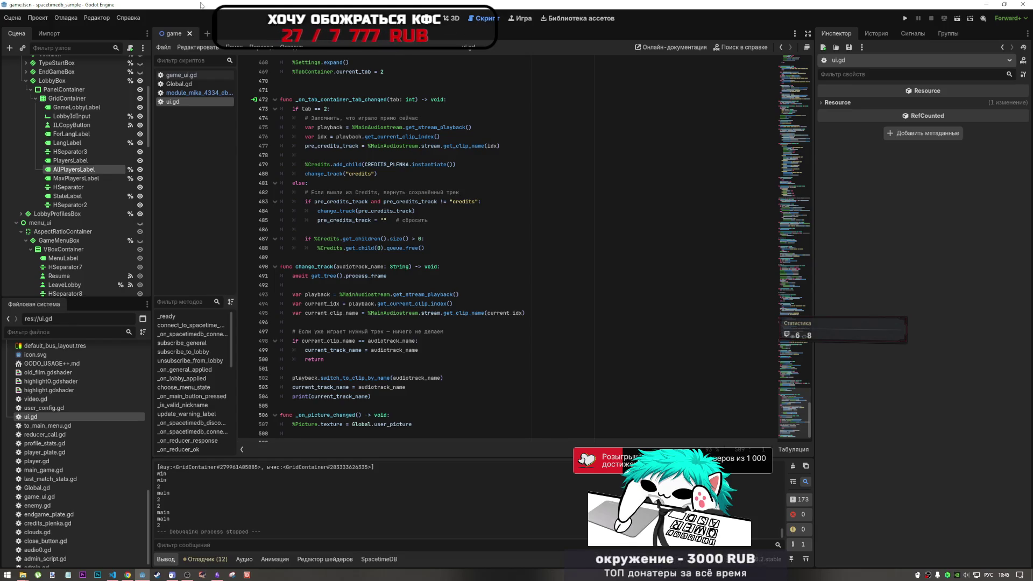
# - Open the admin.tscn scene from the FileSystem dock
pyautogui.click(66, 17)
pyautogui.click(297, 20)
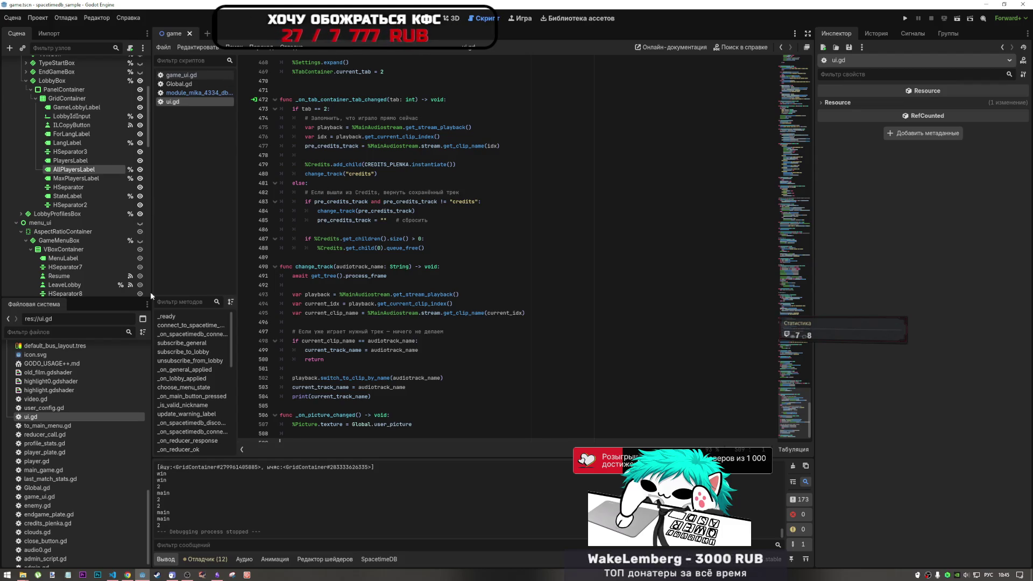
pyautogui.scroll(-1, 75, 387)
pyautogui.scroll(5, 60, 500)
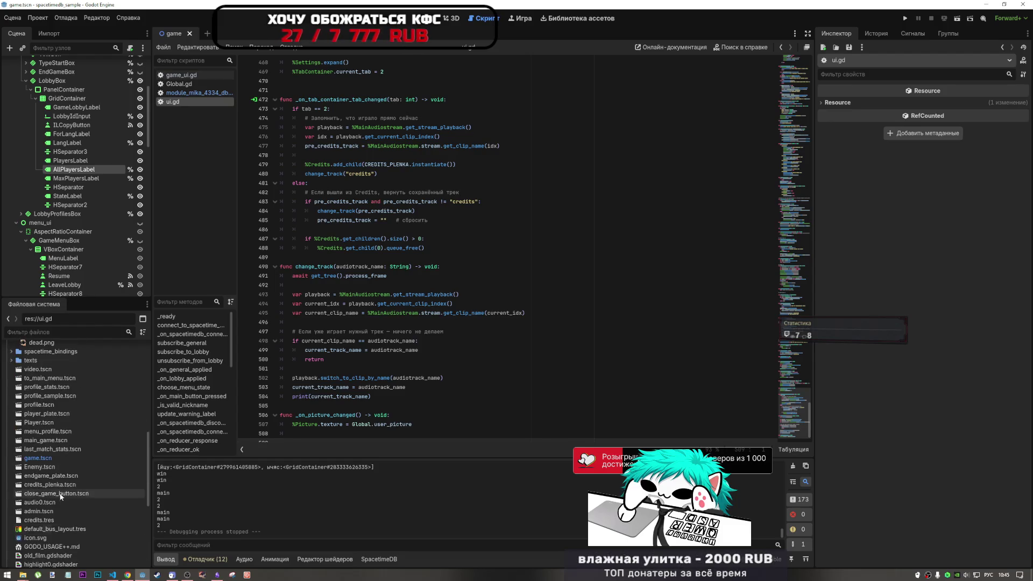
pyautogui.doubleClick(37, 510)
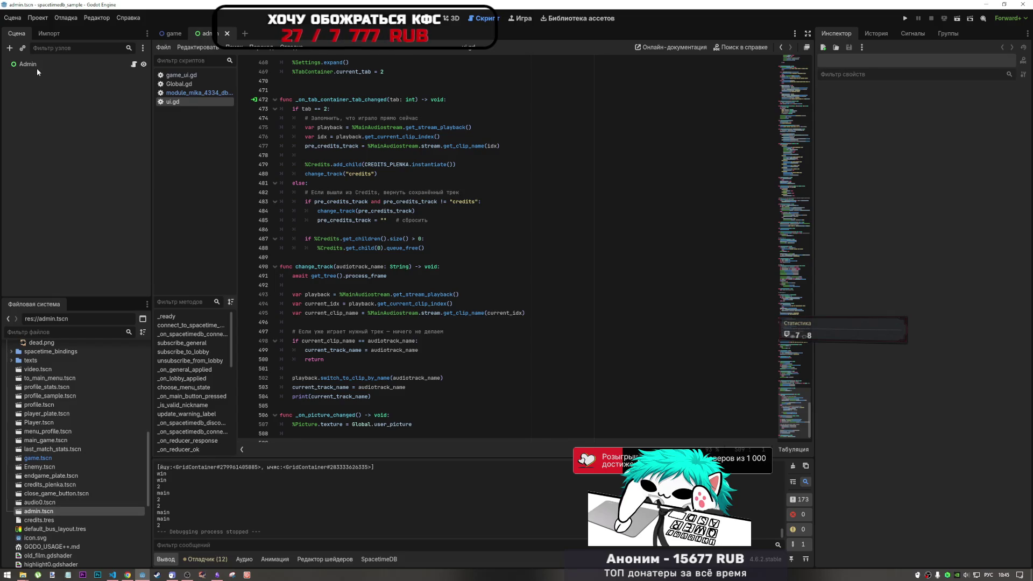
# - Select the Admin root node, then run the project and stop it
pyautogui.click(37, 68)
pyautogui.click(430, 18)
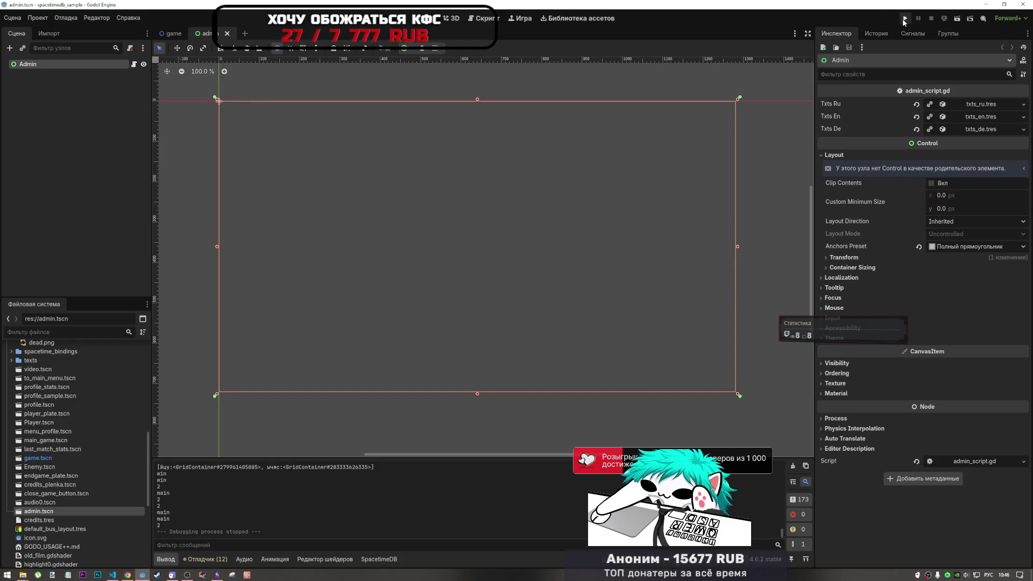
pyautogui.click(903, 18)
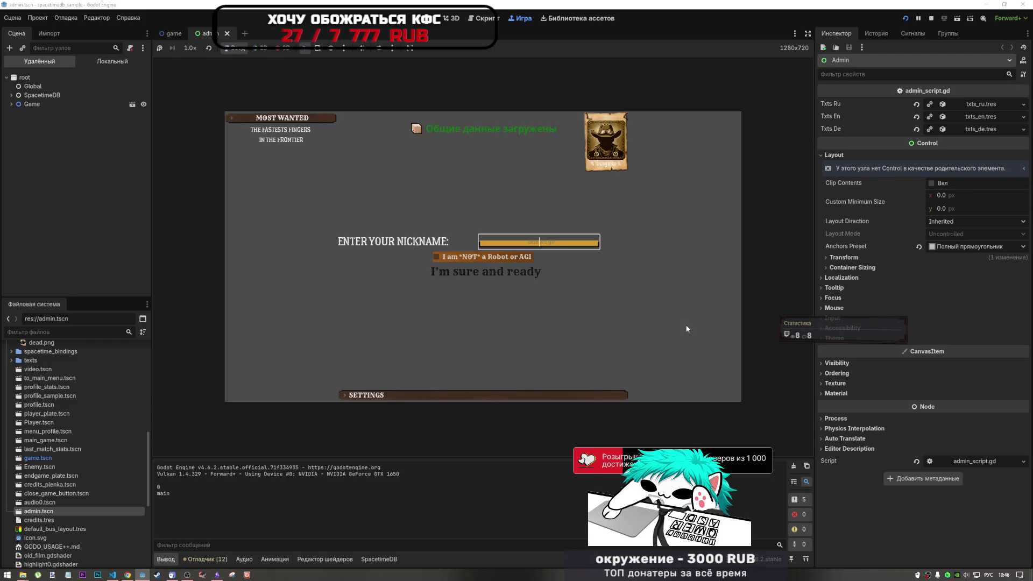
pyautogui.click(932, 18)
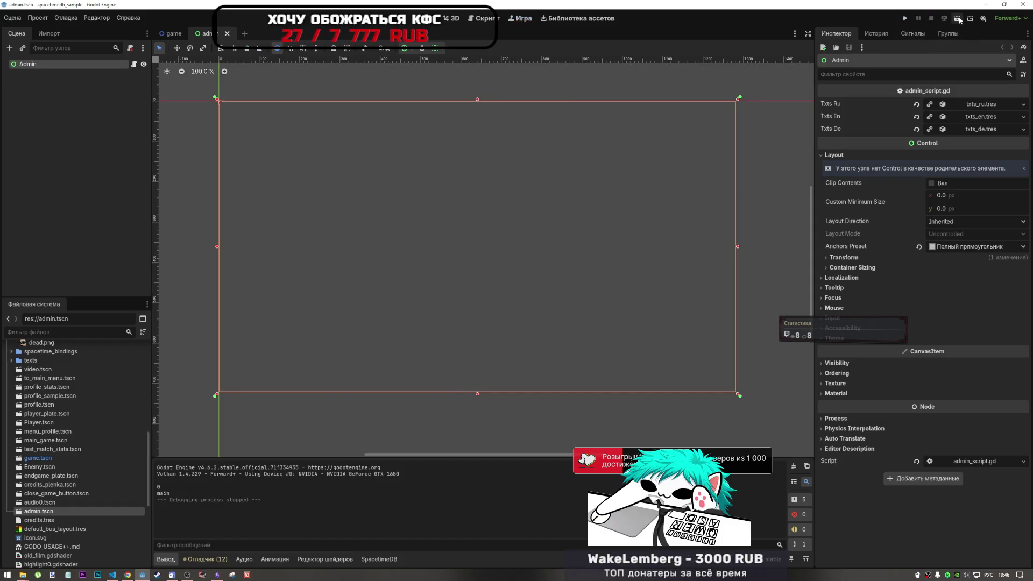
# - Run the project again, stop it with F8, and switch to the browser
pyautogui.click(957, 18)
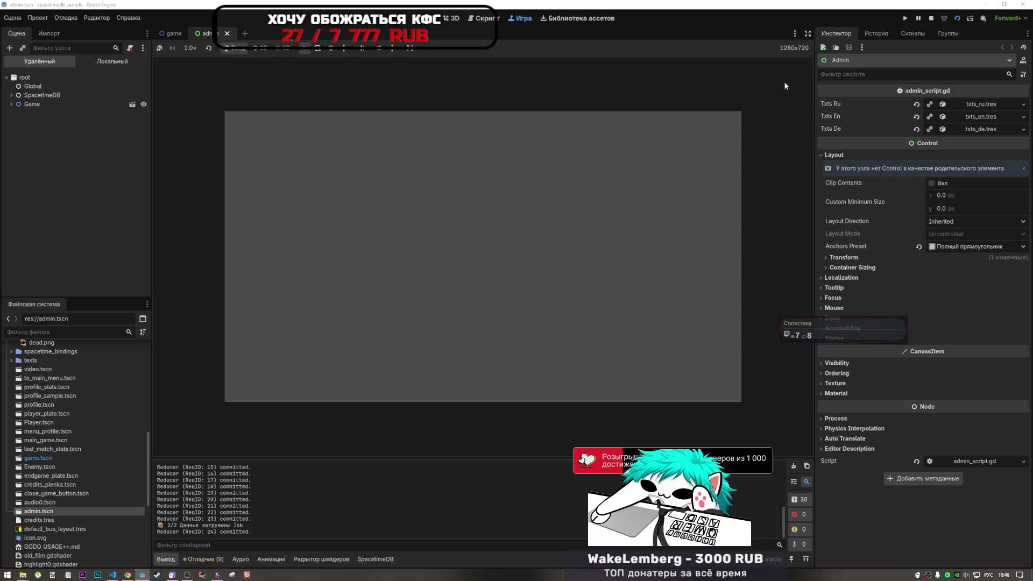
pyautogui.press('F8')
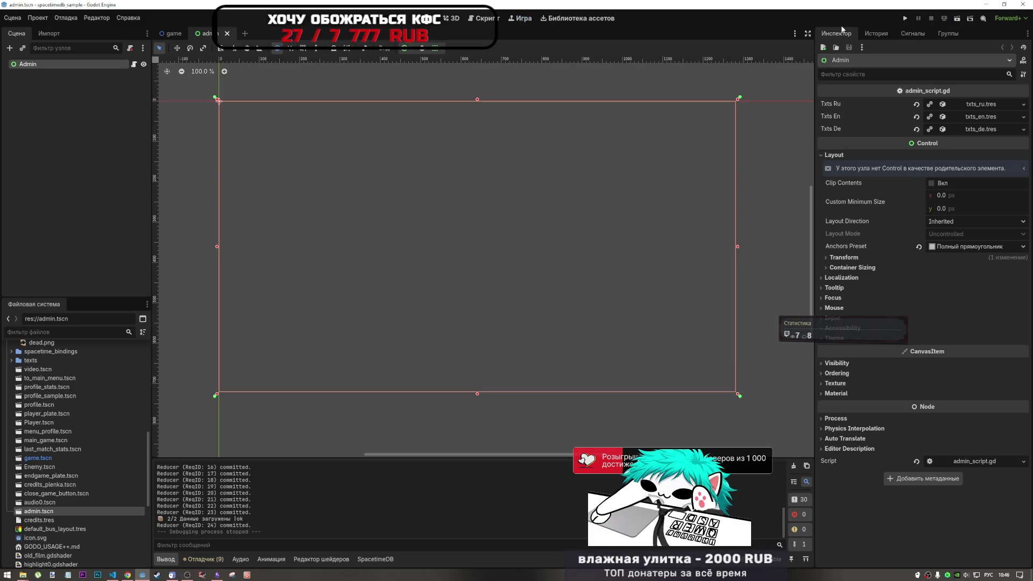
pyautogui.click(128, 575)
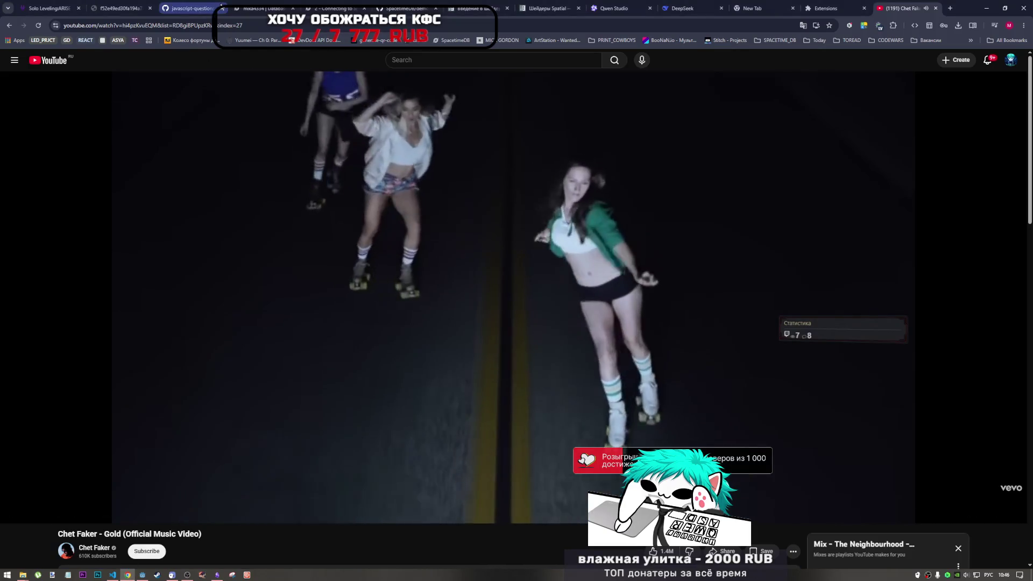
# - View the 12-category text_library table, then reload text_entry to show its 2105 rows
pyautogui.click(258, 8)
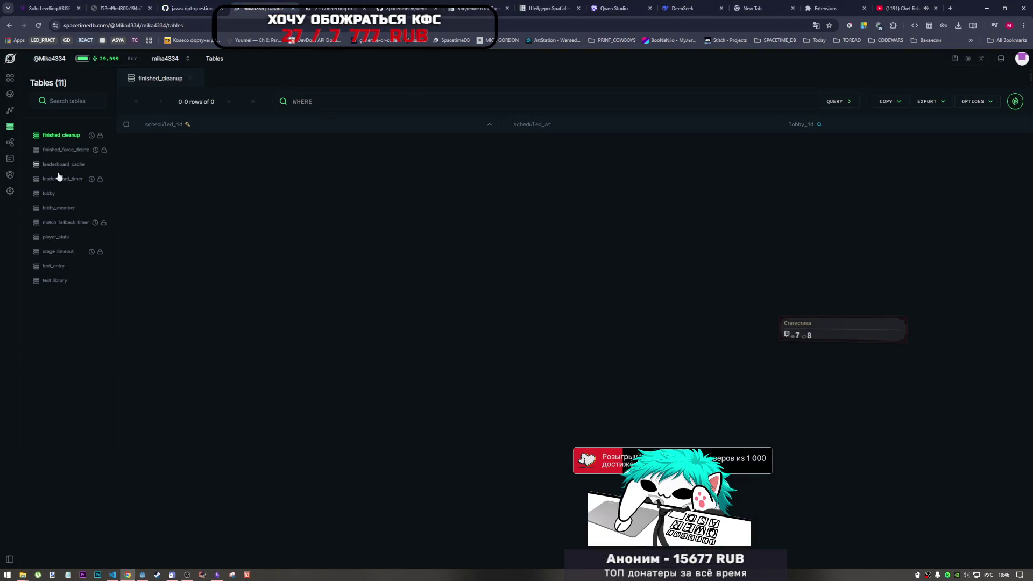
pyautogui.click(56, 280)
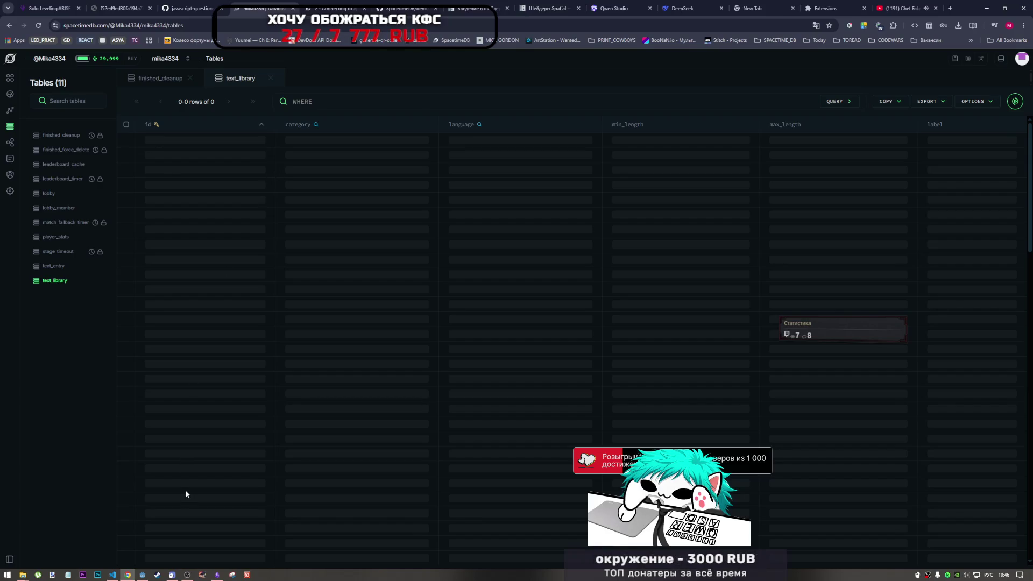
pyautogui.click(187, 575)
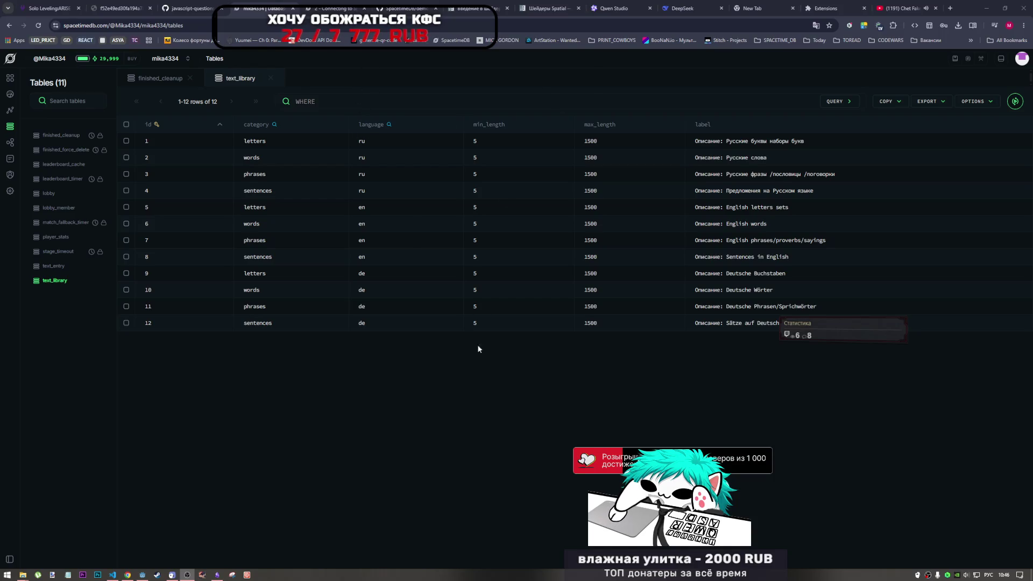
pyautogui.click(485, 480)
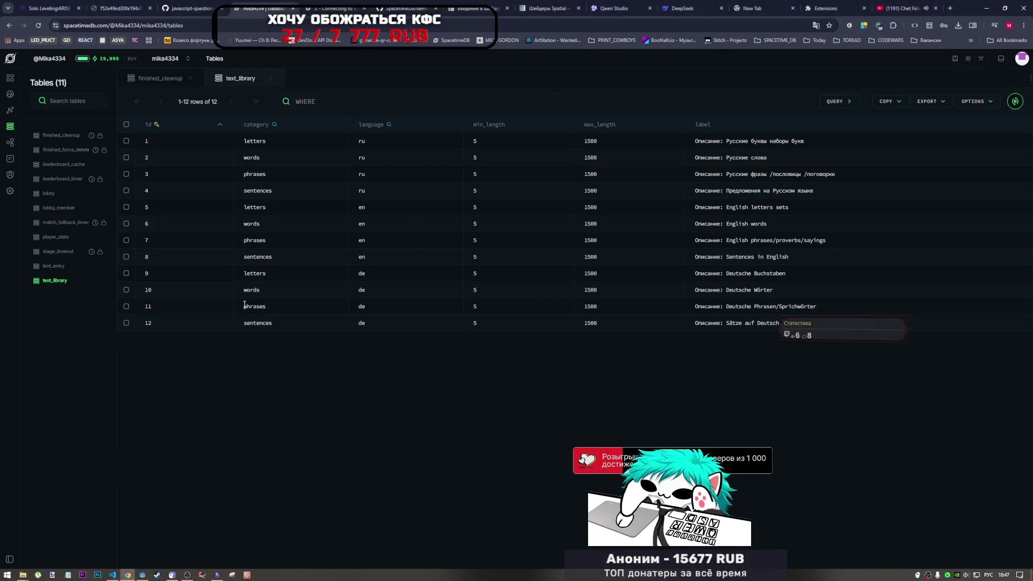
pyautogui.click(60, 266)
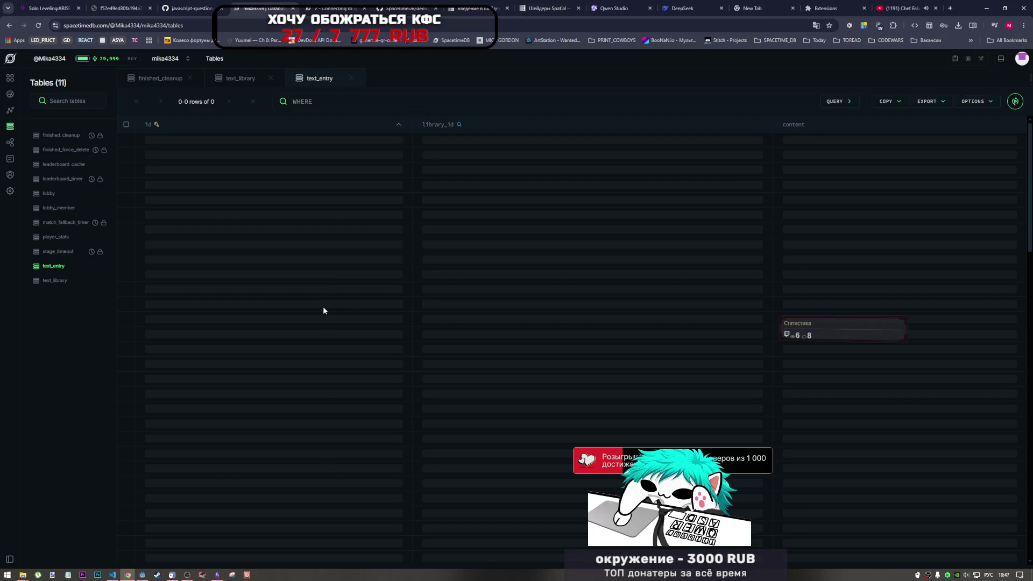
pyautogui.click(37, 26)
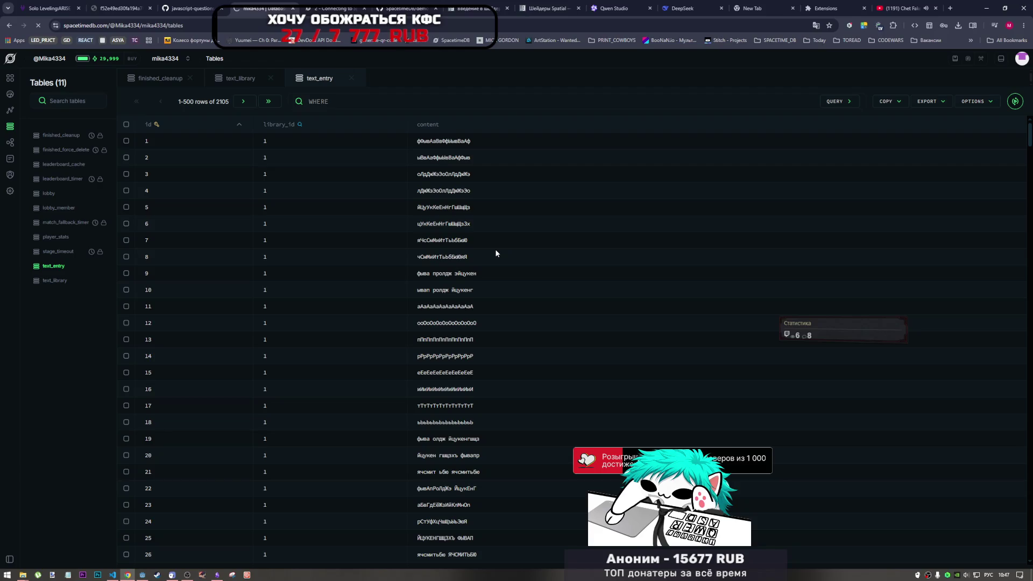
# - Reopen the text_library and text_entry tables, then go to index.ts in VS Code
pyautogui.click(142, 574)
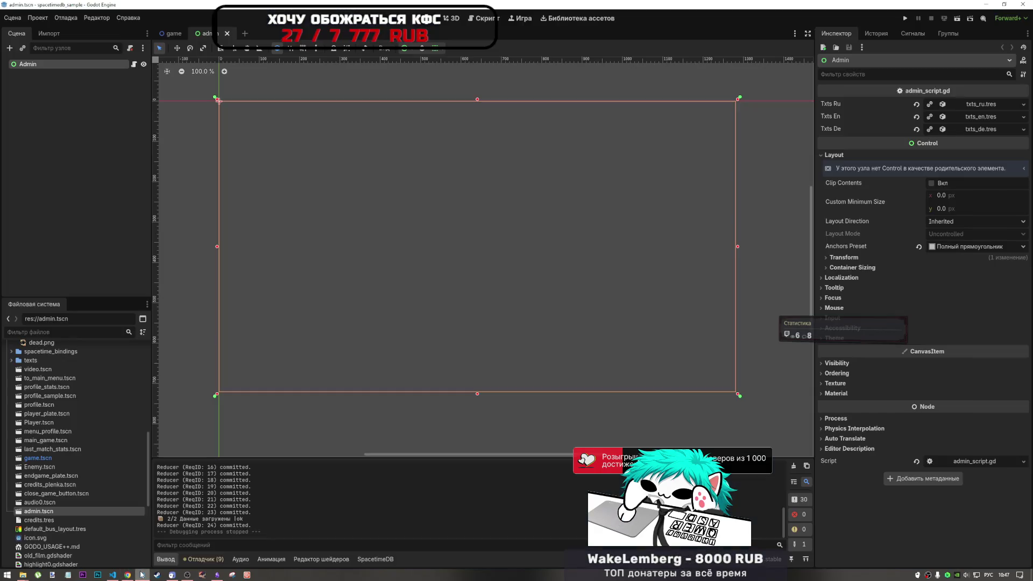
pyautogui.click(112, 575)
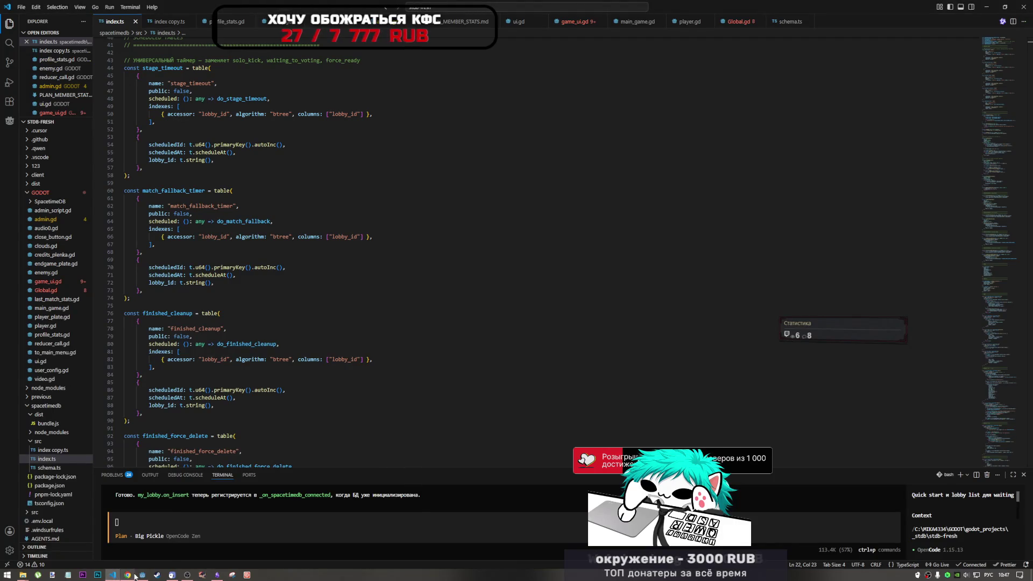
pyautogui.click(135, 575)
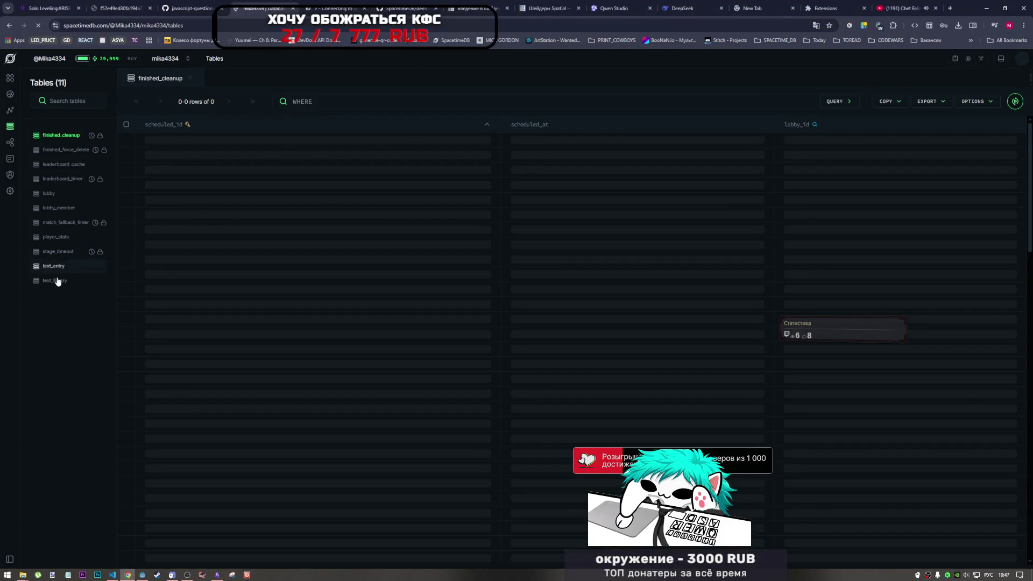
pyautogui.click(68, 281)
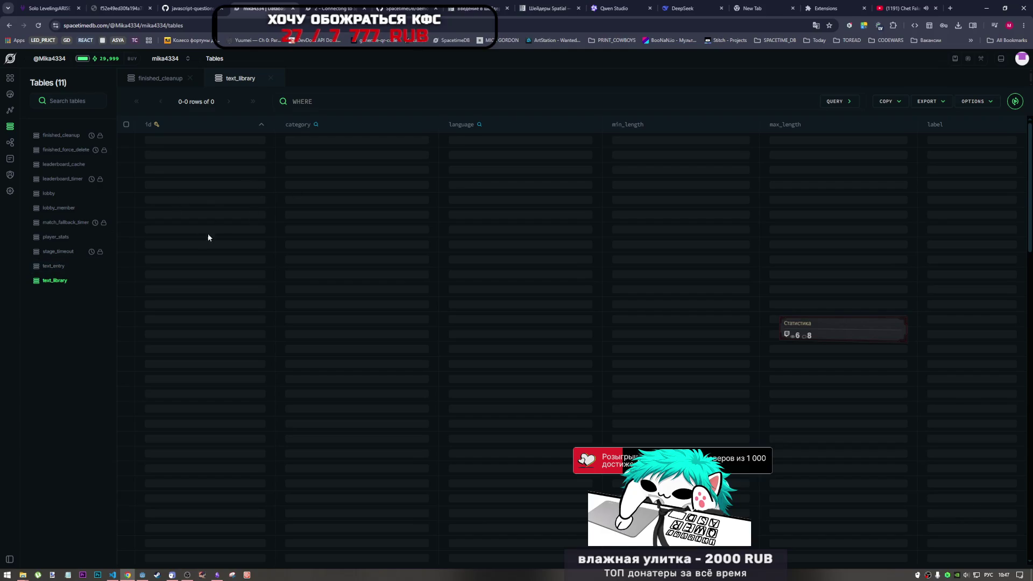
pyautogui.click(58, 271)
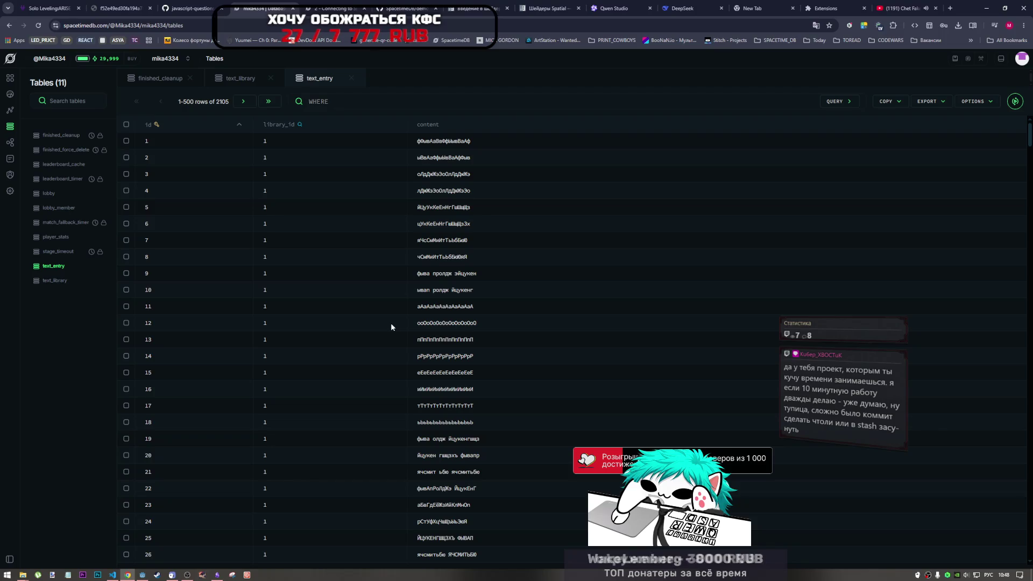
pyautogui.click(112, 574)
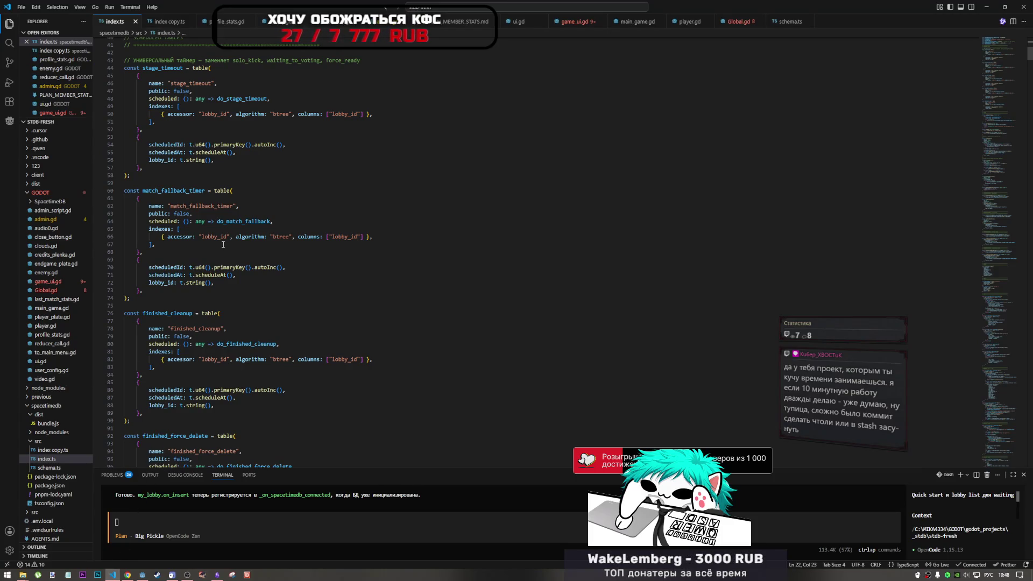
pyautogui.click(141, 575)
pyautogui.click(127, 574)
pyautogui.click(142, 574)
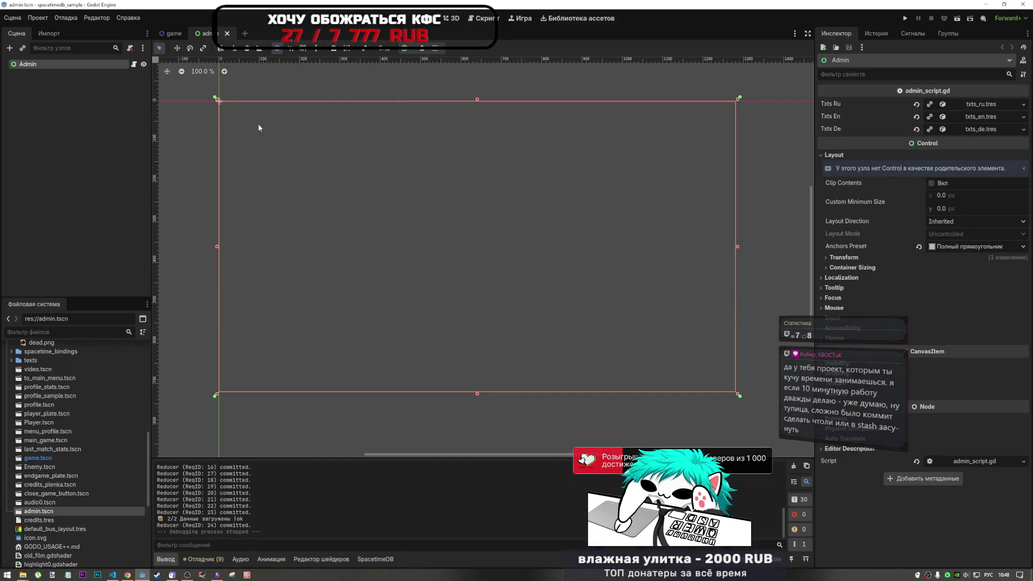
pyautogui.click(182, 143)
pyautogui.scroll(-2, 344, 171)
pyautogui.scroll(-1, 350, 188)
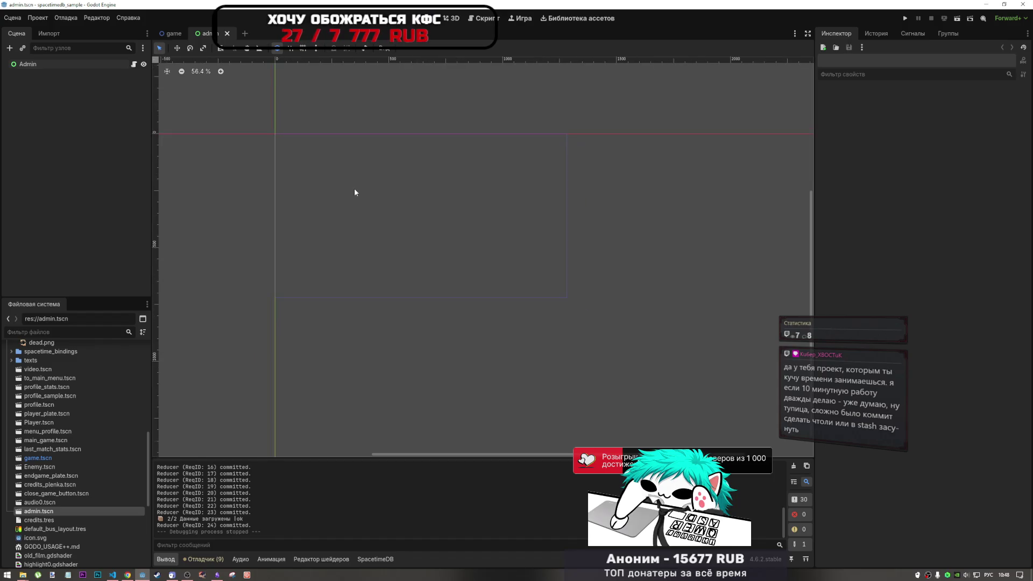
pyautogui.click(176, 35)
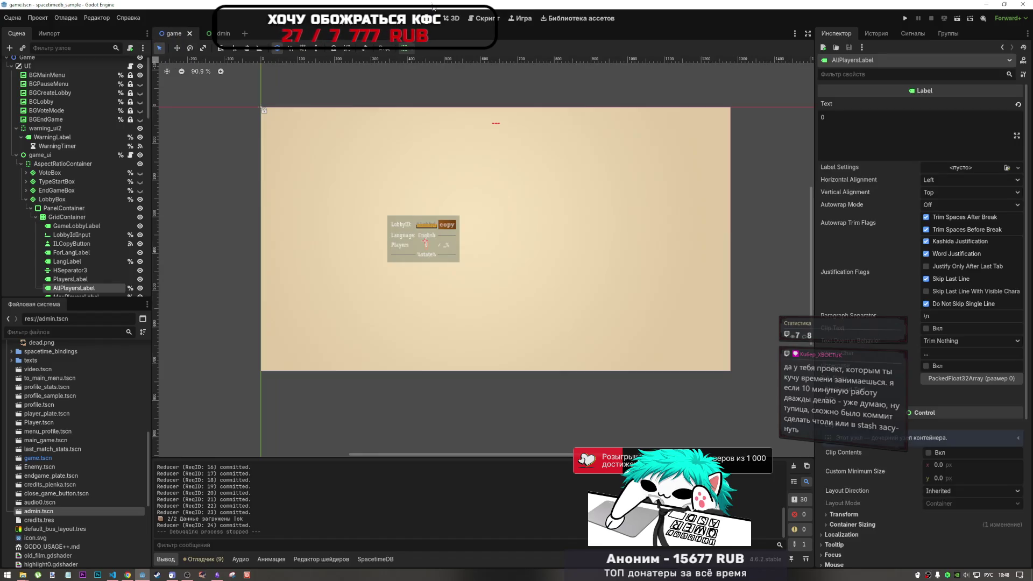
pyautogui.scroll(-3, 570, 296)
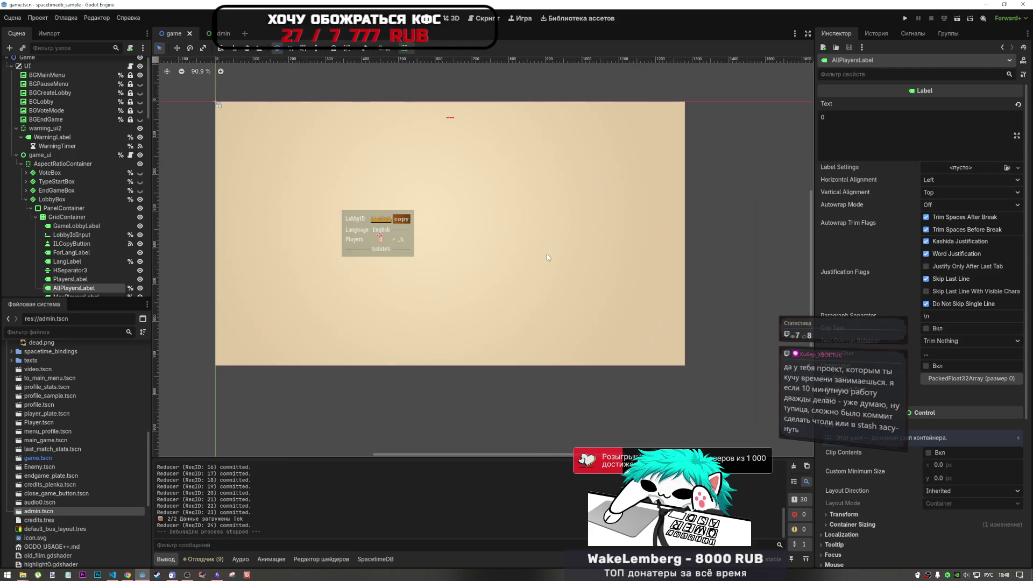
pyautogui.scroll(1, 527, 254)
pyautogui.scroll(-2, 570, 280)
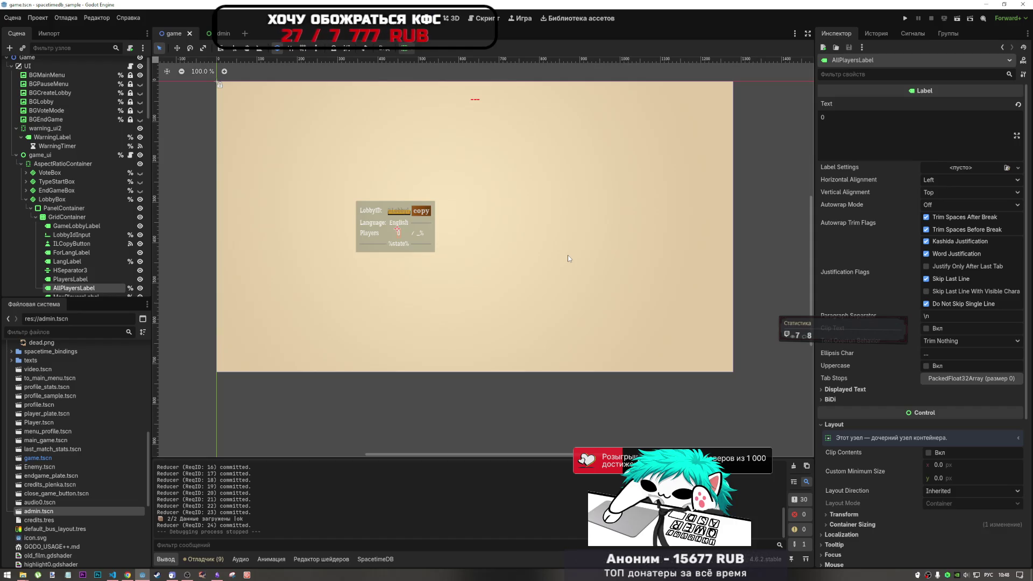
pyautogui.scroll(2, 508, 234)
pyautogui.scroll(-3, 510, 231)
pyautogui.scroll(1, 509, 233)
pyautogui.scroll(2, 726, 296)
pyautogui.scroll(-2, 724, 296)
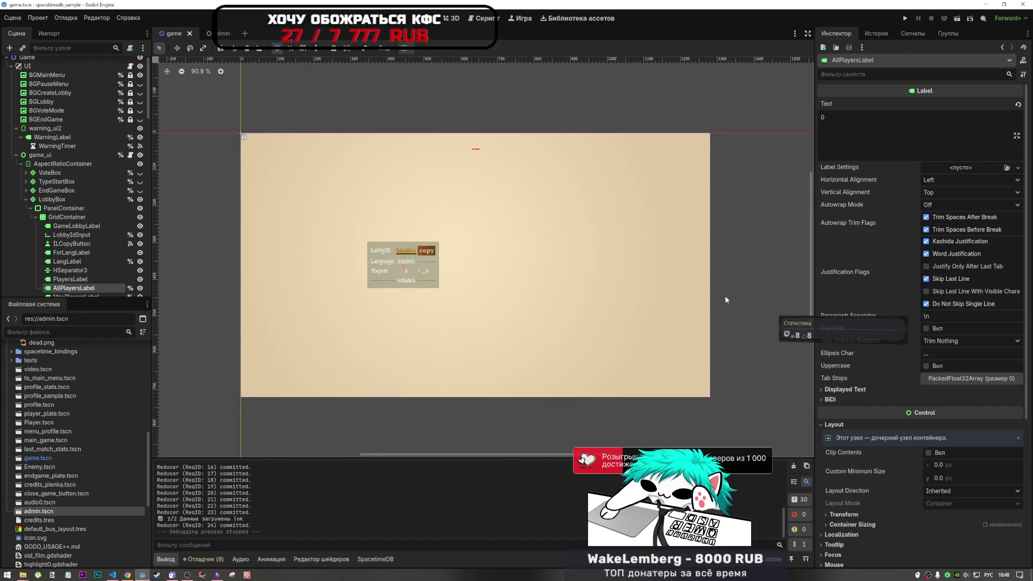
pyautogui.scroll(2, 727, 283)
pyautogui.scroll(-1, 729, 286)
pyautogui.moveTo(729, 287)
pyautogui.mouseDown()
pyautogui.moveTo(741, 254)
pyautogui.moveTo(747, 268)
pyautogui.mouseUp()
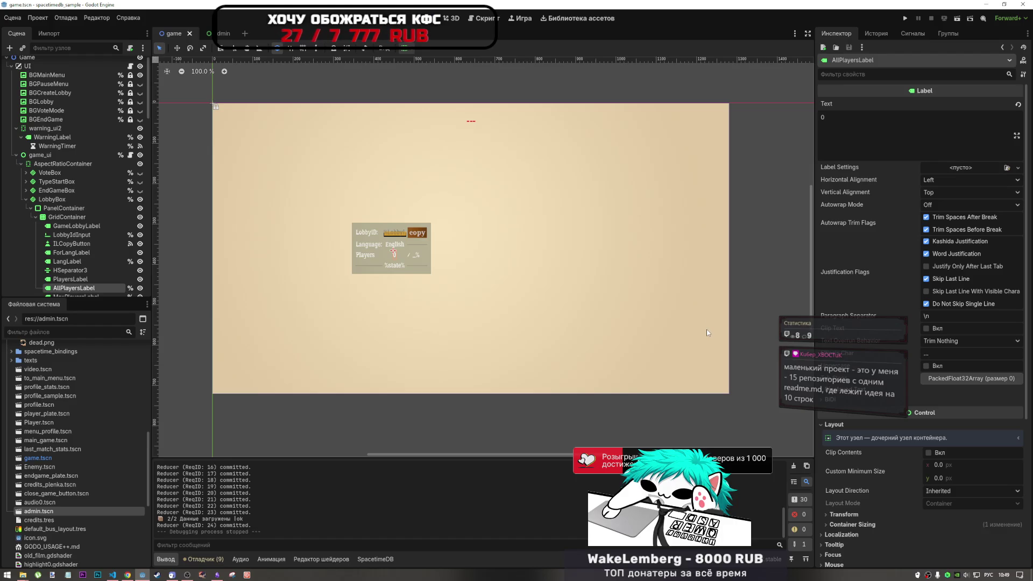
pyautogui.scroll(-2, 705, 327)
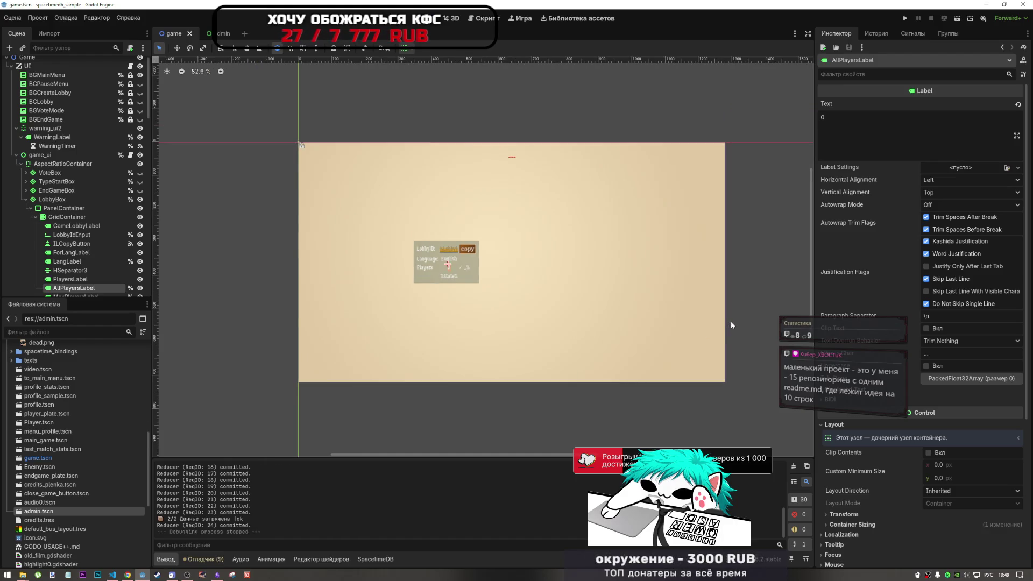
pyautogui.scroll(2, 731, 325)
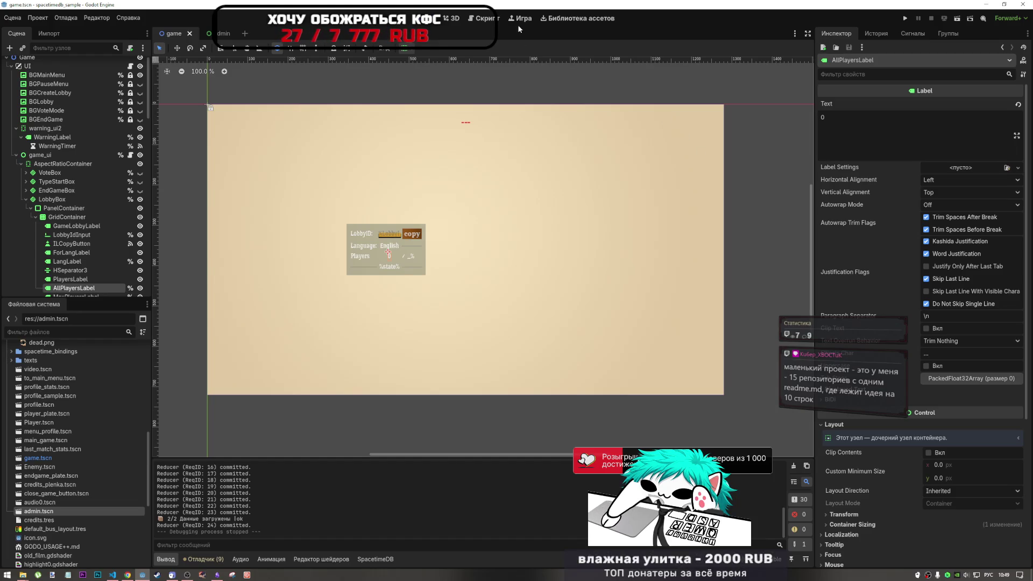
pyautogui.click(485, 21)
pyautogui.hotkey('ctrl', 'F1')
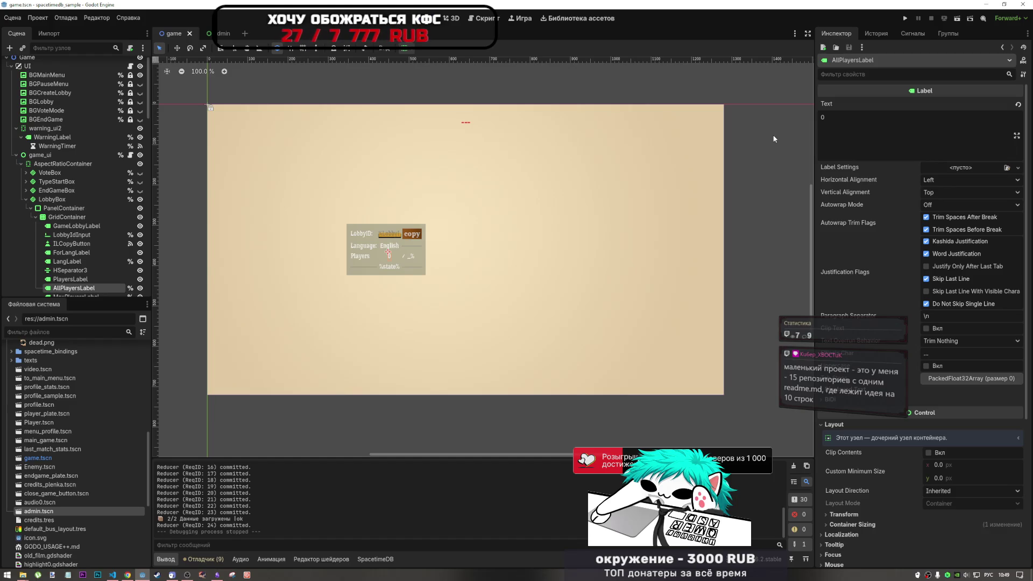
pyautogui.moveTo(748, 207); pyautogui.dragTo(759, 184)
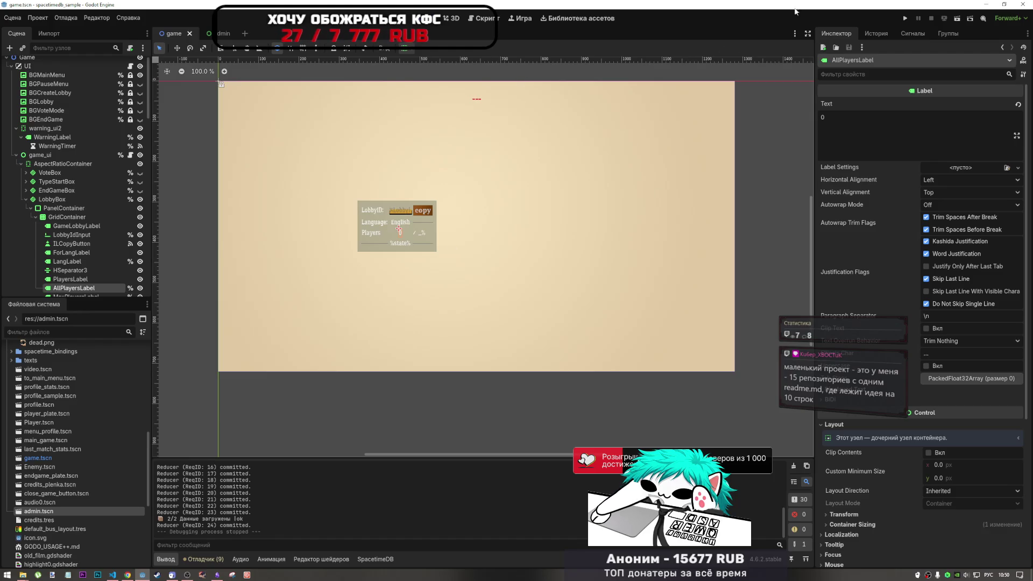
pyautogui.click(906, 18)
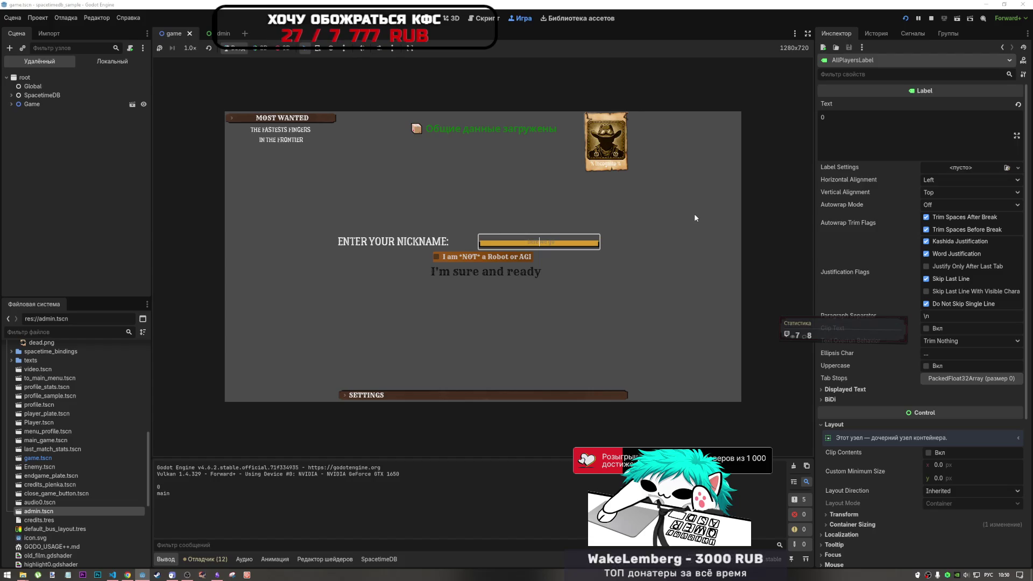
# - Enter a nickname, tick the I am *NOT* a Robot or AGI box, and submit
pyautogui.write('Mika4334')
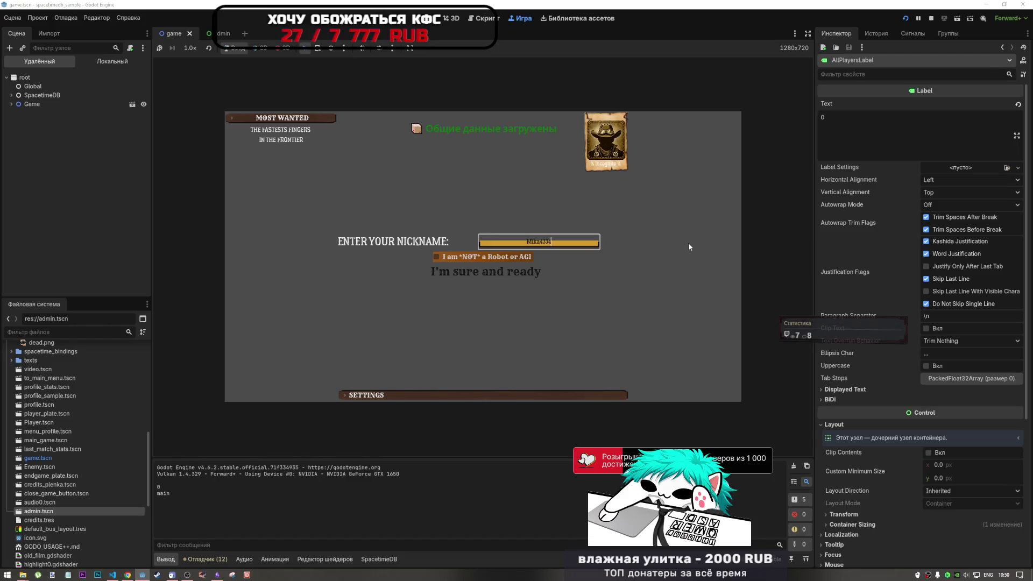
pyautogui.click(484, 257)
pyautogui.click(524, 275)
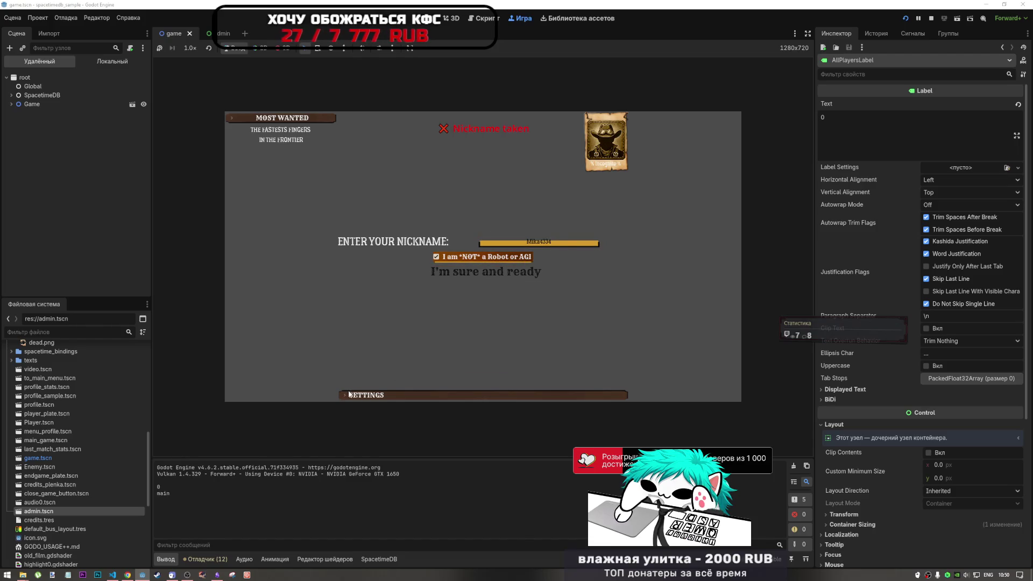
# - Replace the taken nickname with a free one, reach the main menu, and stop the run
pyautogui.doubleClick(535, 242)
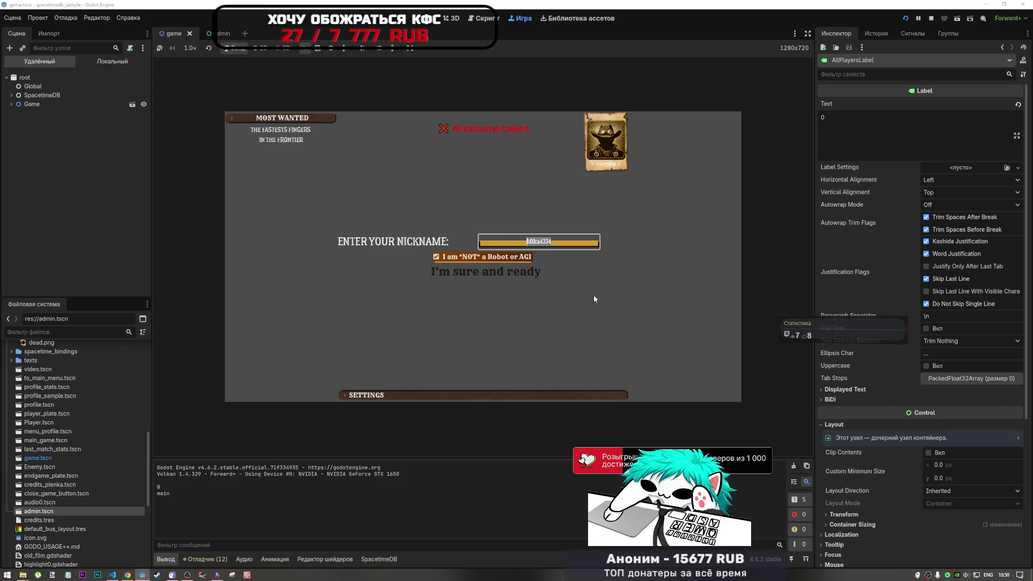
pyautogui.press('BackSpace')
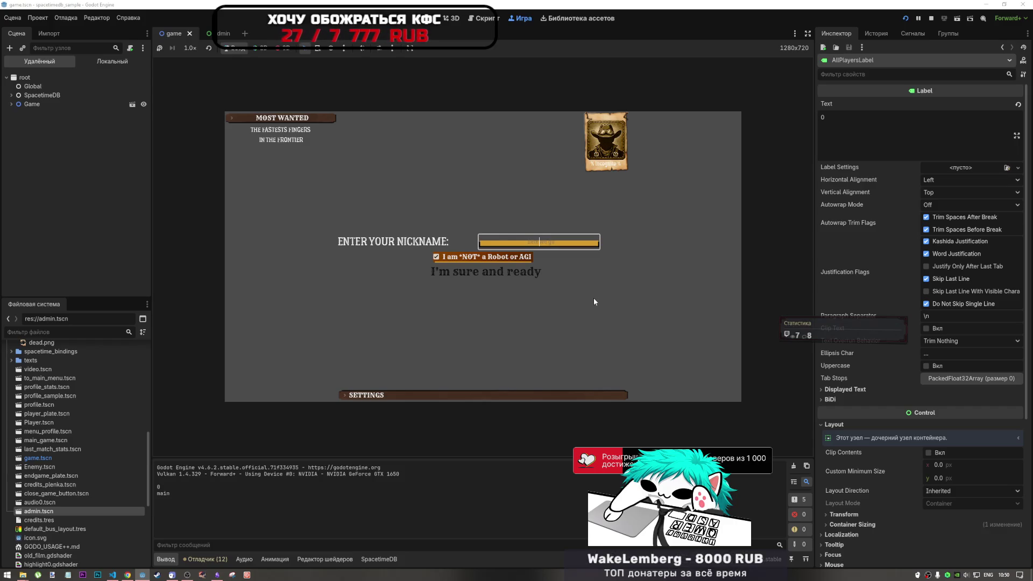
pyautogui.write('c')
pyautogui.press('BackSpace')
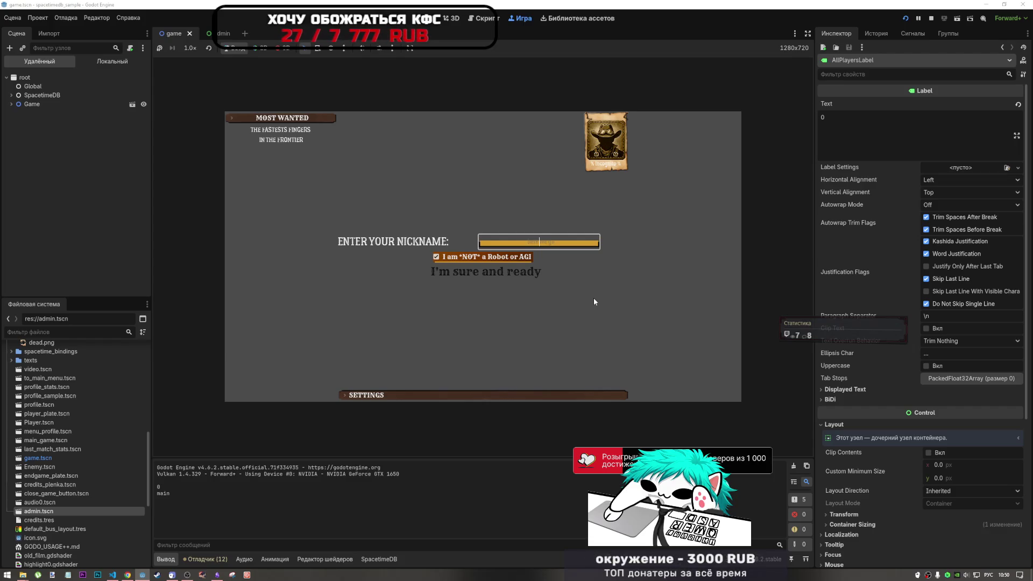
pyautogui.hotkey('alt', 'shift')
pyautogui.write('Cybert')
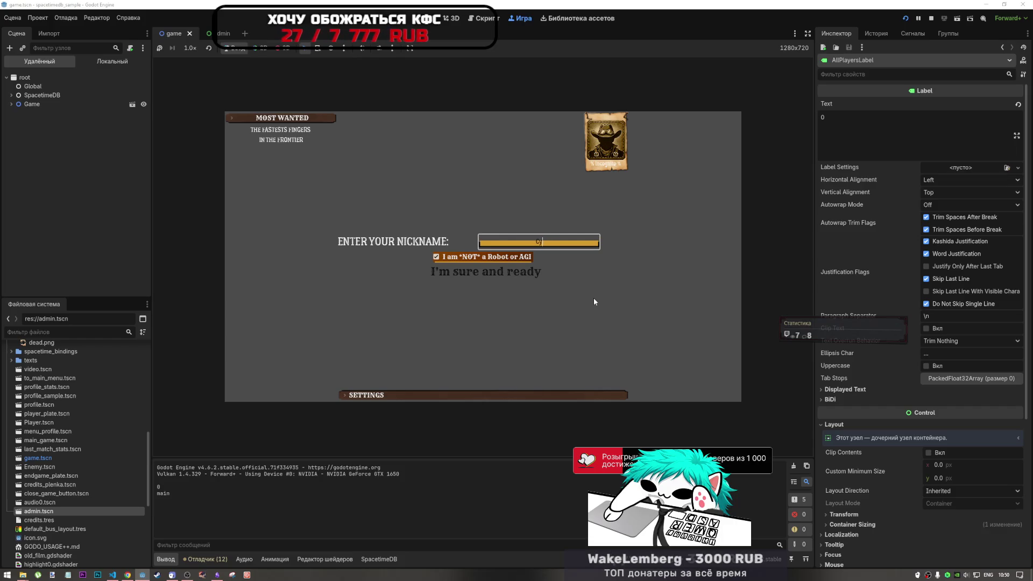
pyautogui.write('ail')
pyautogui.press('Return')
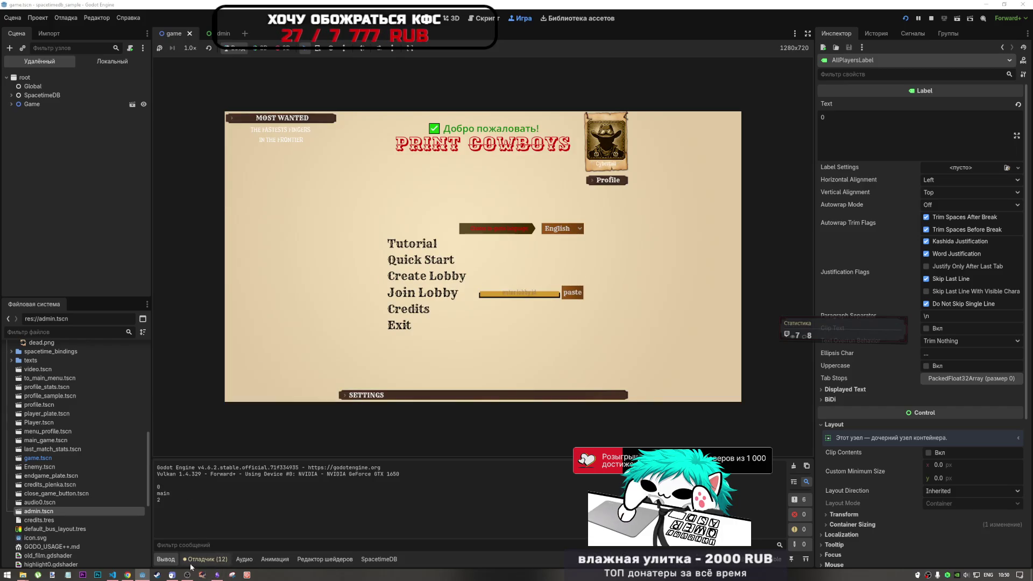
pyautogui.click(931, 18)
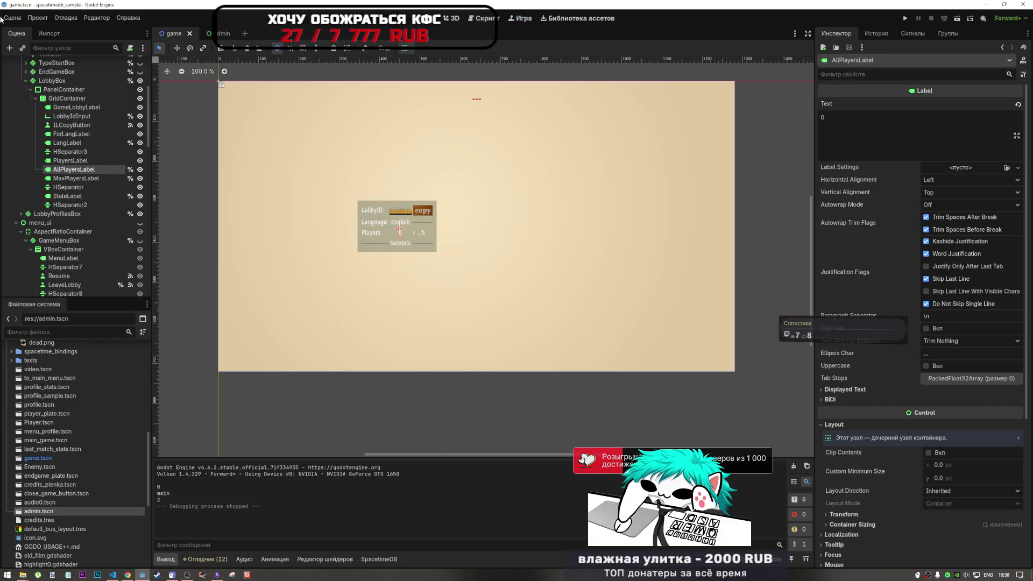
# - Confirm the Customize Run Instances settings and run the project with two instances
pyautogui.click(66, 19)
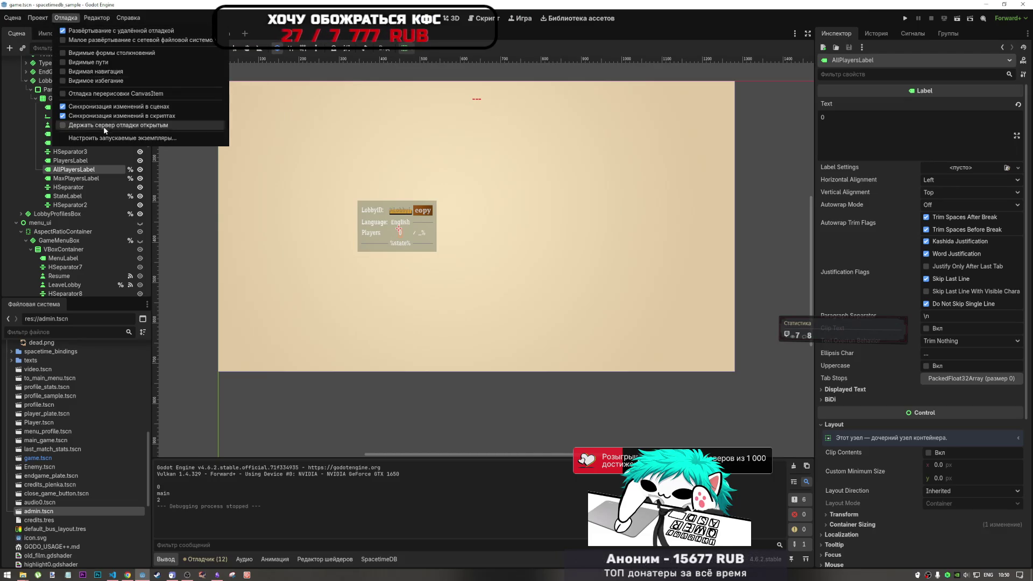
pyautogui.click(125, 138)
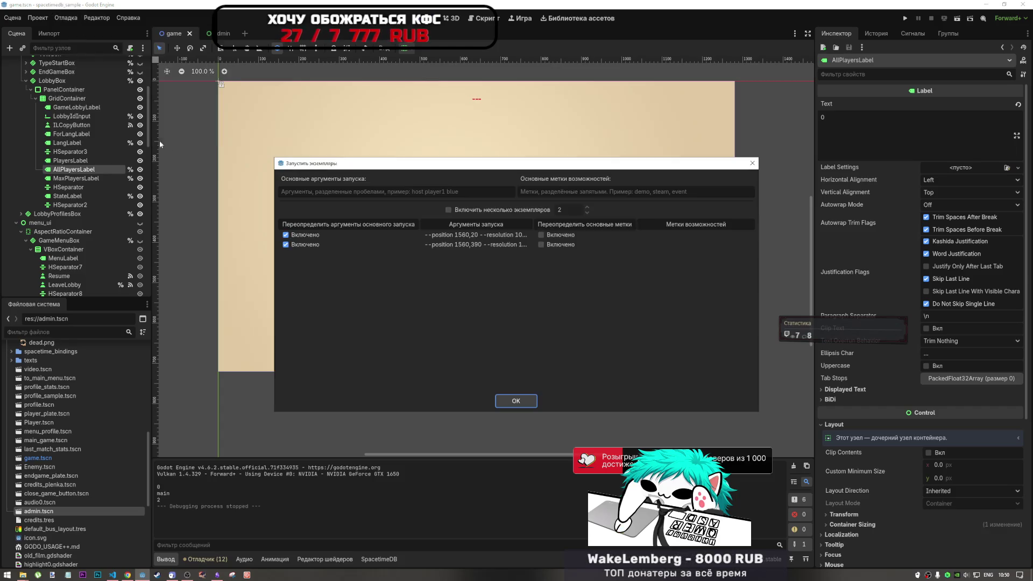
pyautogui.click(523, 403)
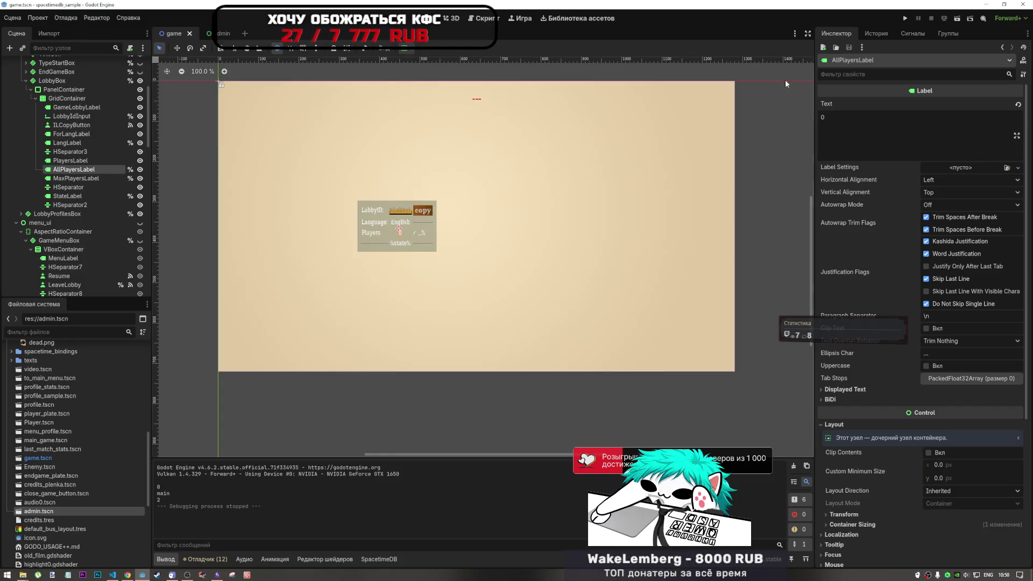
pyautogui.click(904, 21)
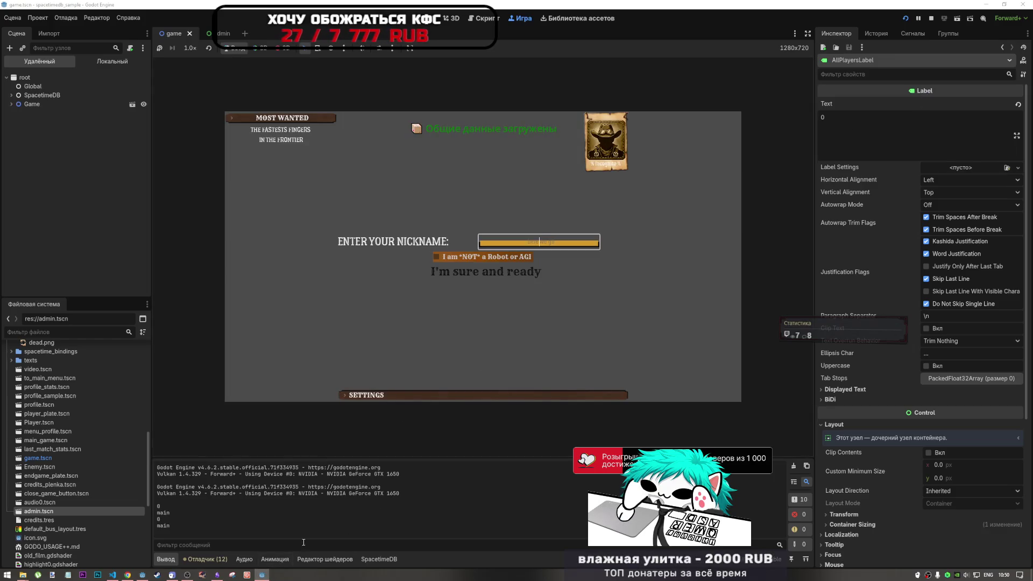
# - Enlarge the second game window and submit a nickname in each instance
pyautogui.moveTo(632, 385)
pyautogui.mouseDown()
pyautogui.moveTo(613, 480)
pyautogui.moveTo(603, 479)
pyautogui.mouseUp()
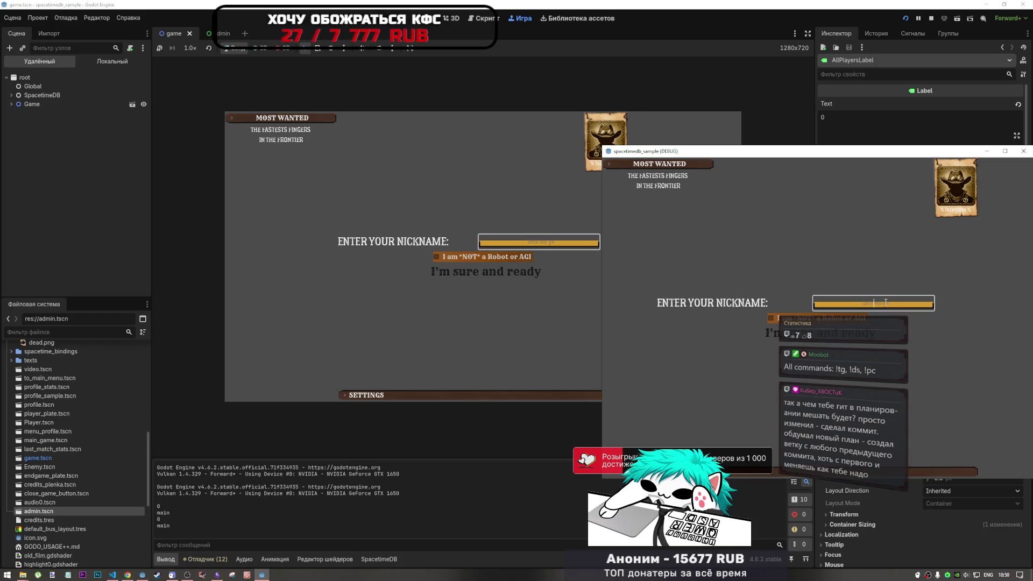
pyautogui.hotkey('alt', 'shift')
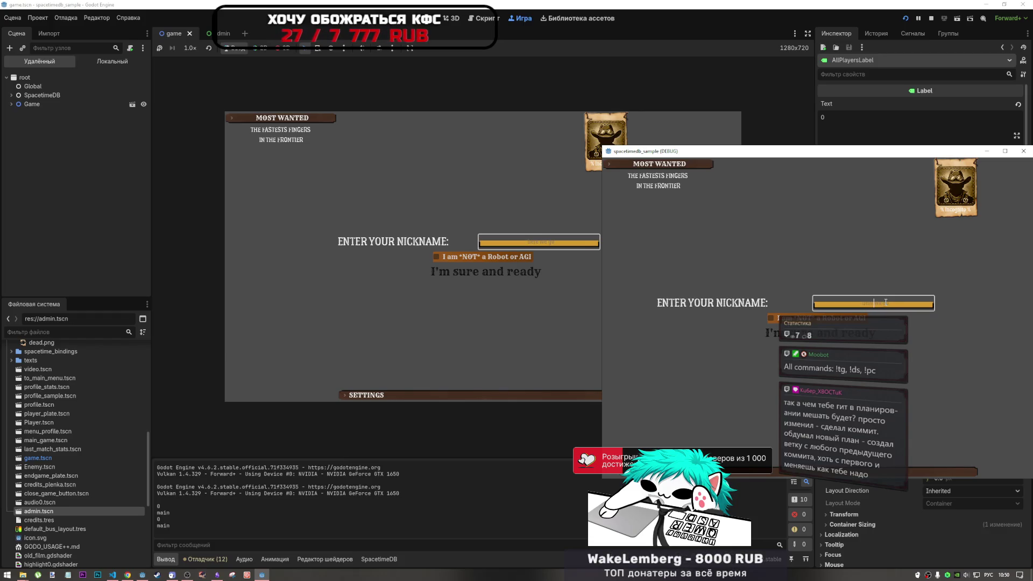
pyautogui.write('мам')
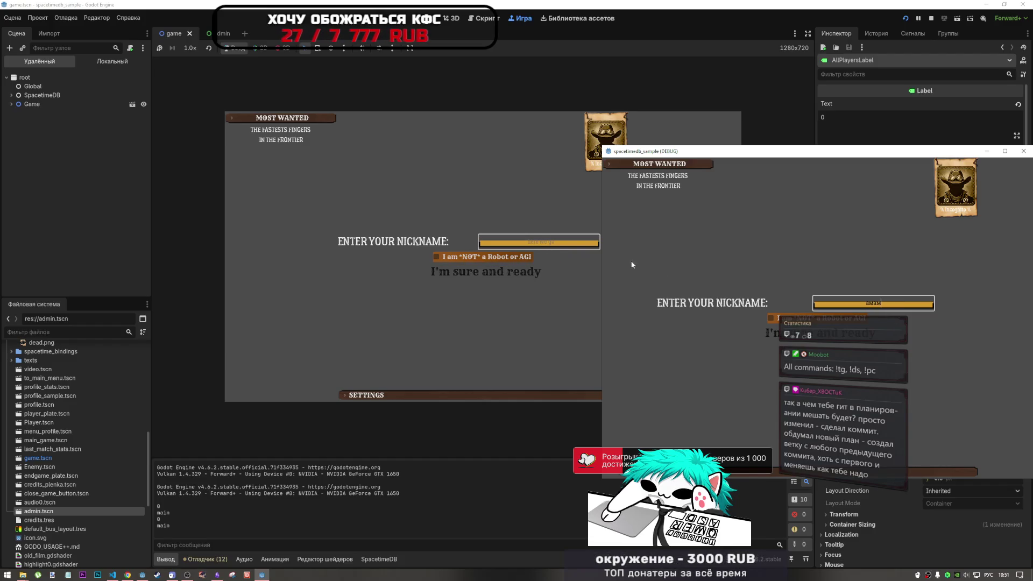
pyautogui.press('Return')
pyautogui.click(514, 240)
pyautogui.write('ммамамм')
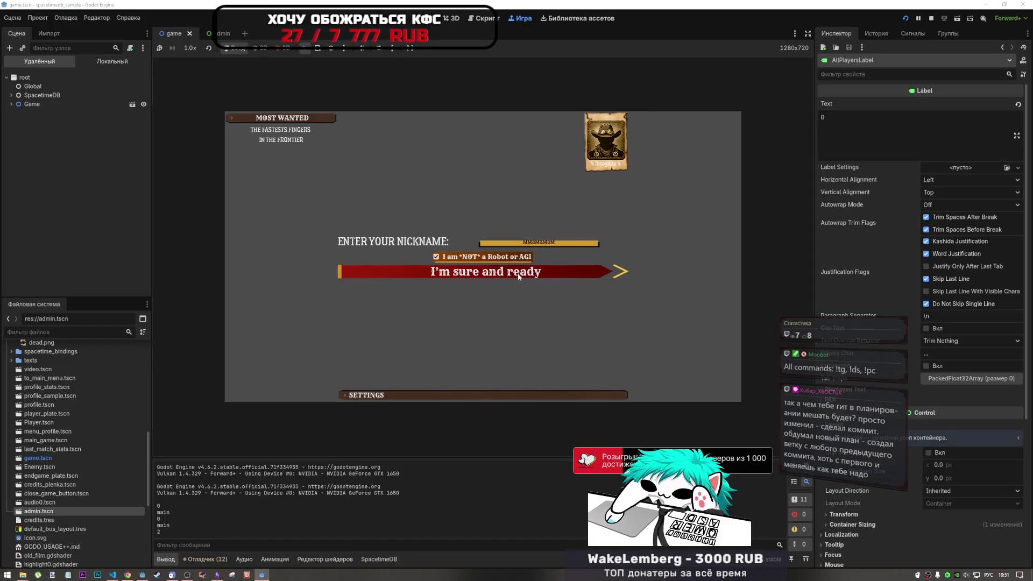
pyautogui.click(517, 272)
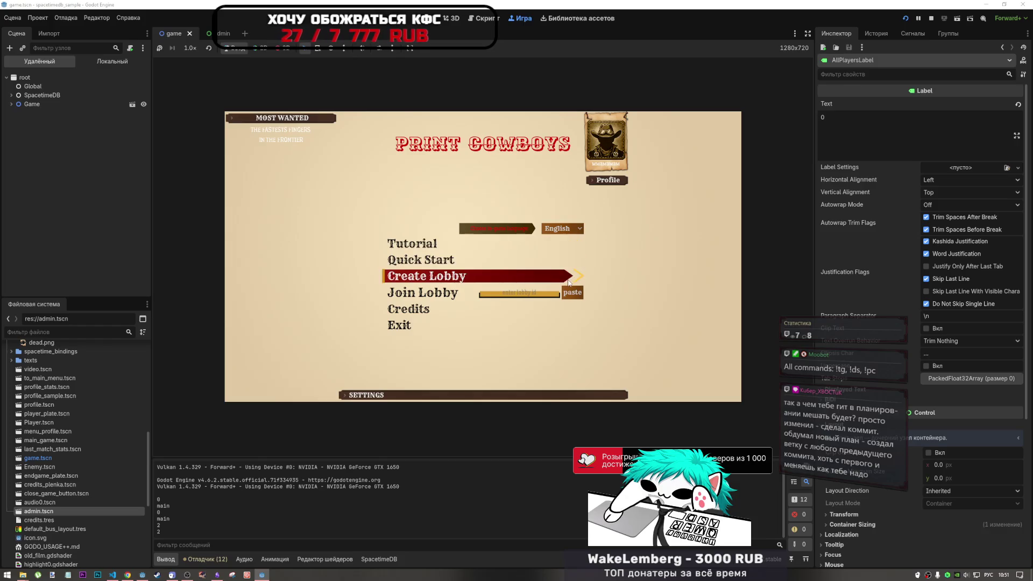
# - Create a 2-player lobby in the debug window and join it by ID from the editor game
pyautogui.click(264, 575)
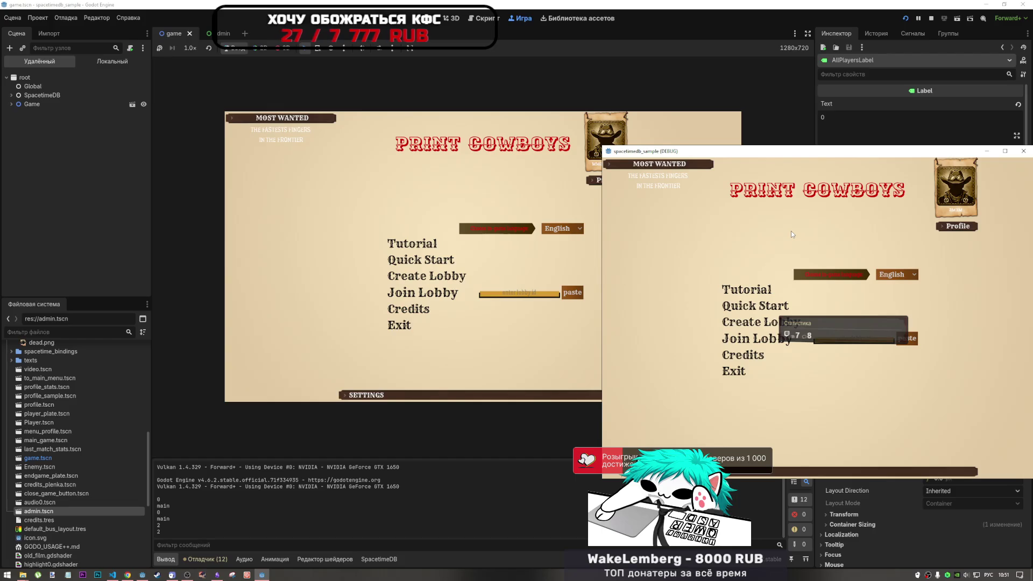
pyautogui.click(788, 325)
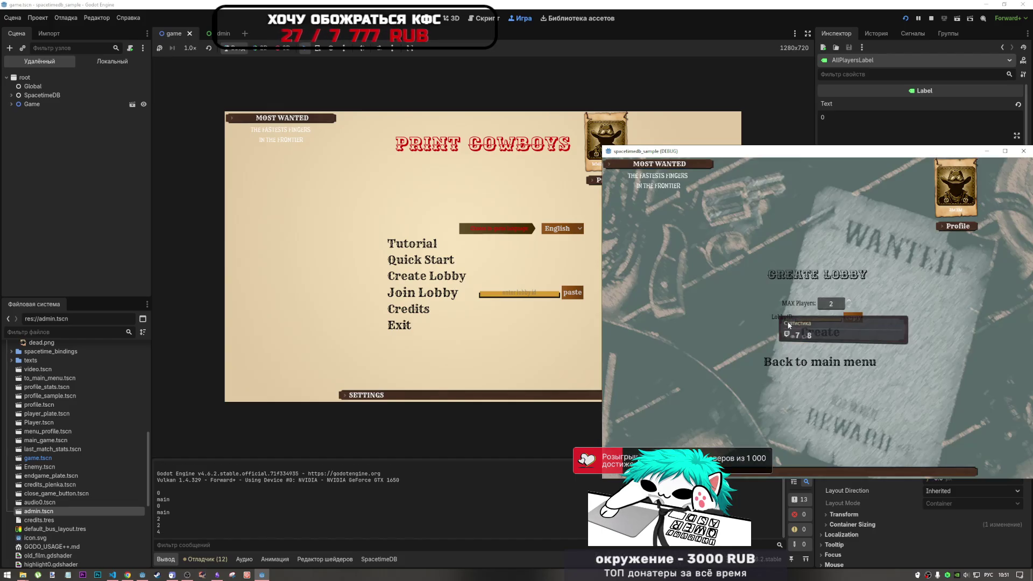
pyautogui.click(844, 328)
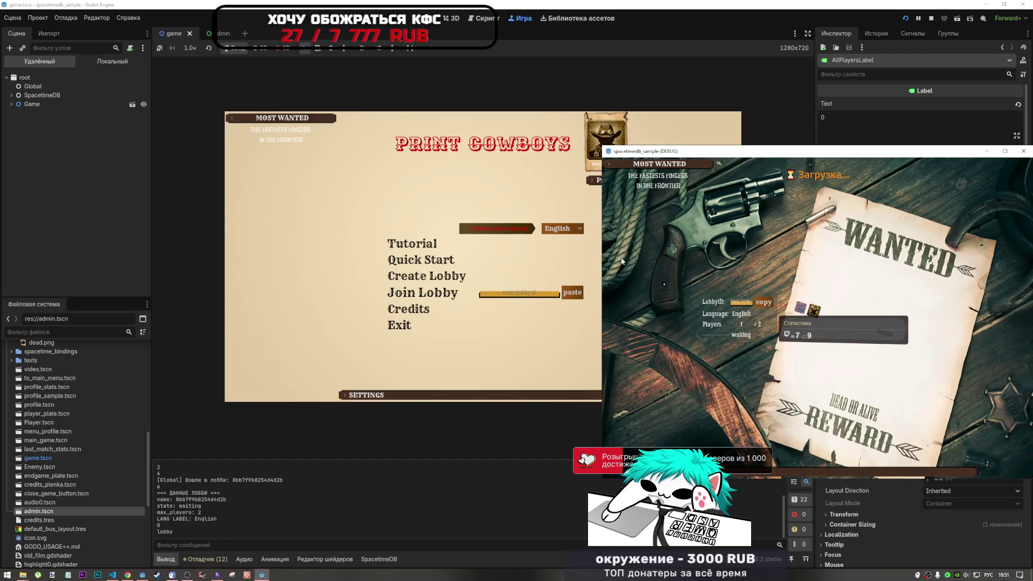
pyautogui.click(572, 292)
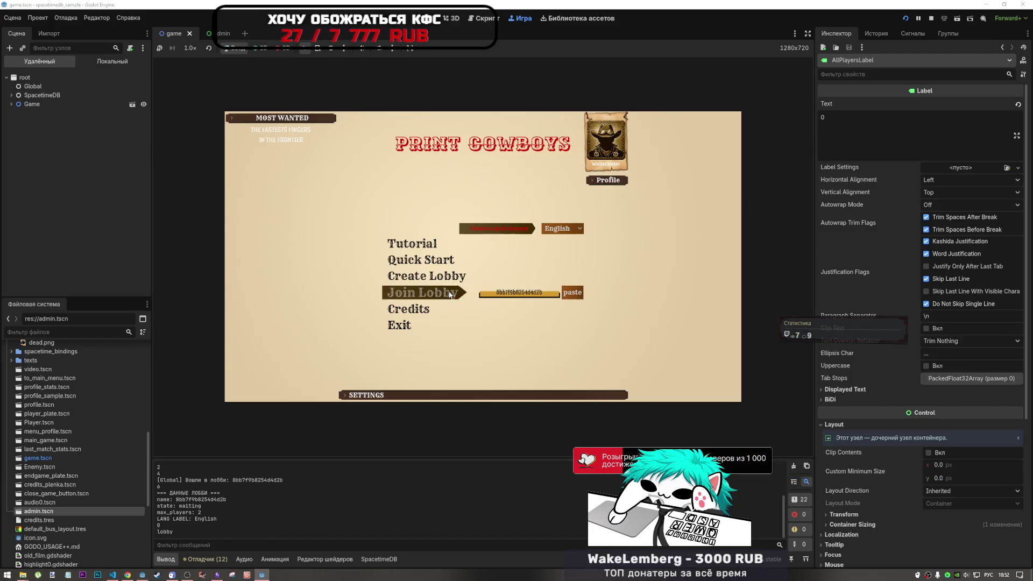
pyautogui.click(450, 294)
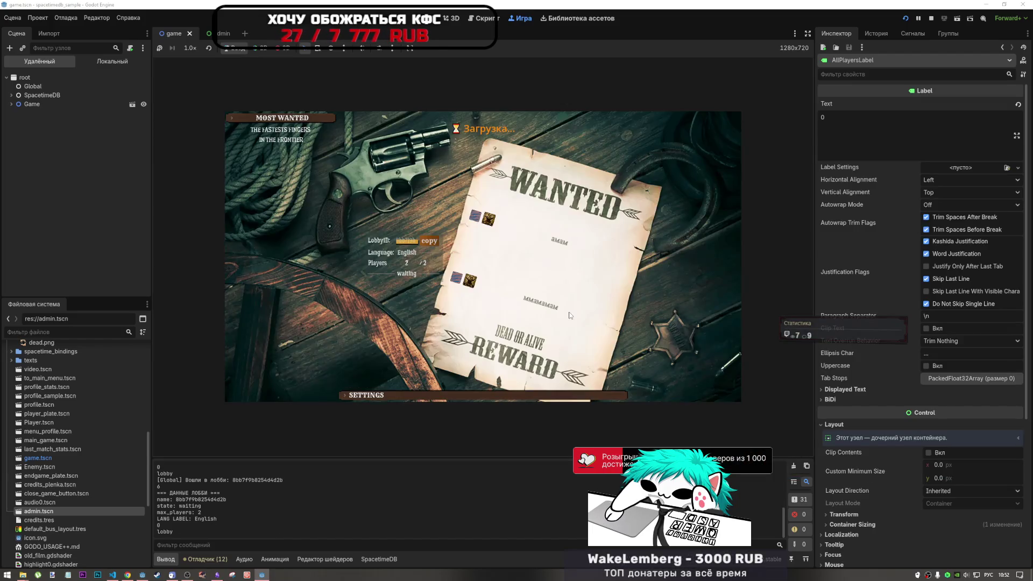
# - Lock all category choices and mark the player ready for the duel
pyautogui.click(270, 563)
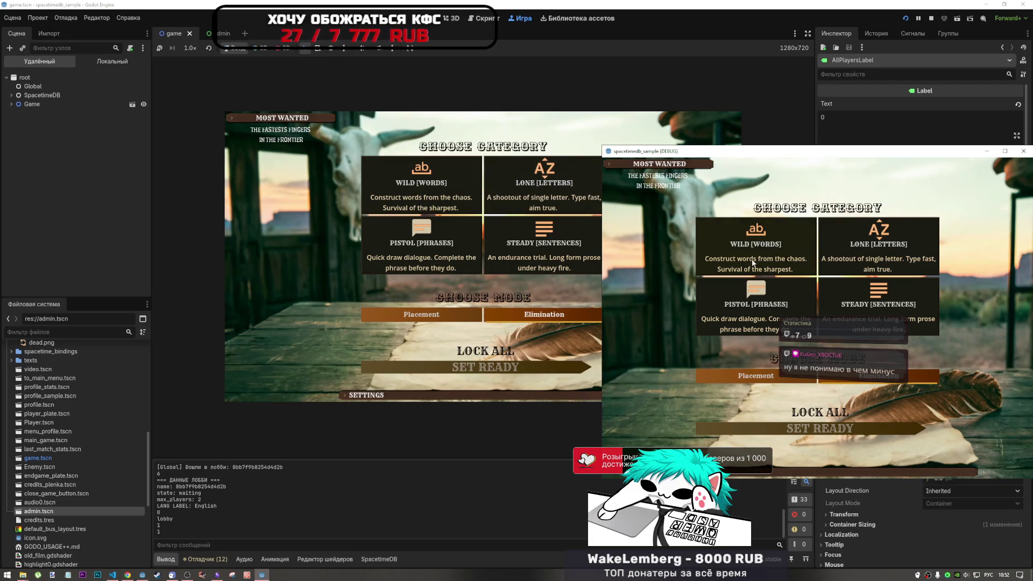
pyautogui.click(812, 417)
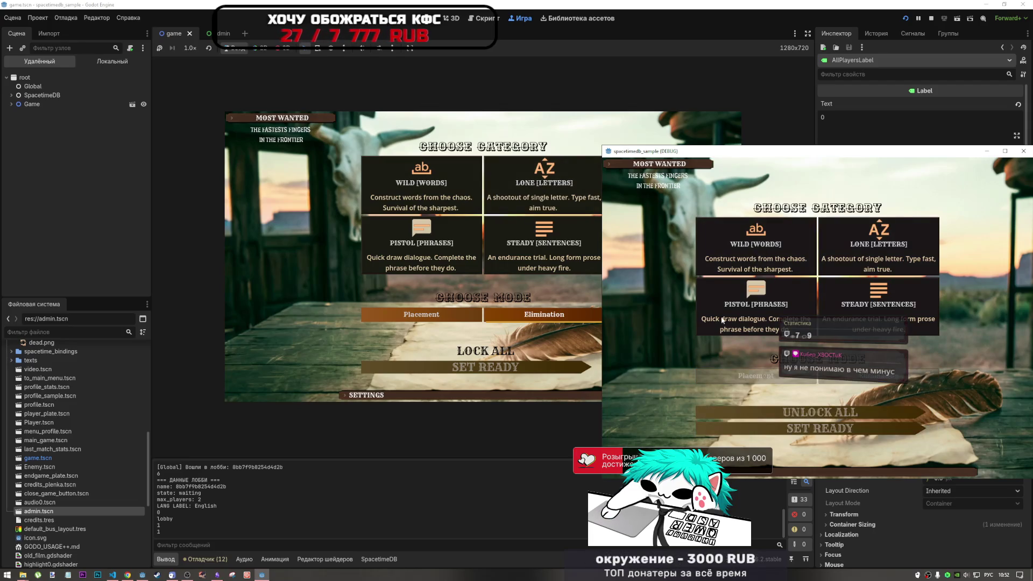
pyautogui.click(491, 353)
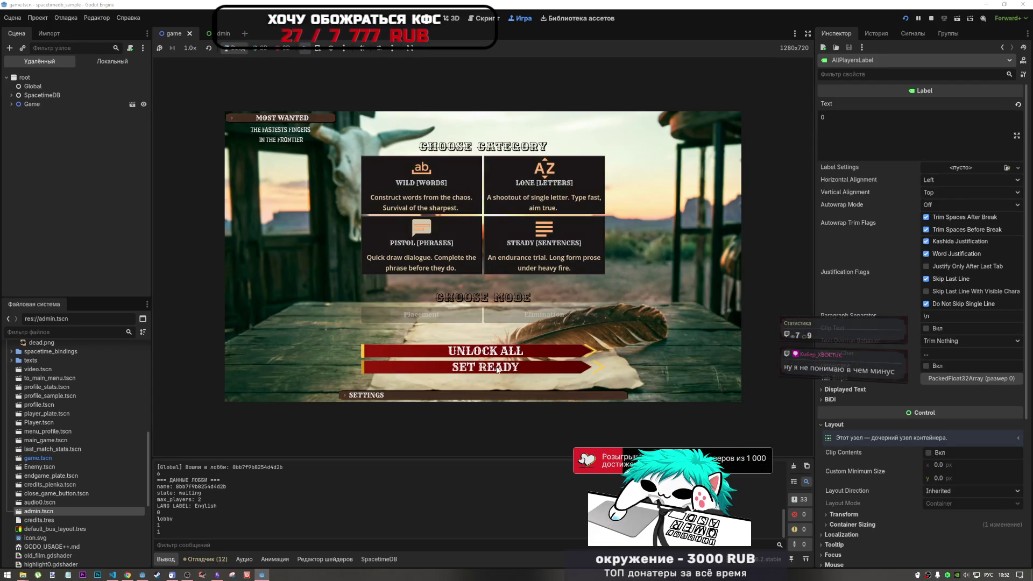
pyautogui.click(497, 369)
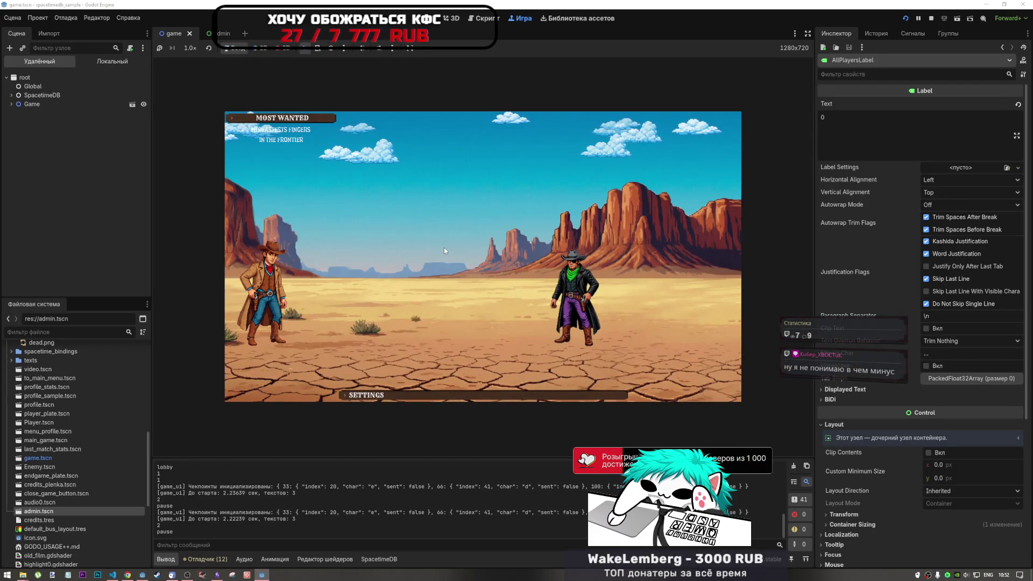
# - Play the typing round: 'muskrat swims in river', 'seller lays out goods', 'elephant waves trunk'
pyautogui.hotkey('alt', 'Tab')
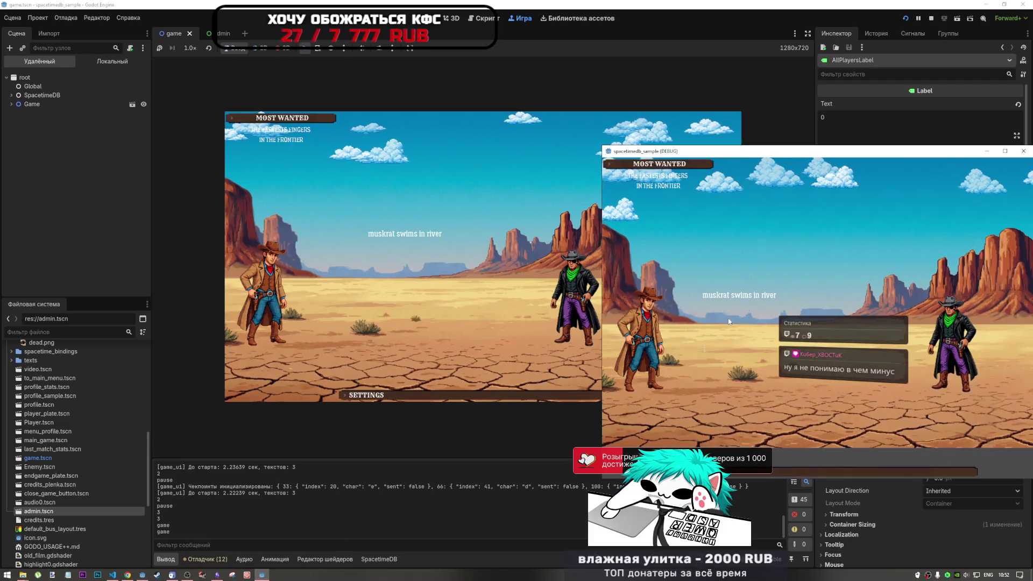
pyautogui.write('m')
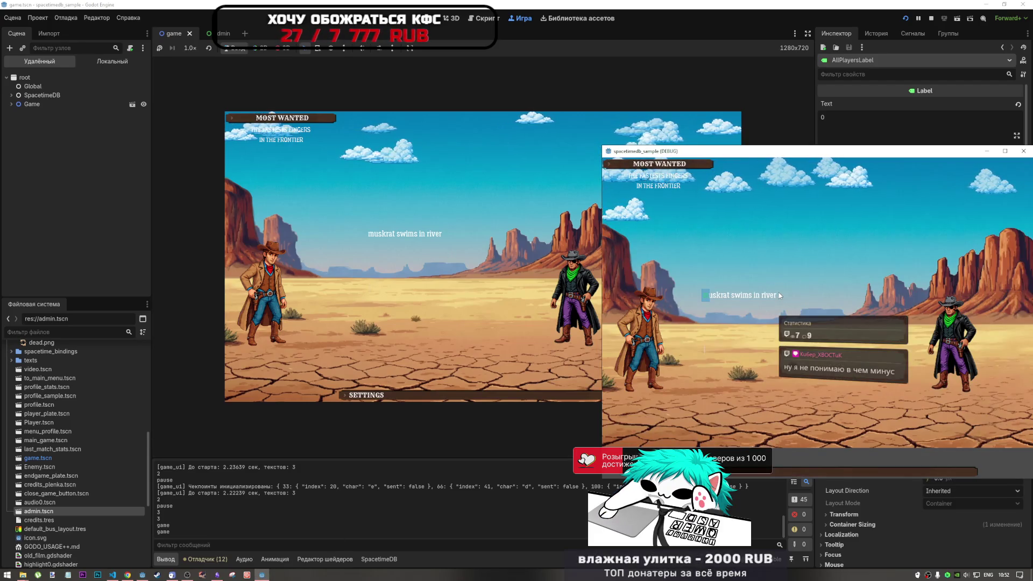
pyautogui.click(452, 254)
pyautogui.write('muskrat swims in river')
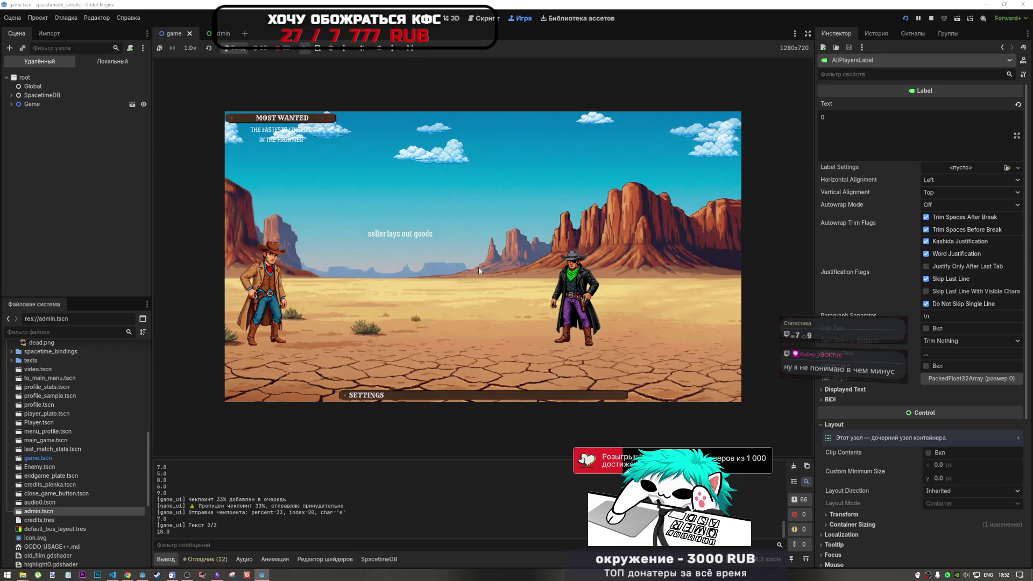
pyautogui.write('seller la')
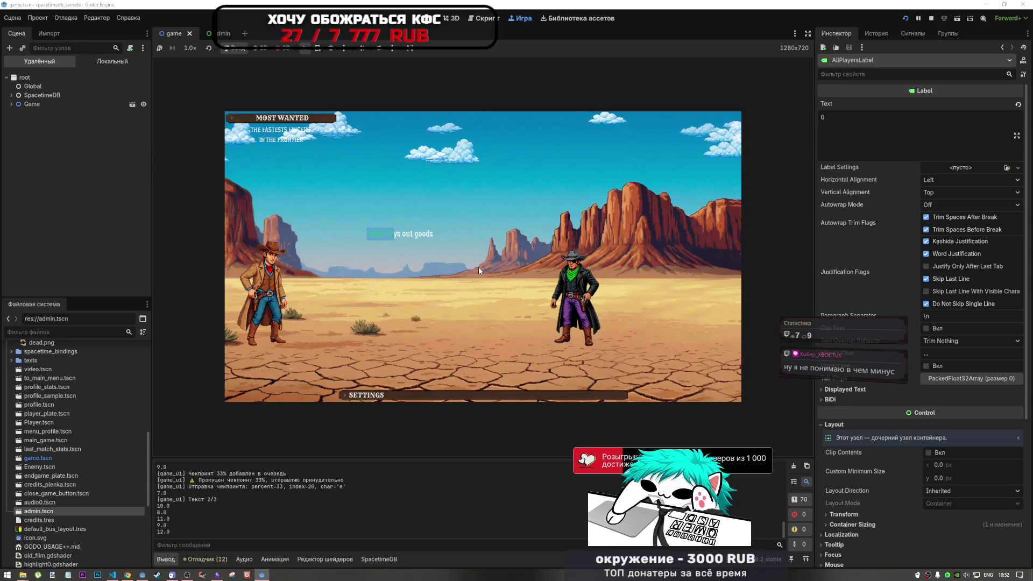
pyautogui.write('ys out goodselephant waves trunk')
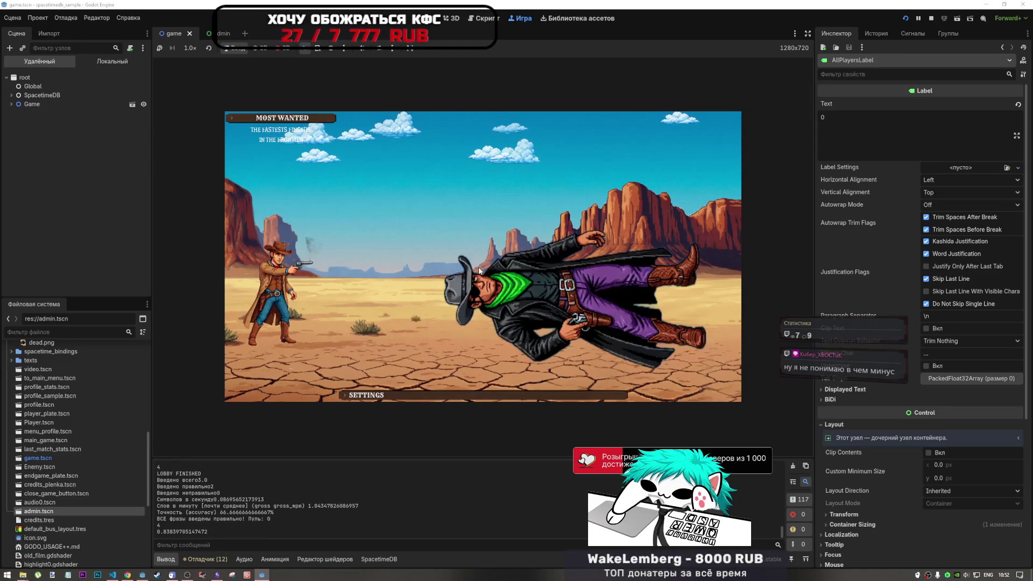
# - Return both instances from the results board to the main menu and stop the run
pyautogui.click(262, 575)
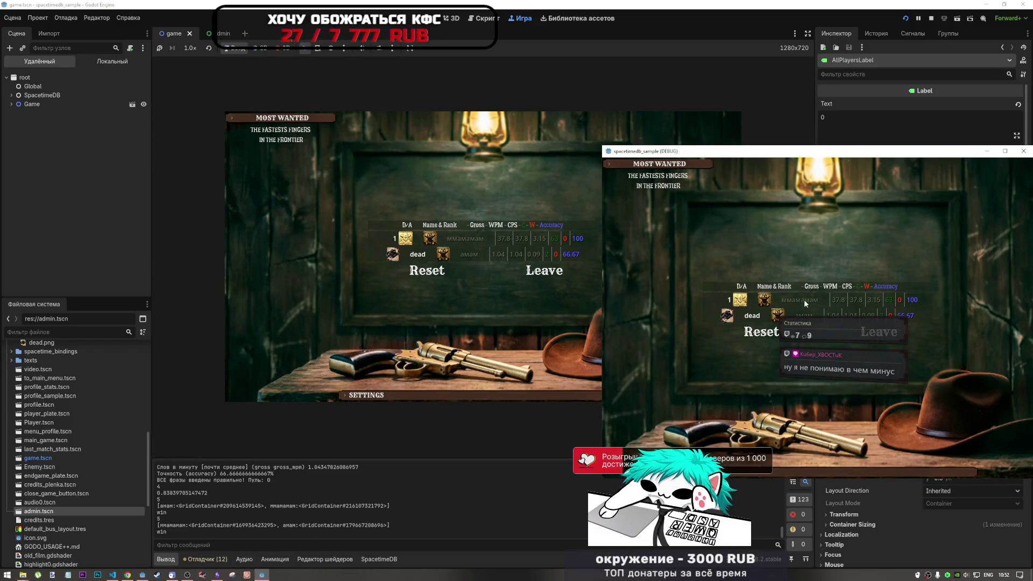
pyautogui.click(864, 328)
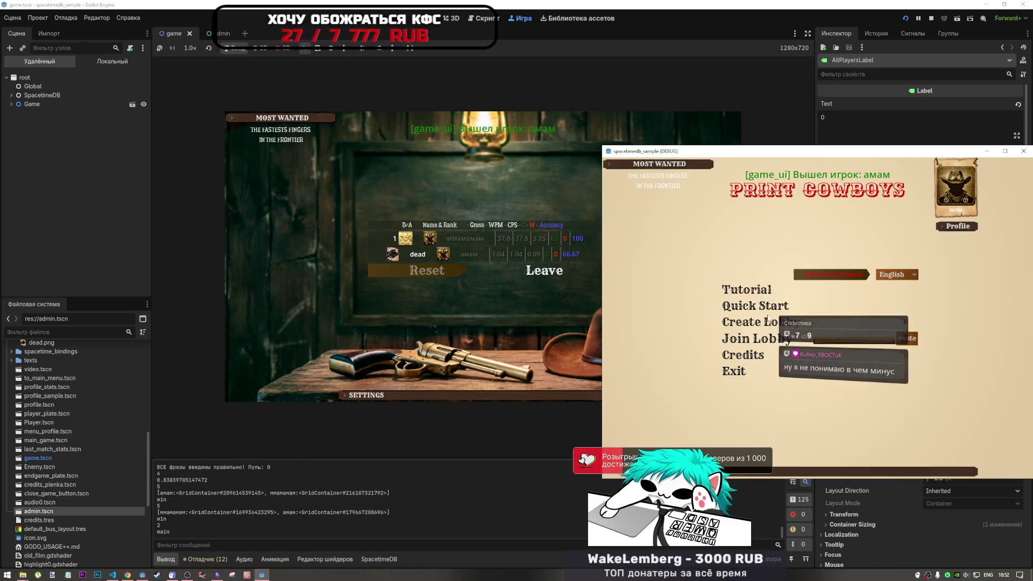
pyautogui.click(531, 270)
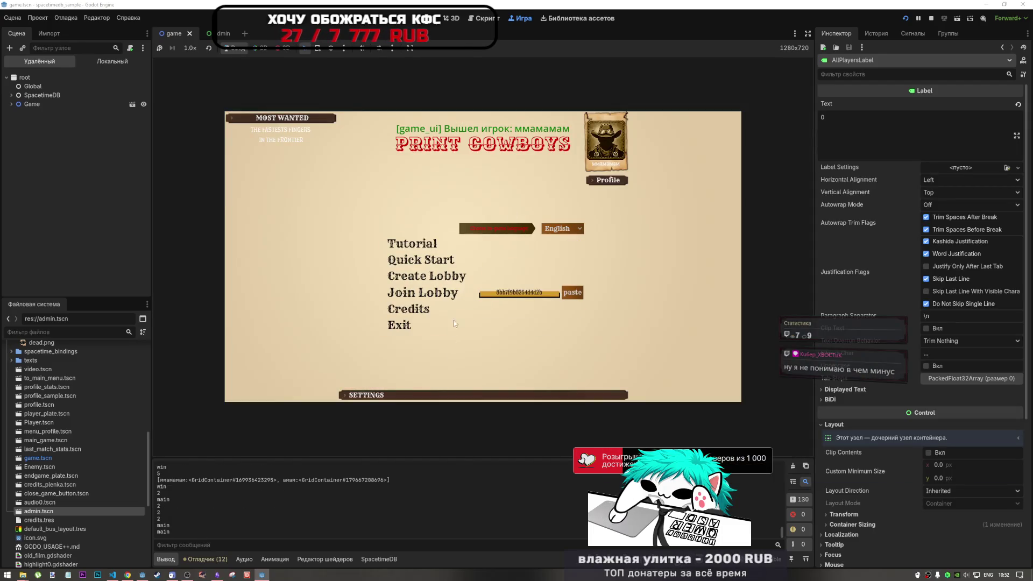
pyautogui.click(931, 18)
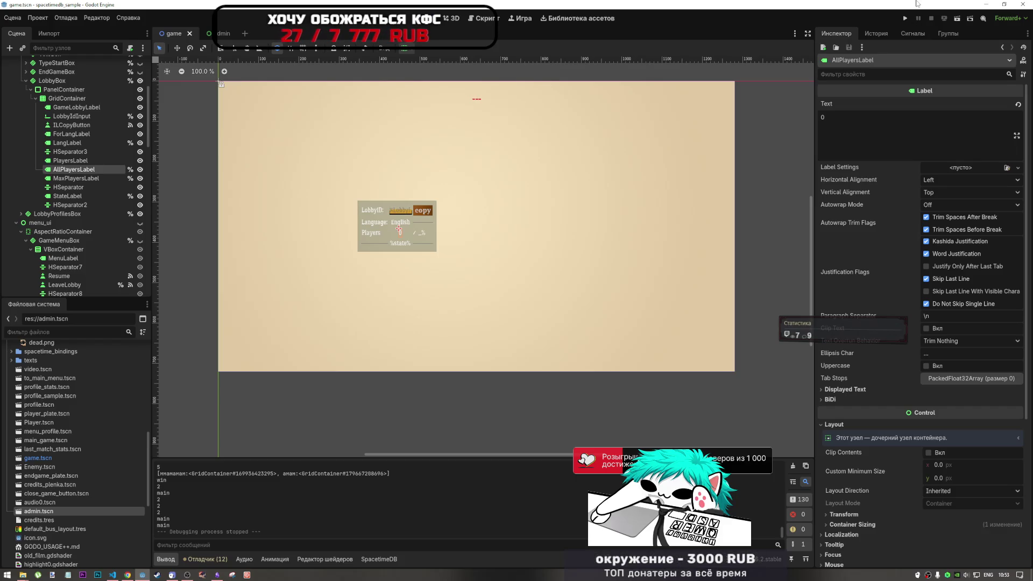
# - Show ui.gd at the _on_tab_container_tab_changed credits handler, then bring up the Obsidian task notes
pyautogui.click(482, 18)
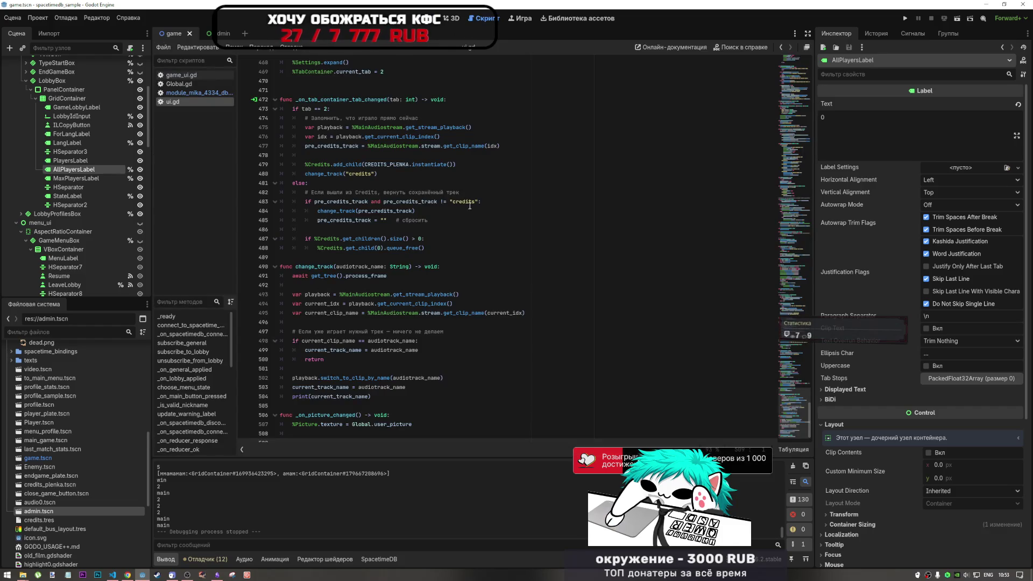
pyautogui.click(398, 165)
pyautogui.scroll(1, 469, 223)
pyautogui.scroll(1, 468, 223)
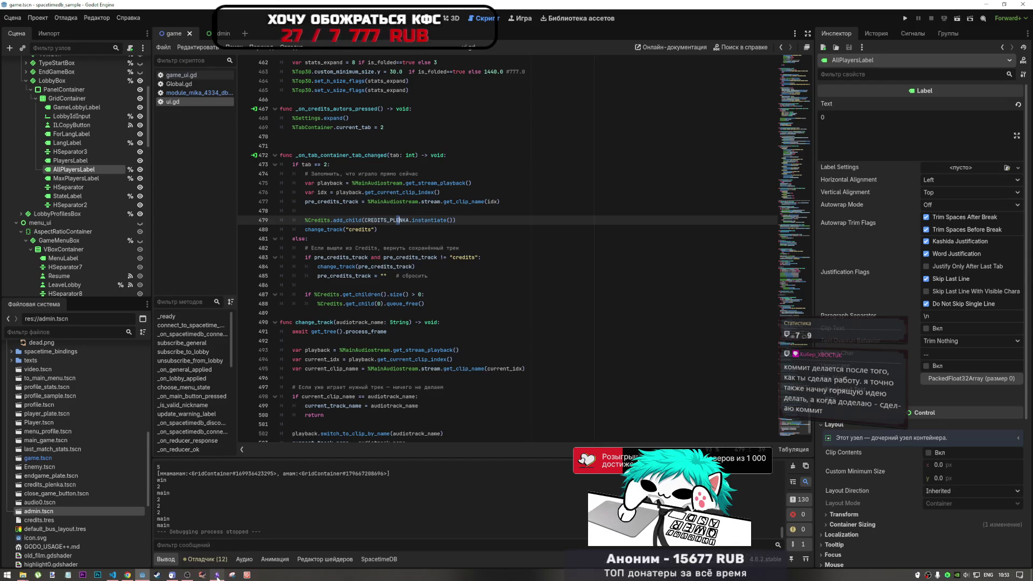
pyautogui.click(216, 574)
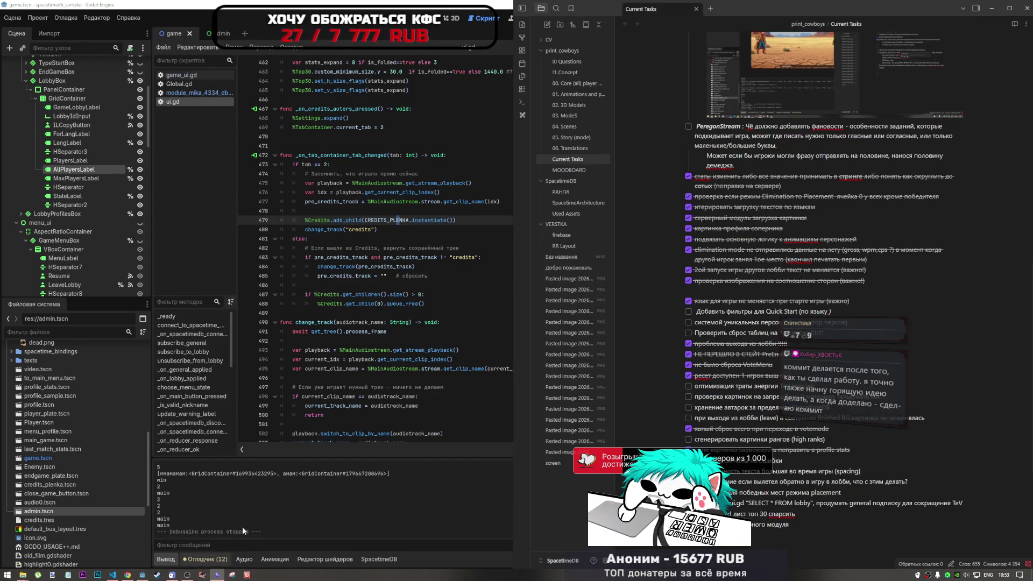
# - Check off the SELECT * FROM lobby task in Current Tasks and return to Godot
pyautogui.click(787, 472)
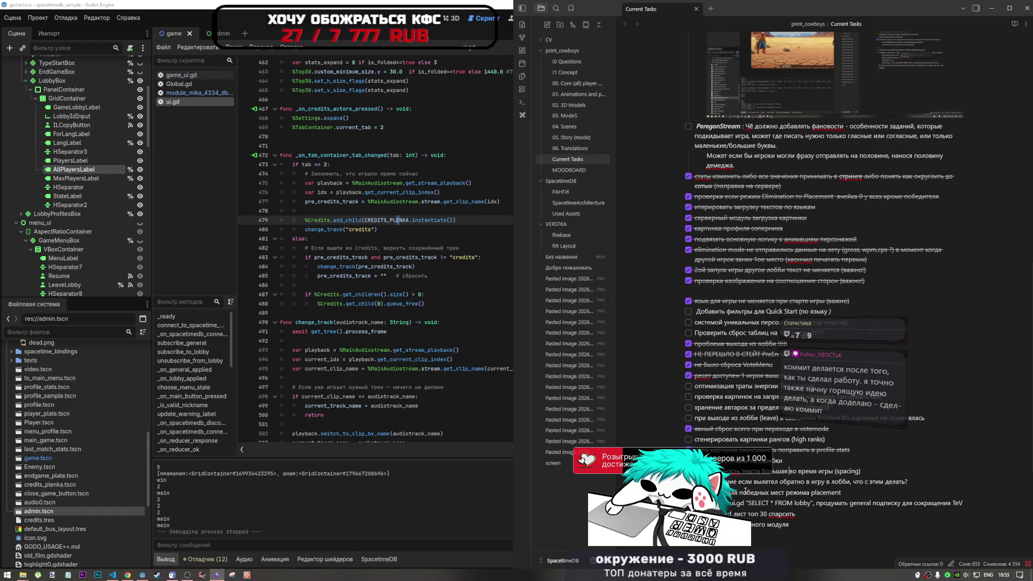
pyautogui.hotkey('ctrl', 'Return')
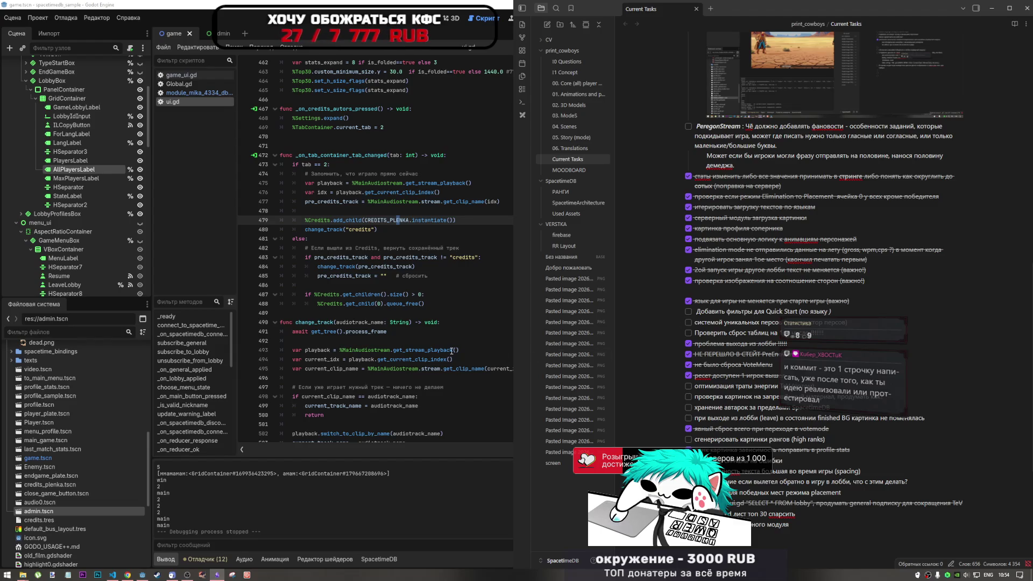
pyautogui.click(484, 350)
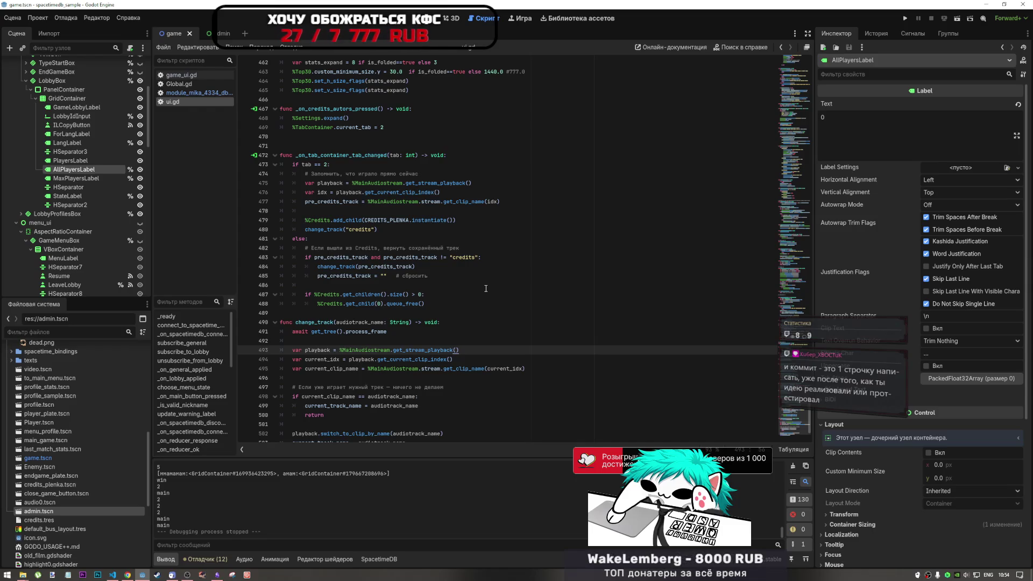
# - Close the module_mika_4334 script, show Global.gd instead, and open the Проект menu
pyautogui.click(197, 91)
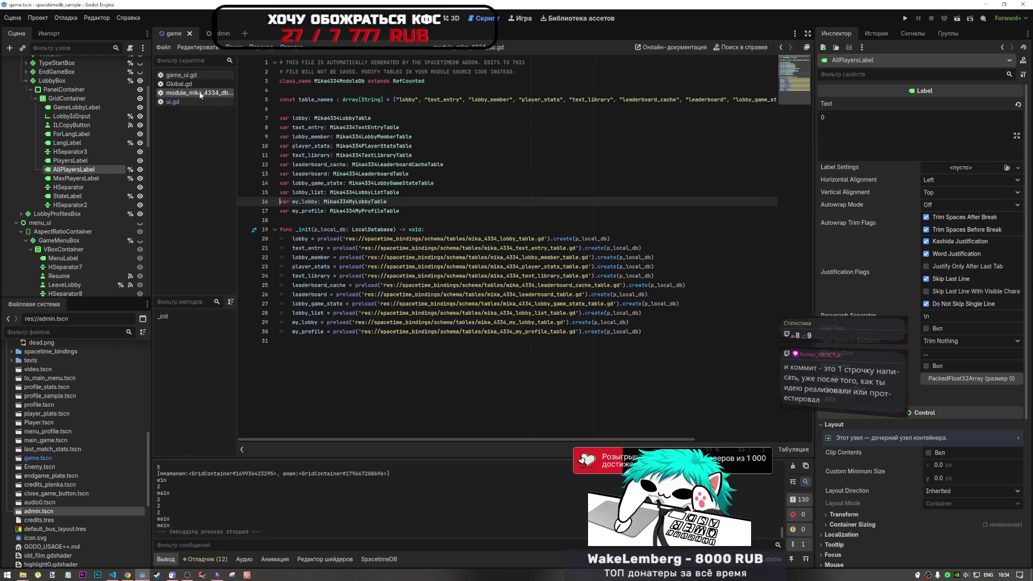
pyautogui.rightClick(200, 92)
pyautogui.click(224, 118)
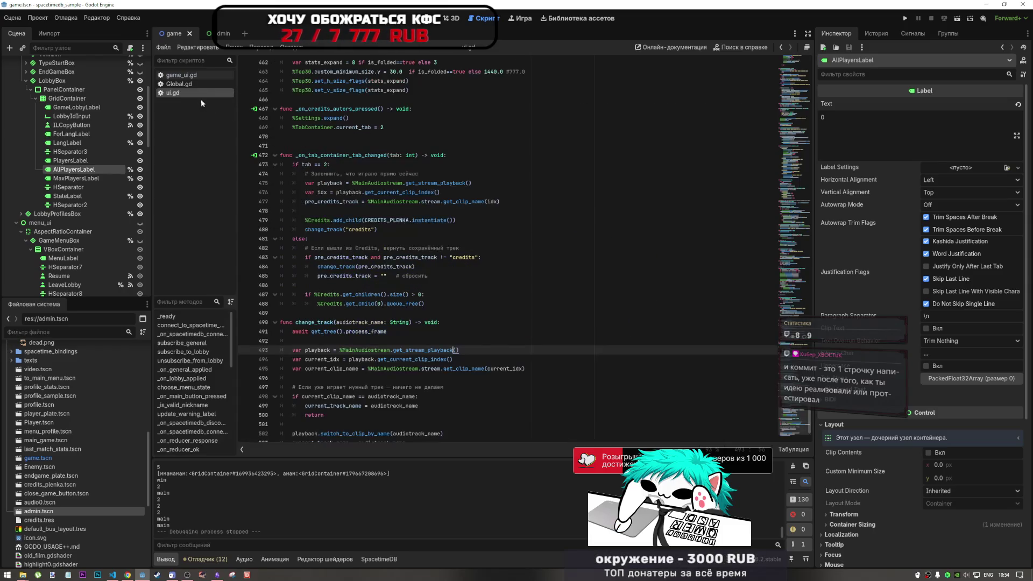
pyautogui.click(190, 84)
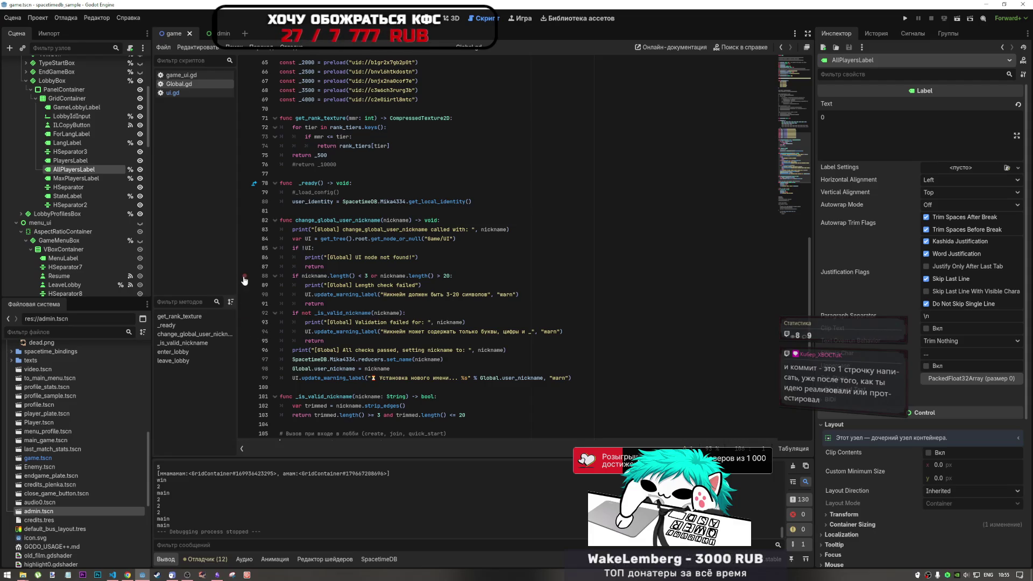
pyautogui.click(30, 19)
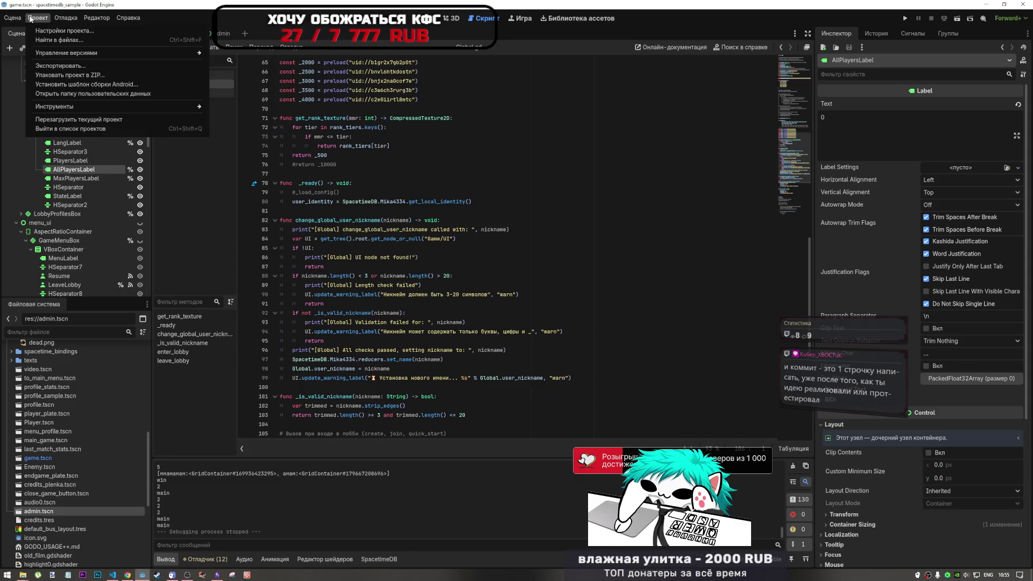
# - Exit to the Project Manager and start a new project with Git version control
pyautogui.click(94, 130)
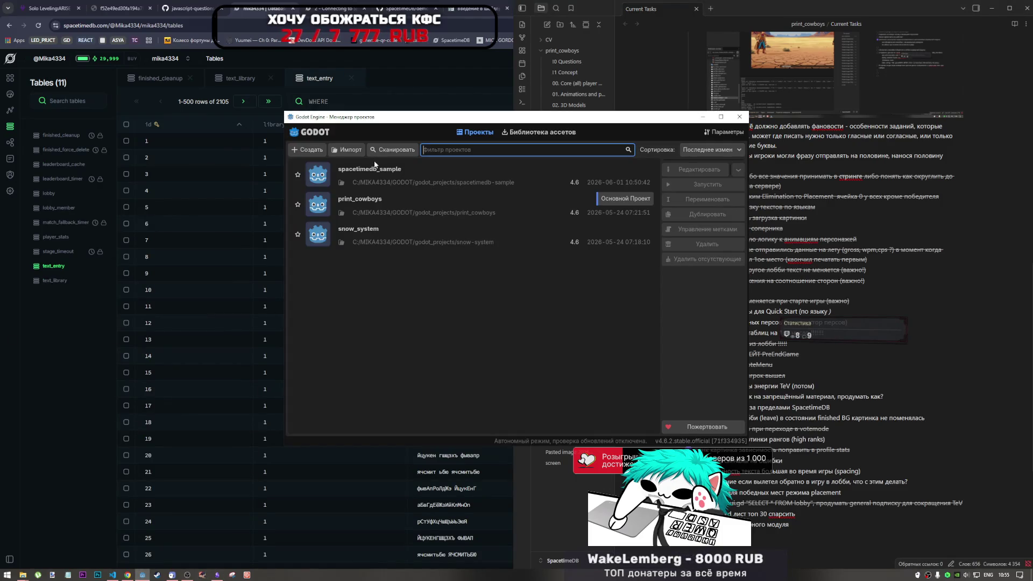
pyautogui.click(308, 149)
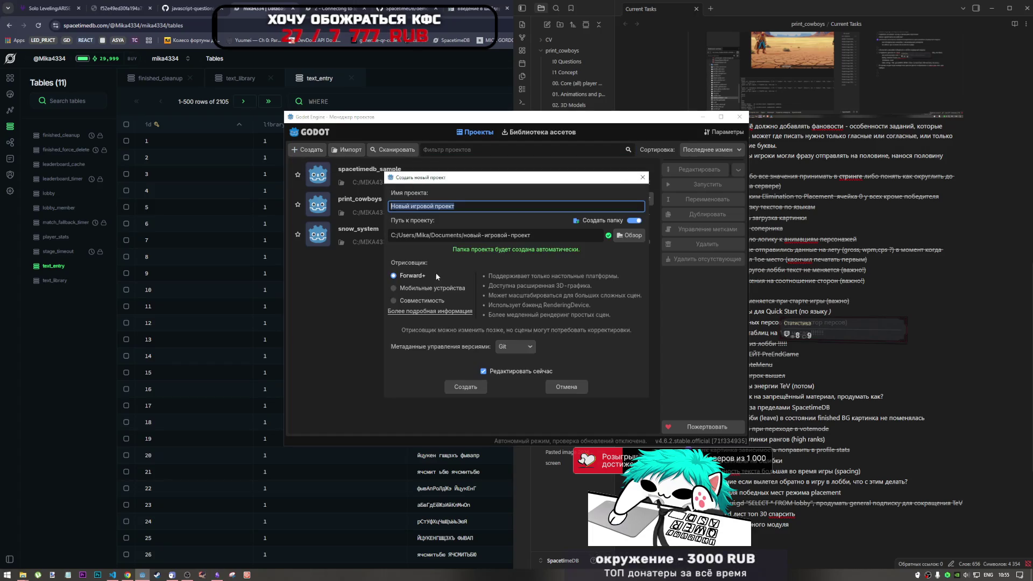
pyautogui.click(528, 348)
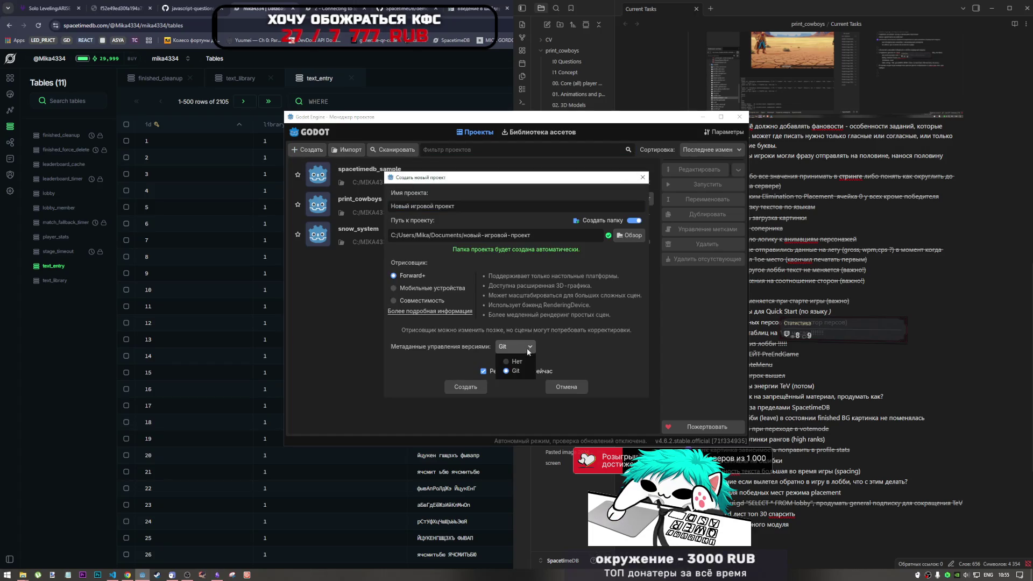
pyautogui.click(487, 359)
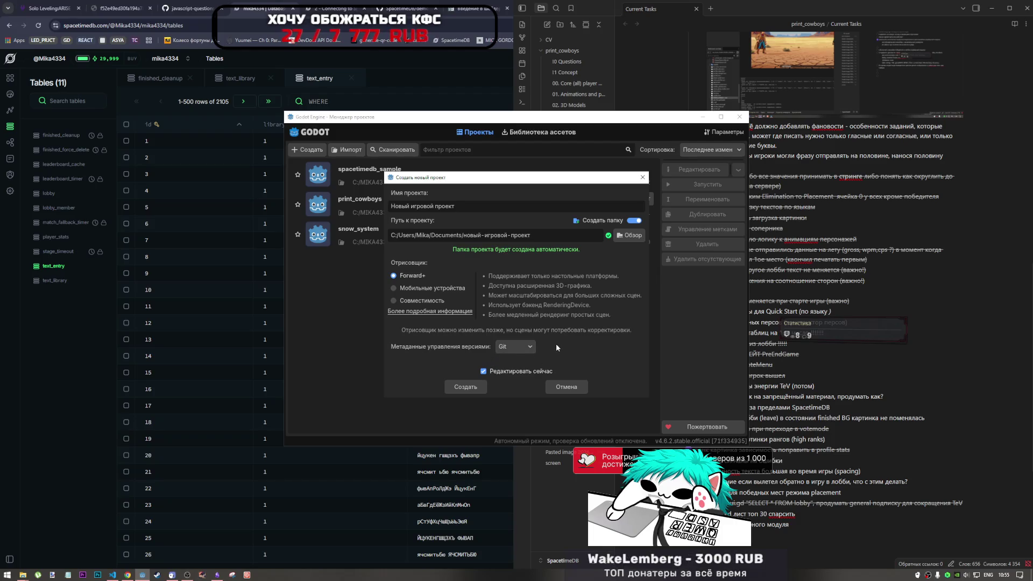
# - Set the new project's name and folder to qqq, then cancel the draft
pyautogui.moveTo(540, 236); pyautogui.dragTo(467, 235)
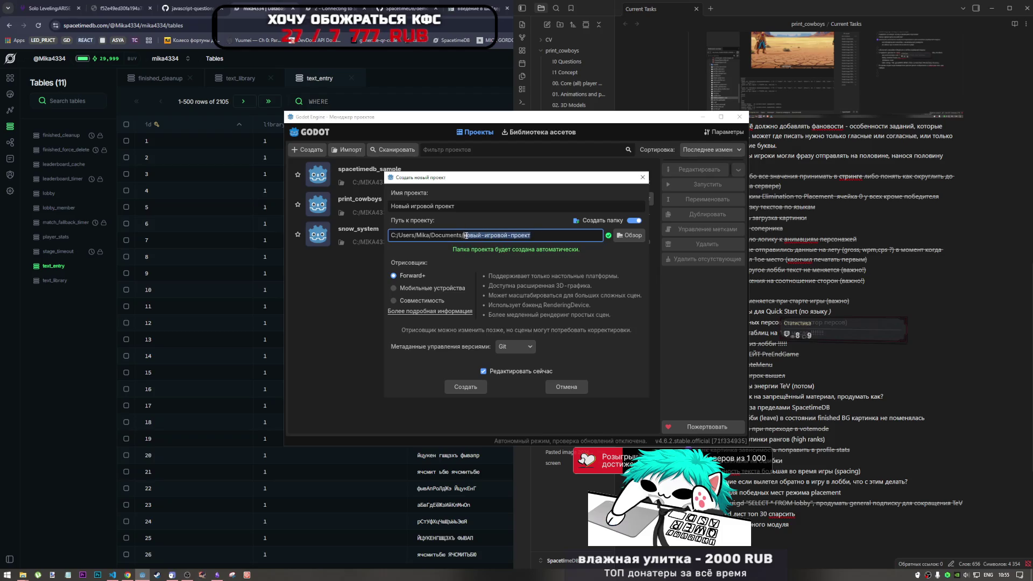
pyautogui.write('qqq')
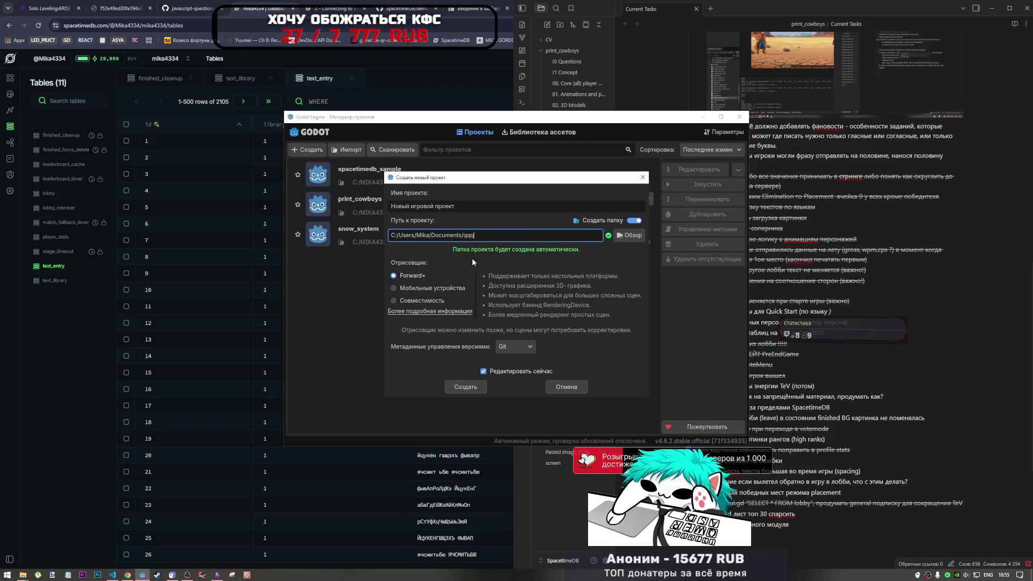
pyautogui.tripleClick(469, 202)
pyautogui.write('qqq')
pyautogui.click(506, 236)
pyautogui.click(566, 386)
# - Draft the qqq project again, cancel it, and open the spacetimedb-sample project folder
pyautogui.click(307, 149)
pyautogui.write('qqq')
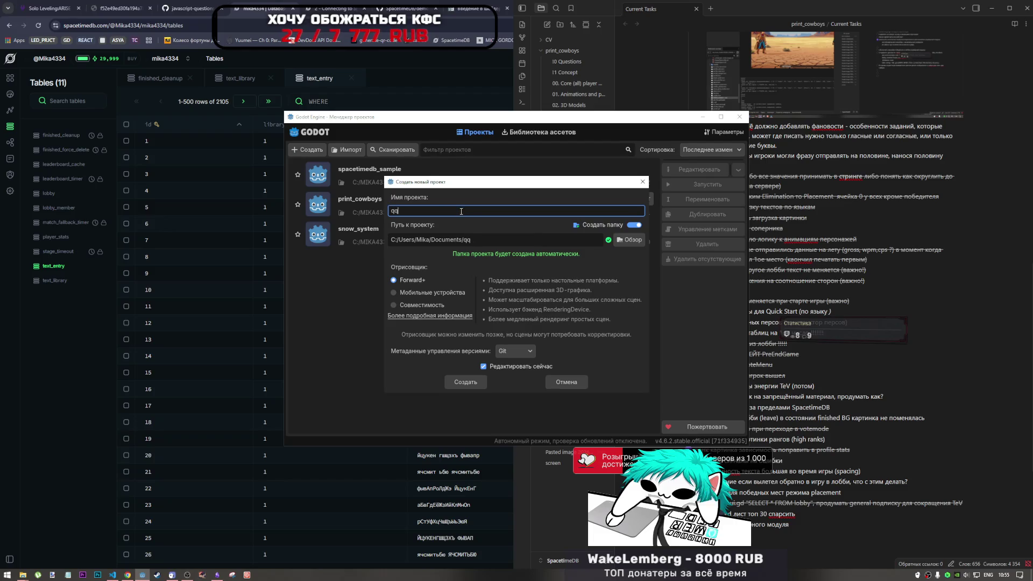
pyautogui.click(463, 336)
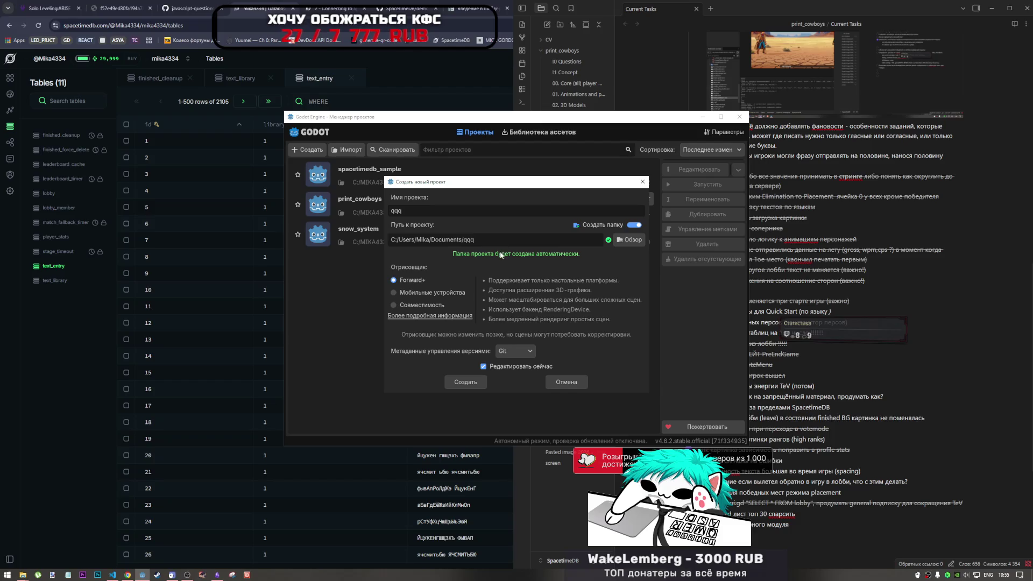
pyautogui.moveTo(503, 183)
pyautogui.mouseDown()
pyautogui.moveTo(678, 186)
pyautogui.moveTo(508, 177)
pyautogui.moveTo(529, 178)
pyautogui.mouseUp()
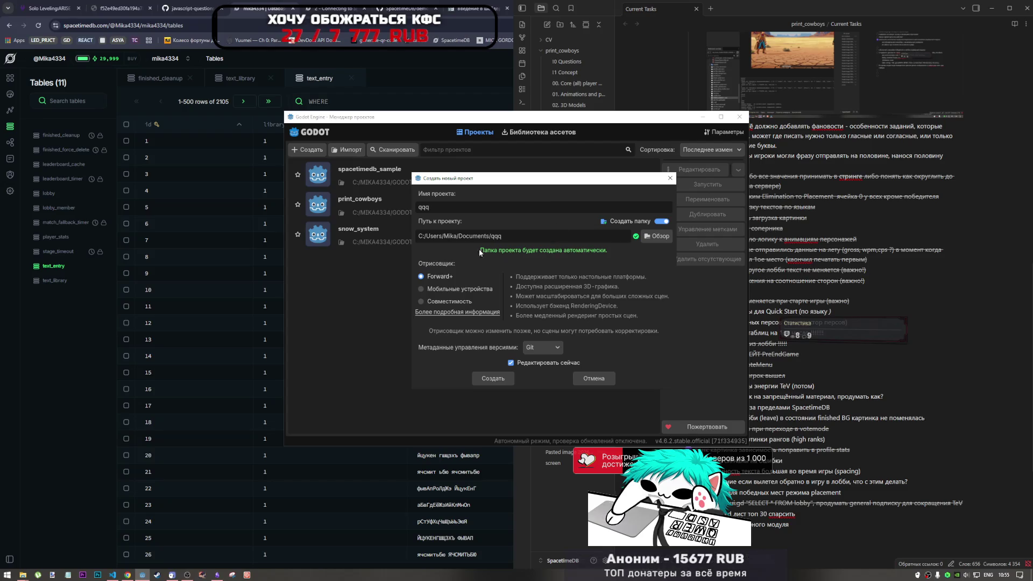
pyautogui.click(670, 178)
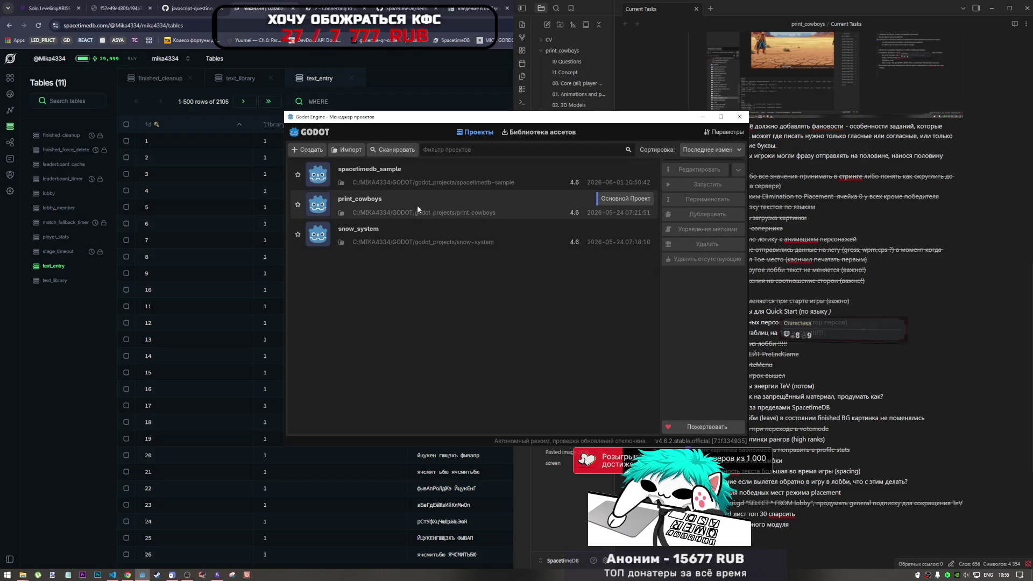
pyautogui.click(342, 182)
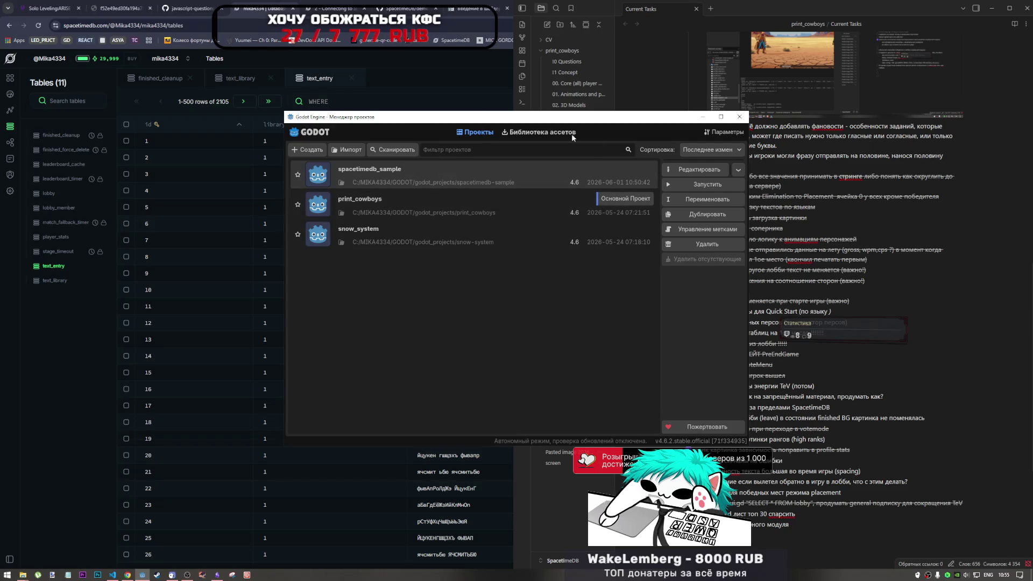
# - Copy the godot_projects folder path from Explorer's address bar and close the window
pyautogui.click(344, 171)
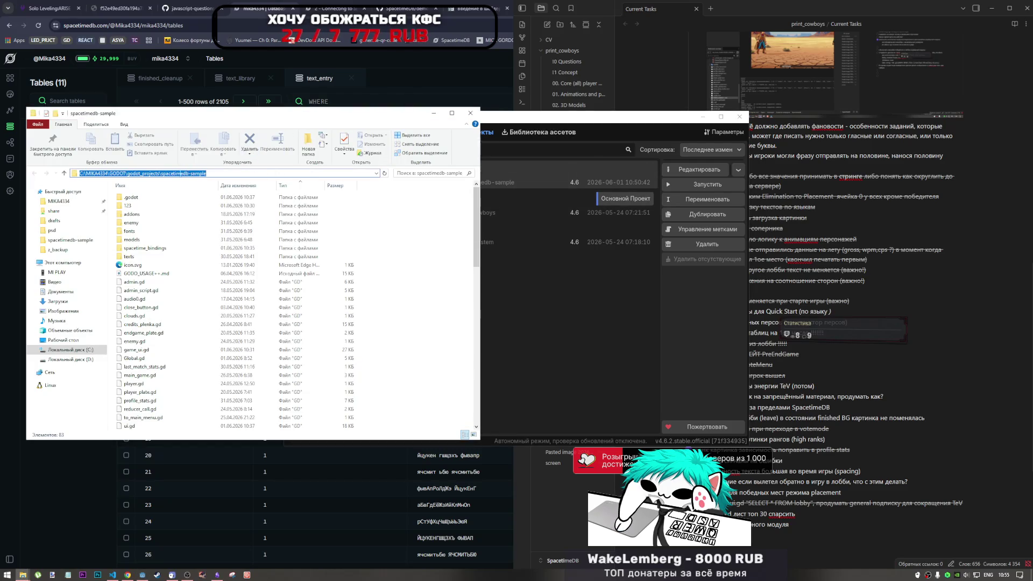
pyautogui.click(164, 173)
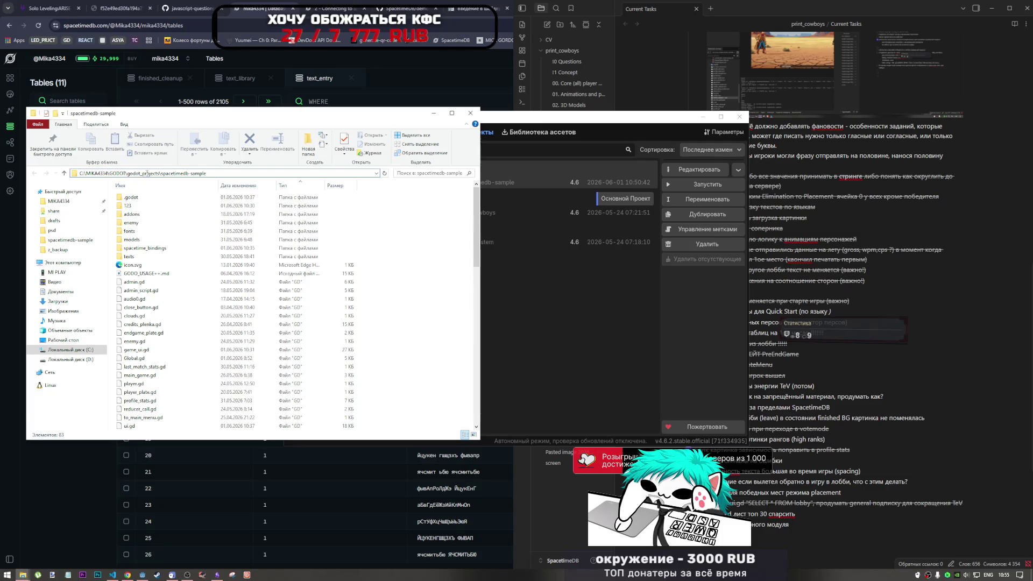
pyautogui.moveTo(159, 173); pyautogui.dragTo(46, 172)
pyautogui.hotkey('ctrl', 'c')
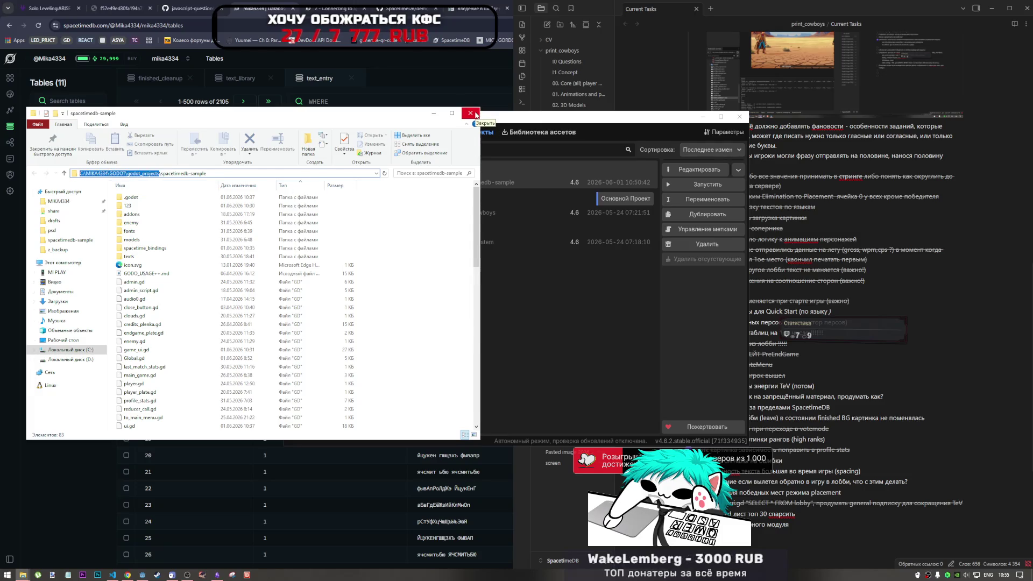
pyautogui.click(470, 112)
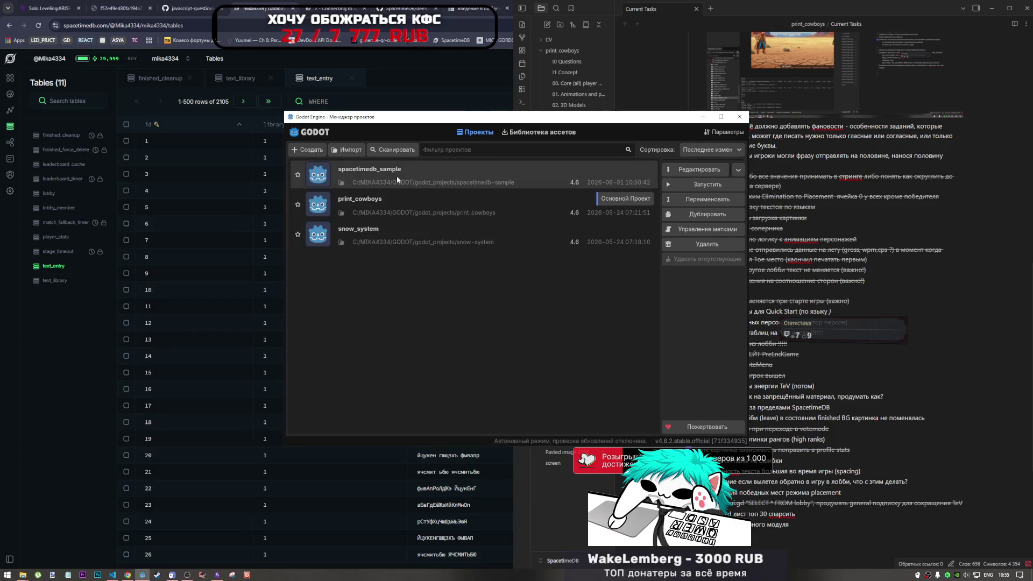
# - Start a new project and try pasting the godot_projects path into the folder browser
pyautogui.click(310, 151)
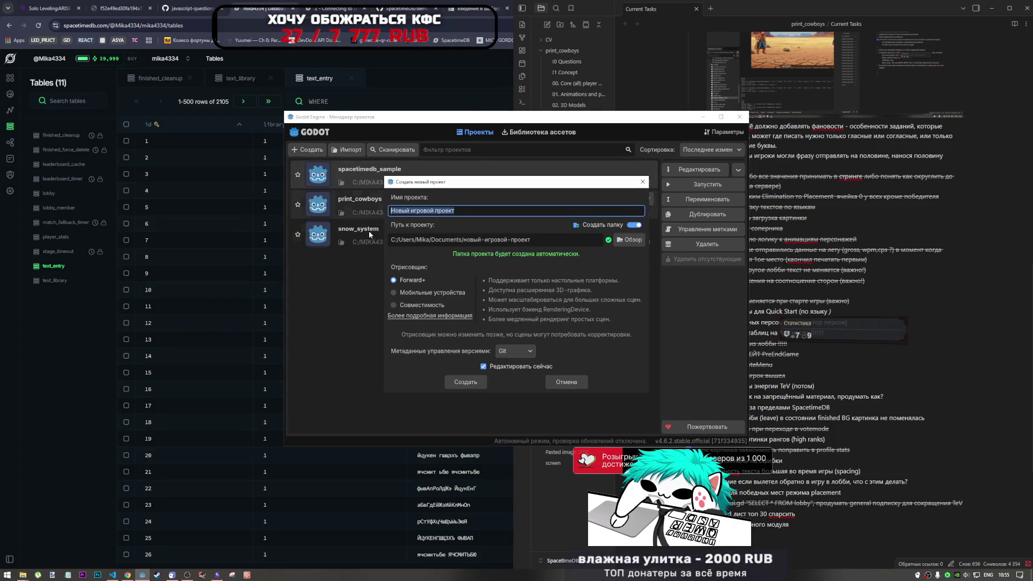
pyautogui.click(630, 239)
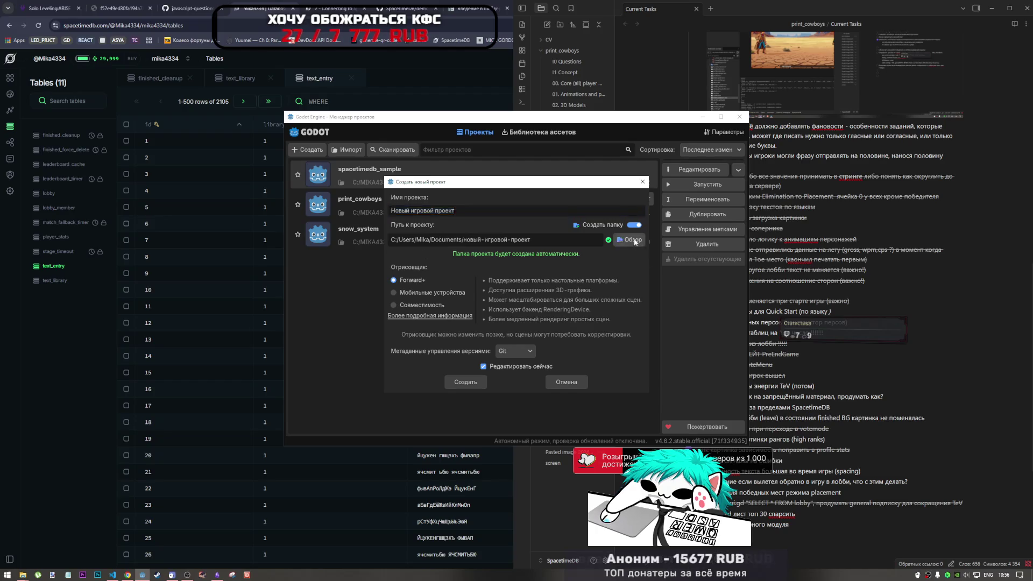
pyautogui.hotkey('ctrl', 'v')
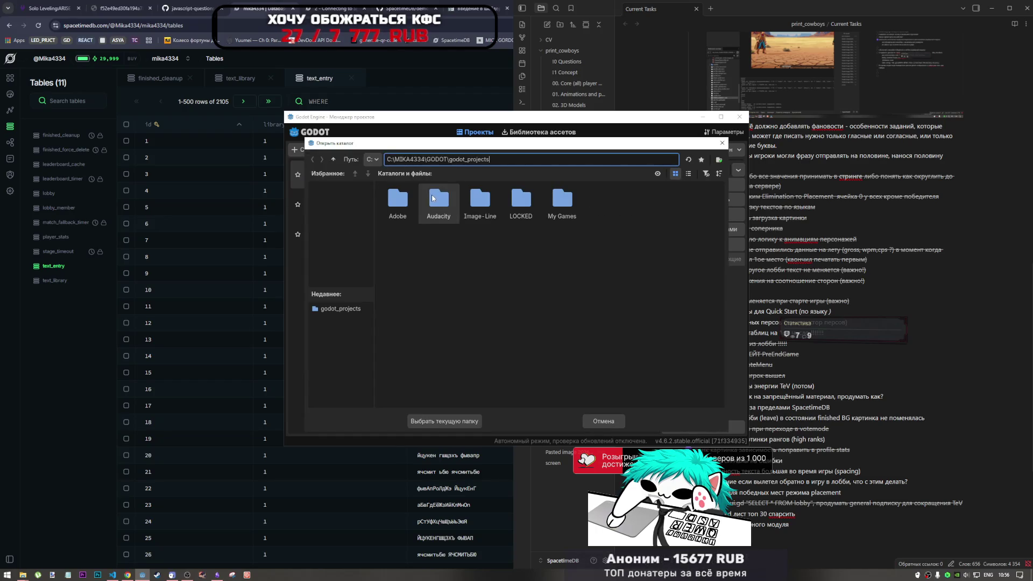
pyautogui.click(394, 160)
pyautogui.press('BackSpace')
pyautogui.press('BackSpace')
pyautogui.press('BackSpace')
pyautogui.press('Return')
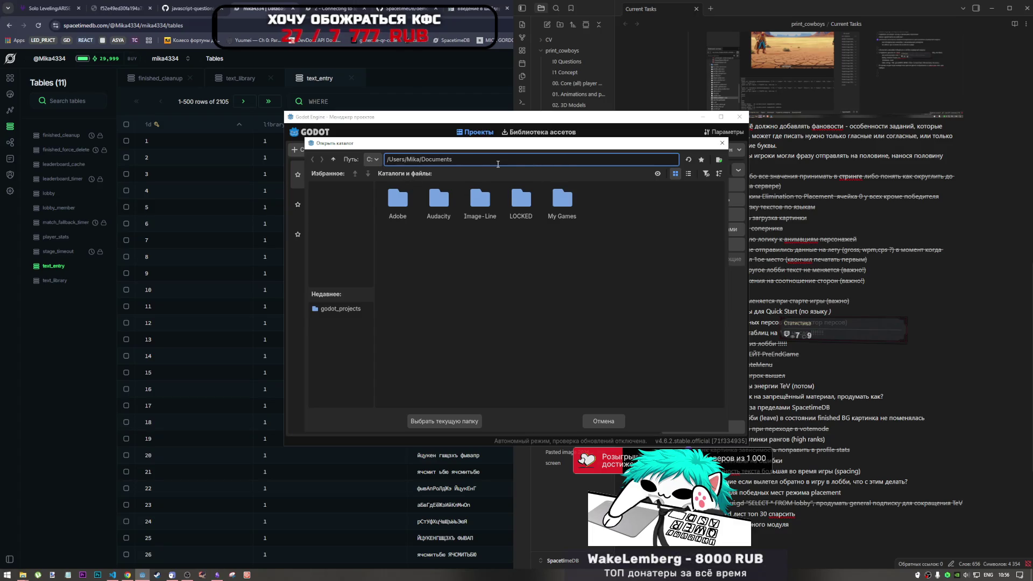
# - Navigate the folder browser to godot_projects and select it as the project location
pyautogui.hotkey('ctrl', 'a')
pyautogui.hotkey('ctrl', 'v')
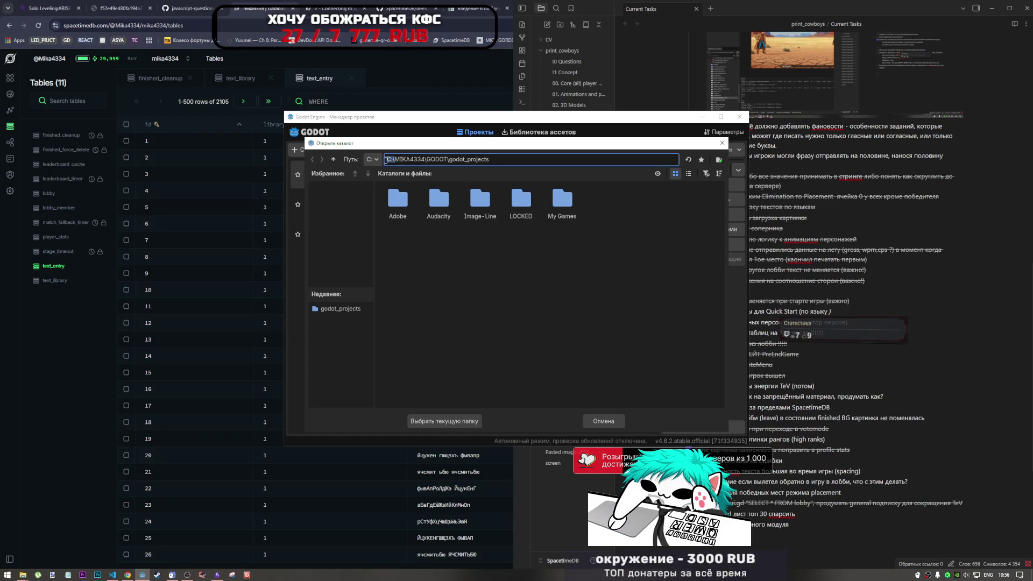
pyautogui.press('BackSpace')
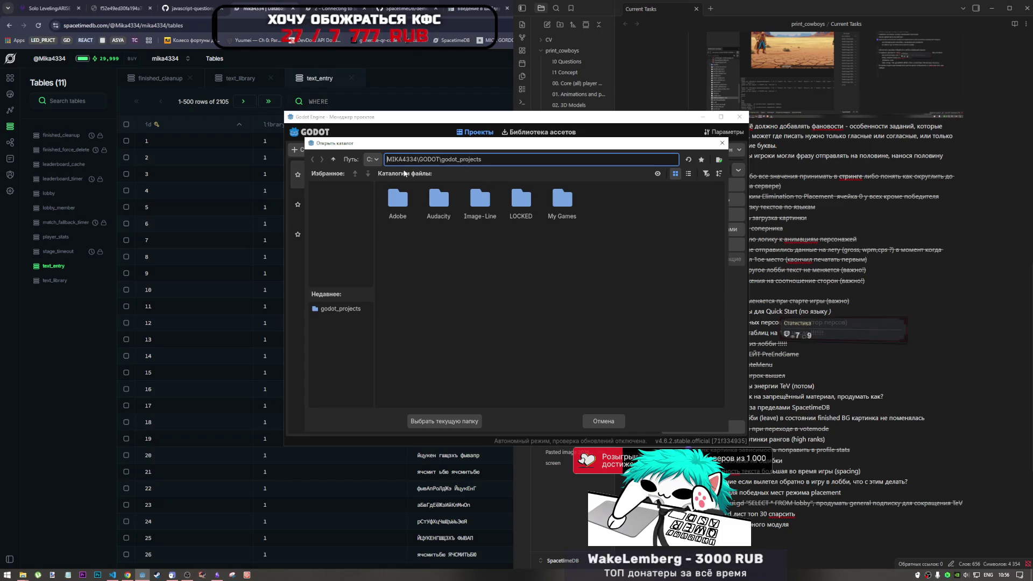
pyautogui.write('/')
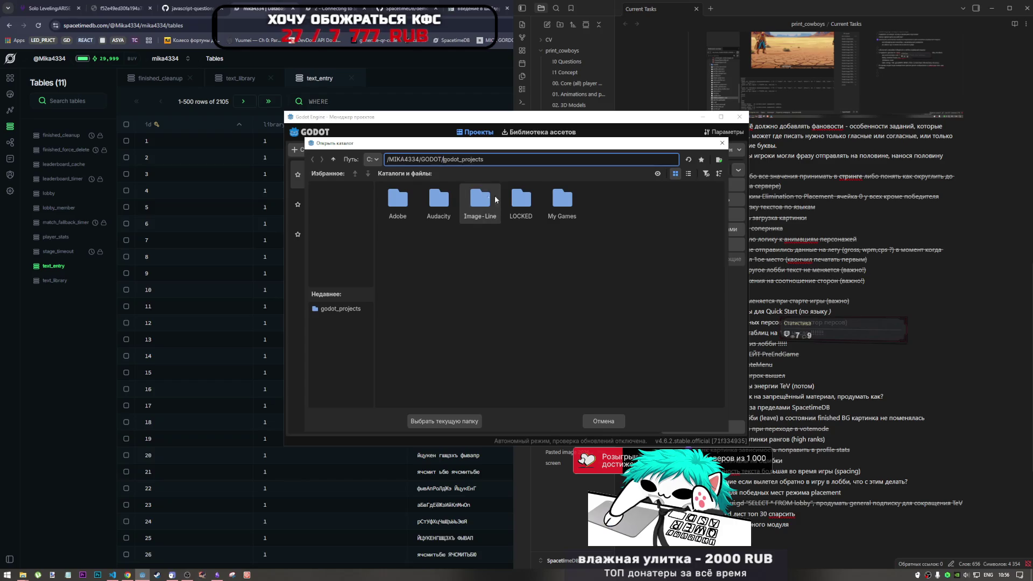
pyautogui.press('Return')
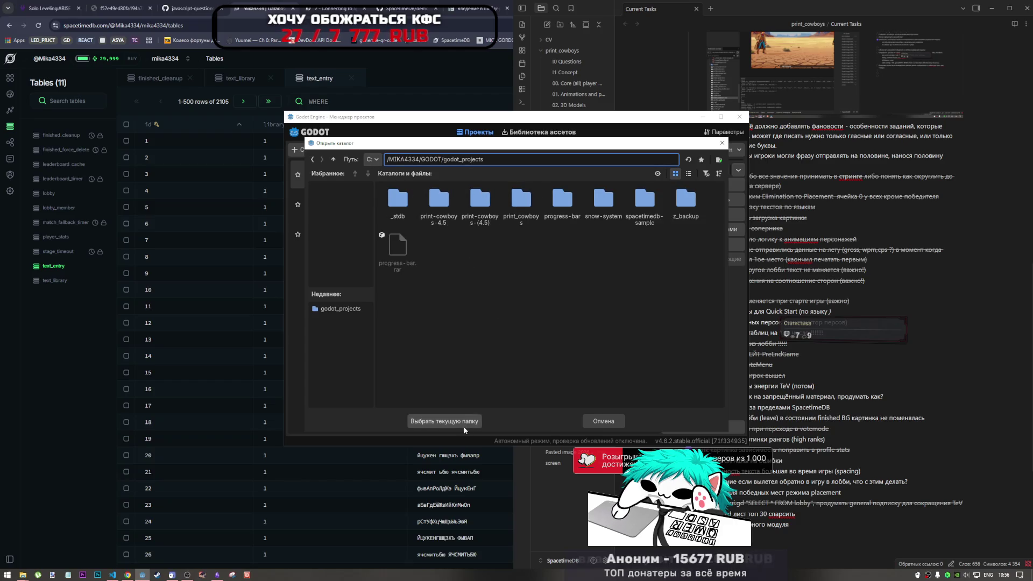
pyautogui.click(461, 423)
# - Name the project qqq, keeping the Forward+ renderer and Git
pyautogui.moveTo(481, 191)
pyautogui.mouseDown()
pyautogui.moveTo(640, 184)
pyautogui.moveTo(648, 226)
pyautogui.mouseUp()
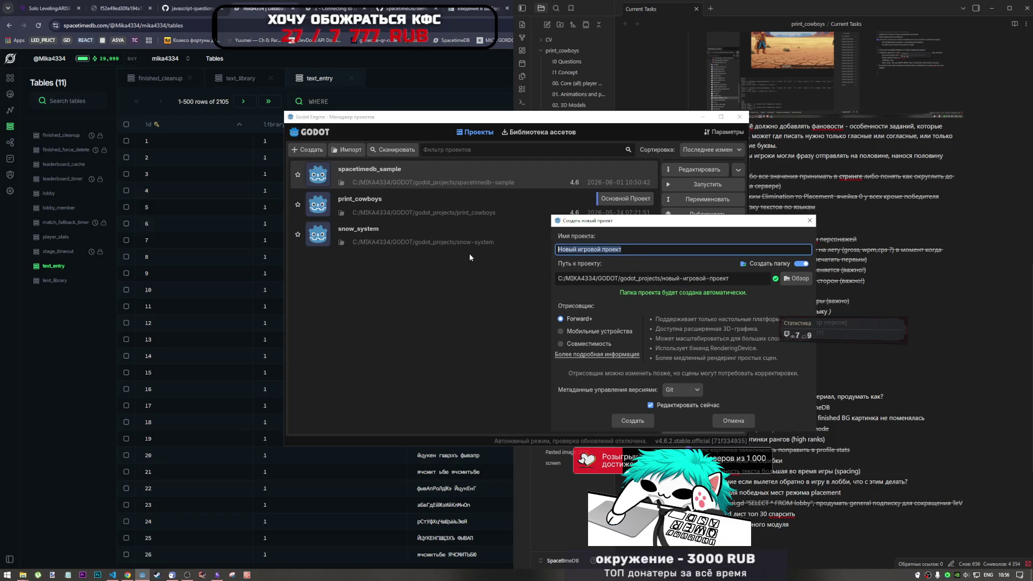
pyautogui.write('qqq')
pyautogui.moveTo(607, 221); pyautogui.dragTo(465, 189)
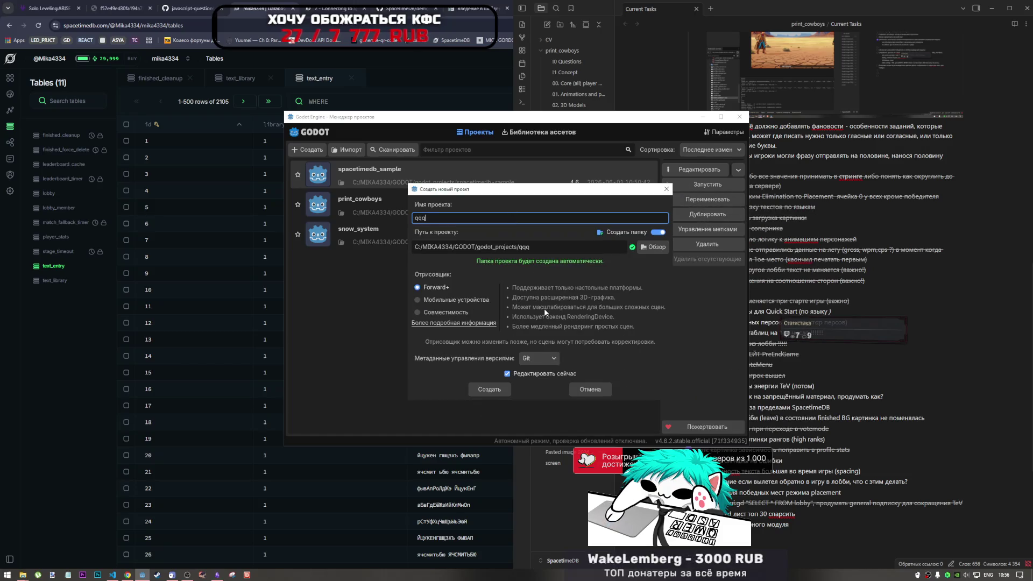
pyautogui.click(540, 356)
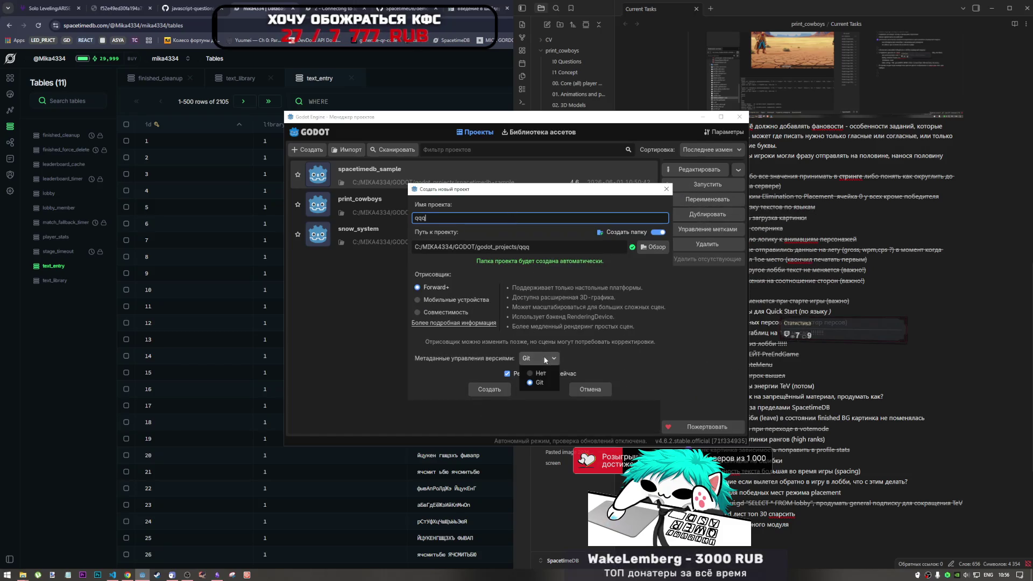
# - Create the qqq project and glance at its Project Settings
pyautogui.click(489, 389)
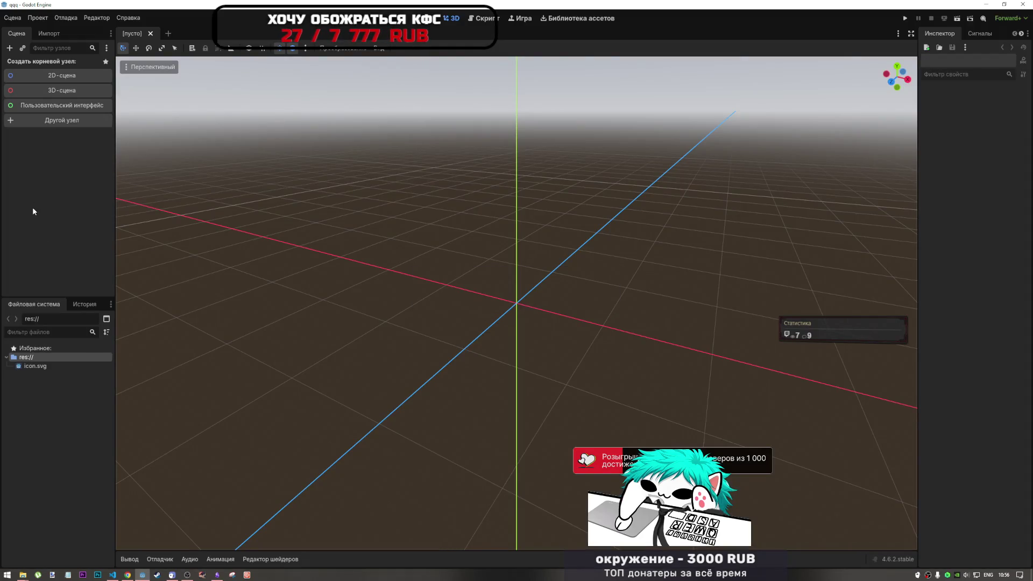
pyautogui.click(37, 18)
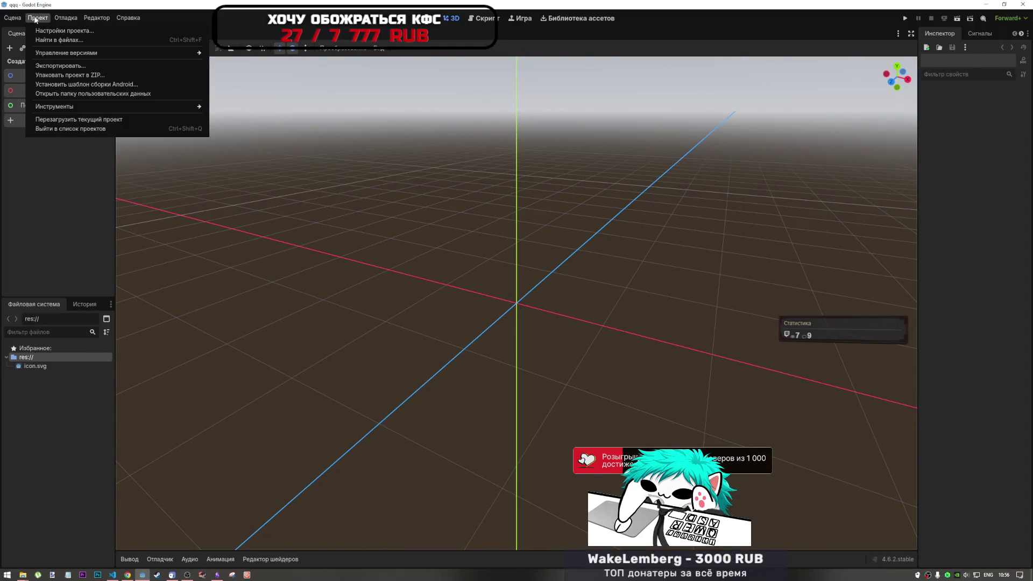
pyautogui.click(39, 30)
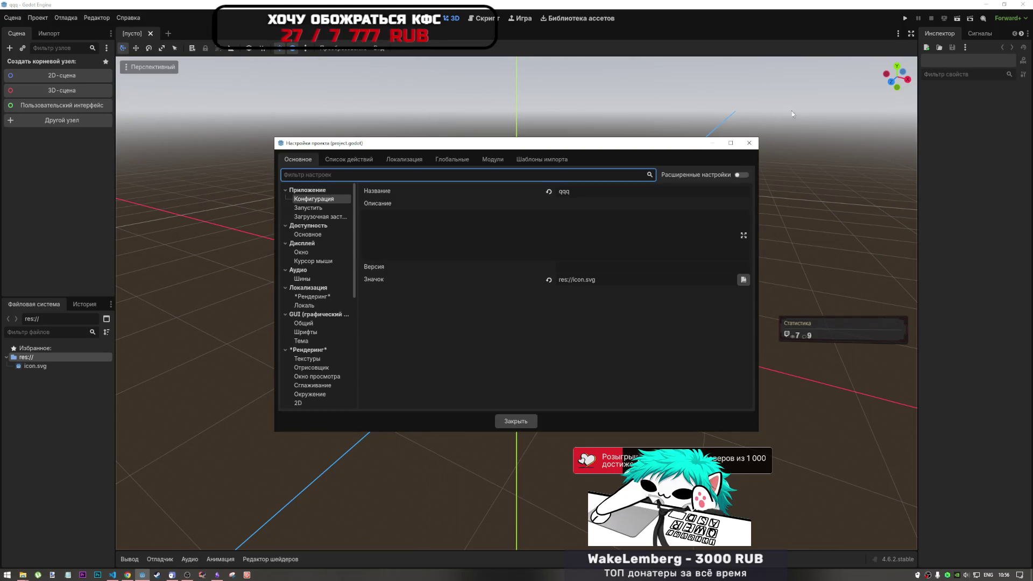
pyautogui.press('Escape')
# - Open the version-control settings and dismiss the missing VCS module error
pyautogui.click(37, 18)
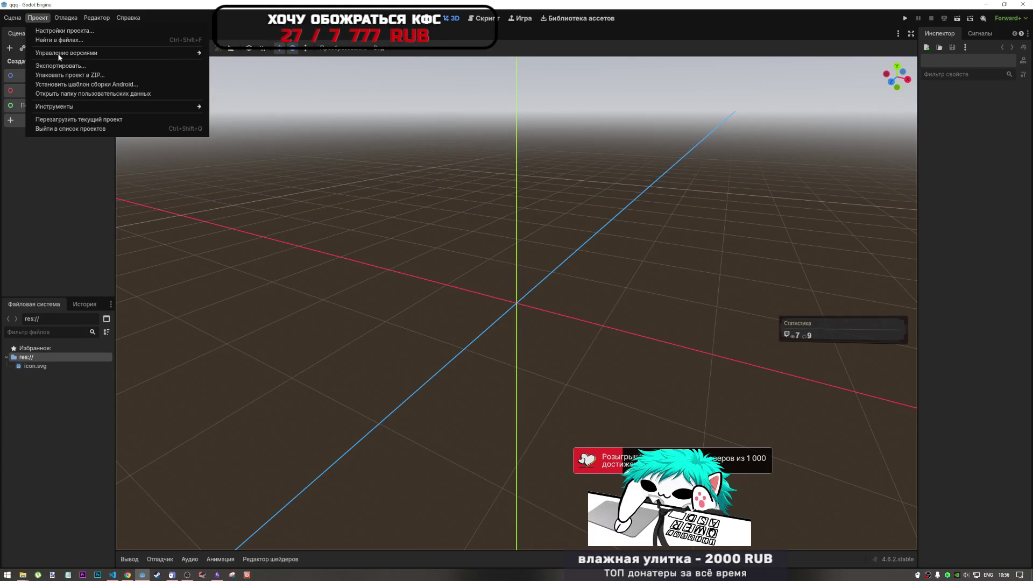
pyautogui.moveTo(63, 54)
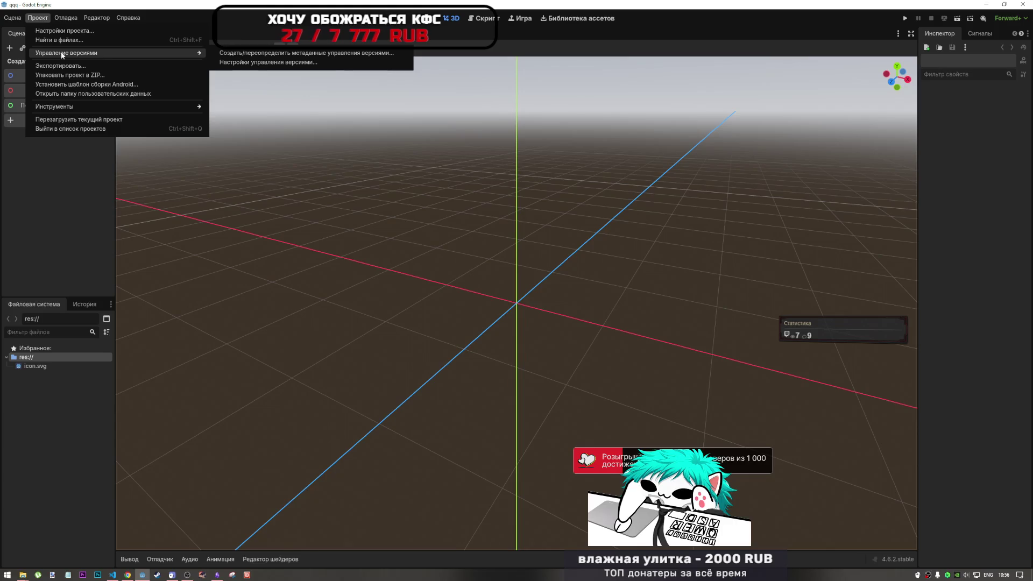
pyautogui.click(244, 62)
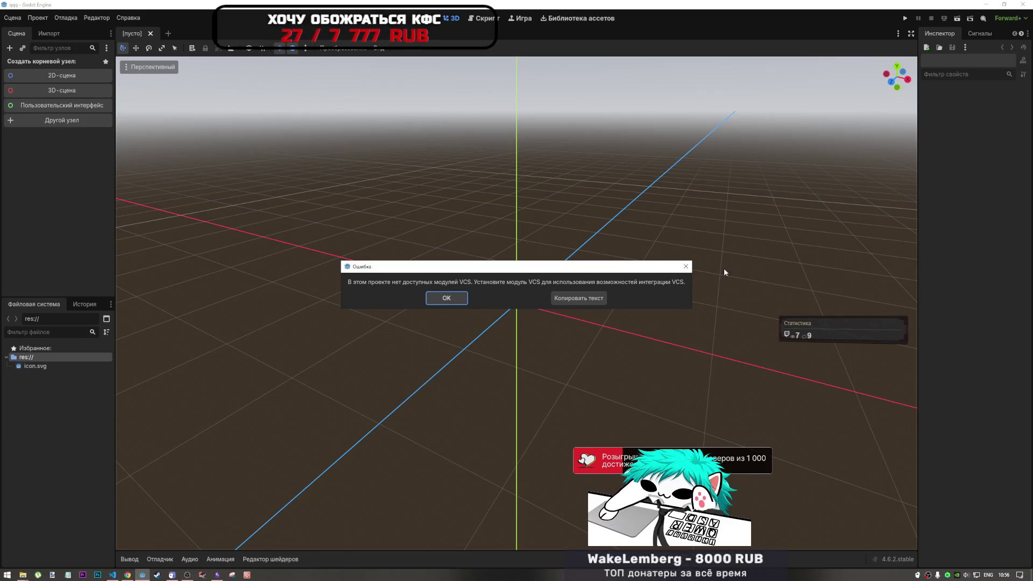
pyautogui.click(685, 266)
# - Open the version-control metadata dialog with Git selected, then cancel without generating it
pyautogui.click(43, 15)
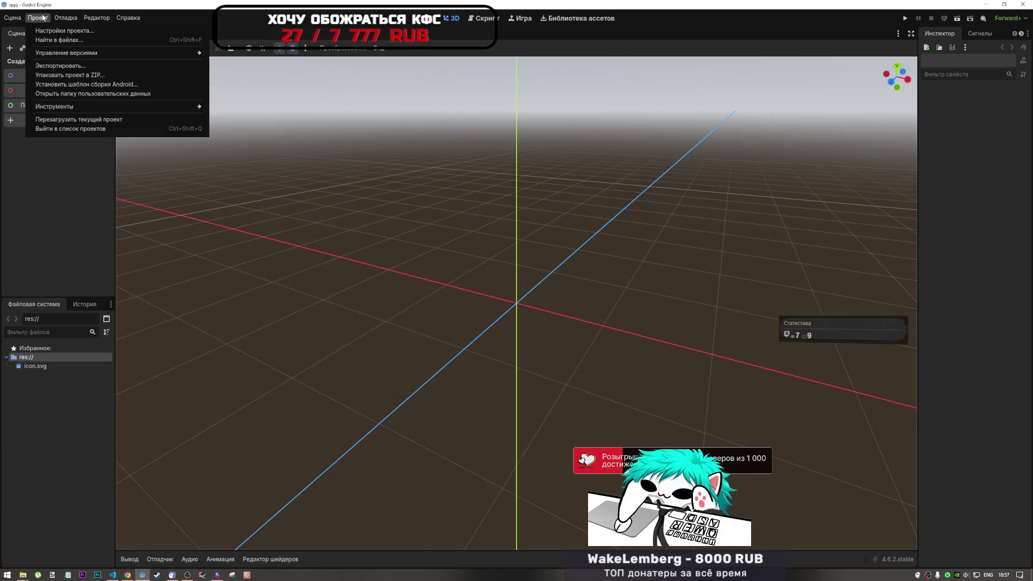
pyautogui.moveTo(69, 53)
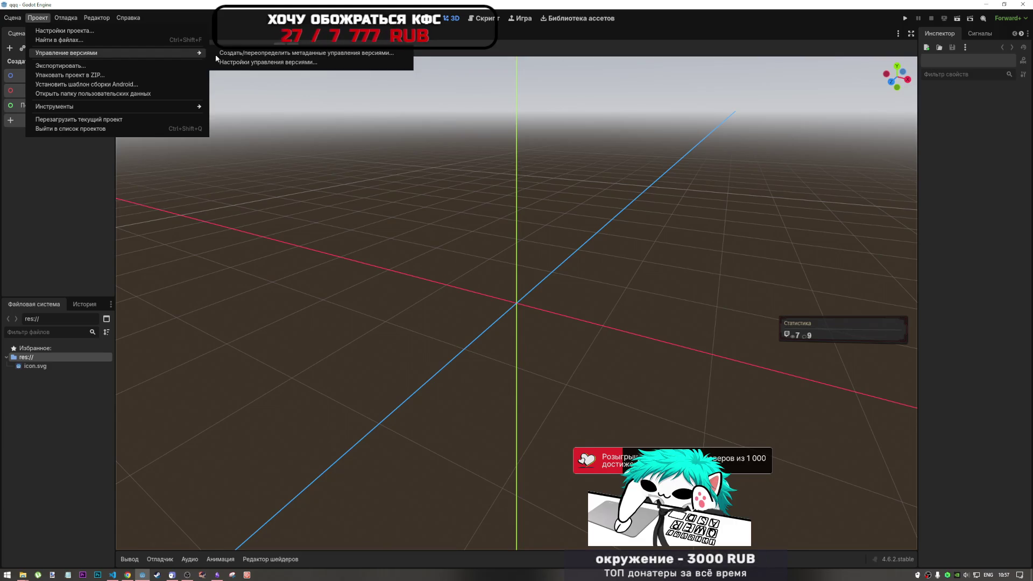
pyautogui.click(242, 52)
pyautogui.click(557, 275)
pyautogui.click(559, 290)
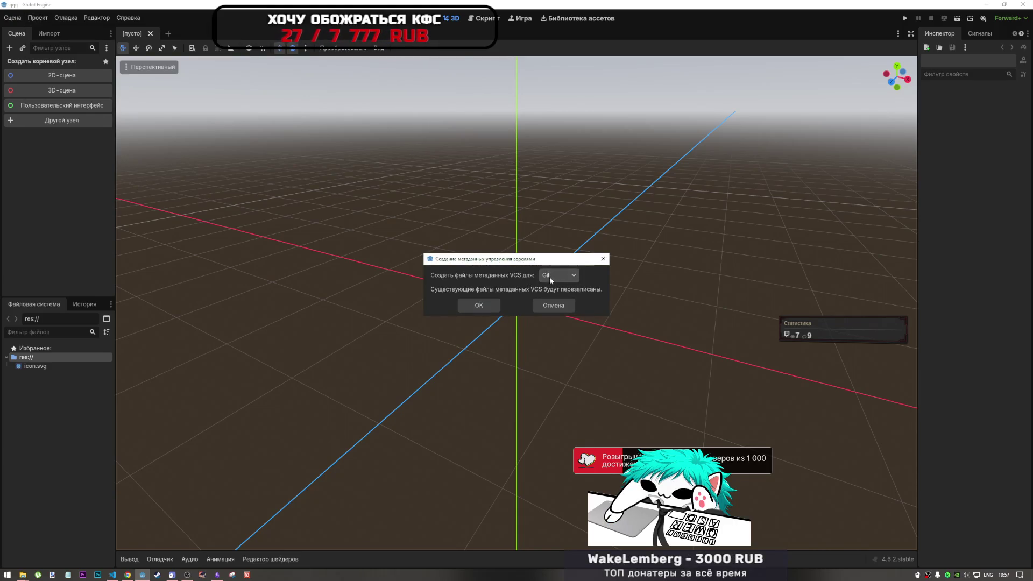
pyautogui.click(561, 307)
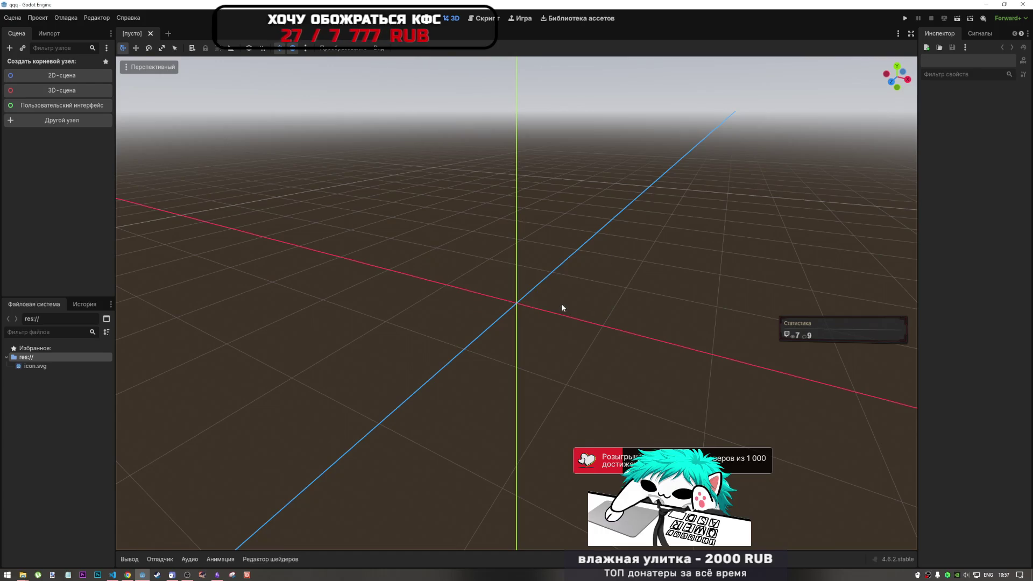
pyautogui.click(38, 18)
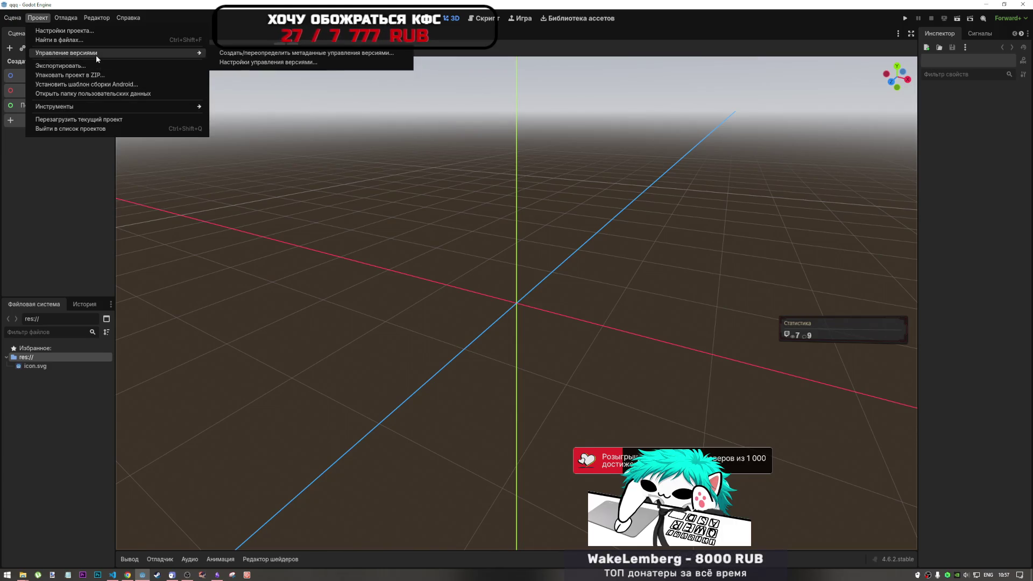
pyautogui.click(64, 534)
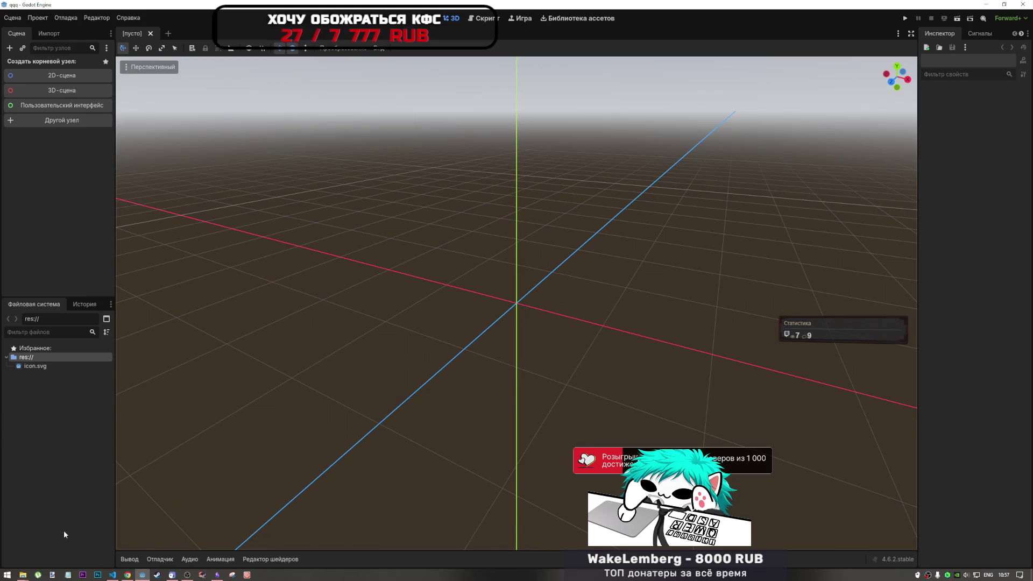
pyautogui.click(113, 573)
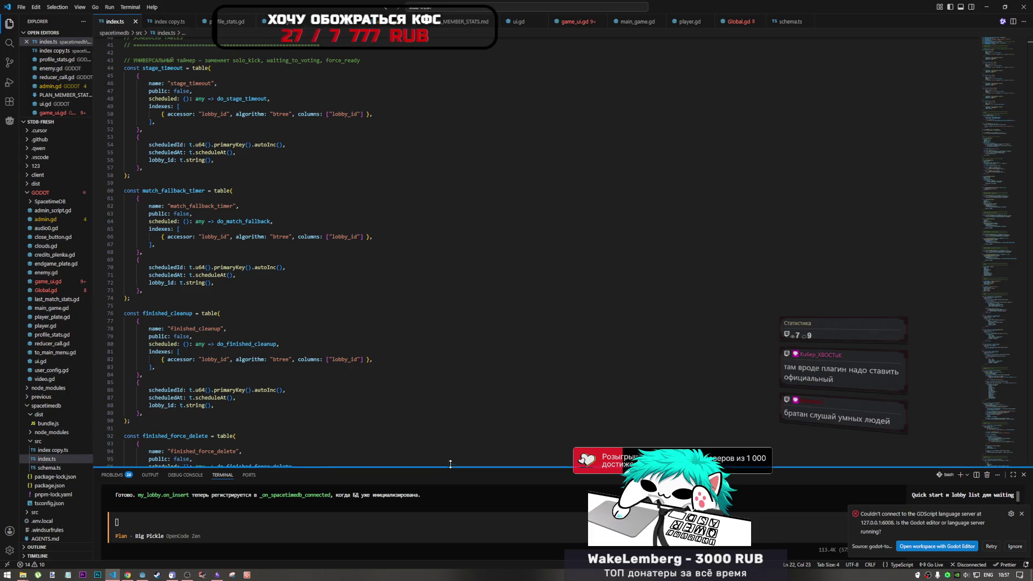
# - Switch to the DeepSeek tab in Chrome and open a new empty chat
pyautogui.moveTo(451, 469); pyautogui.dragTo(451, 313)
pyautogui.click(128, 574)
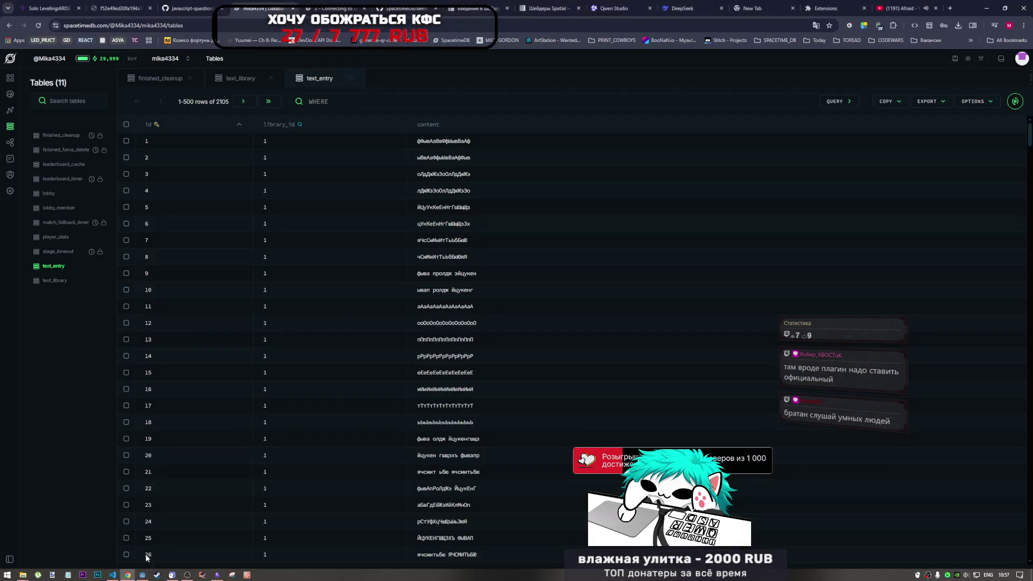
pyautogui.click(686, 8)
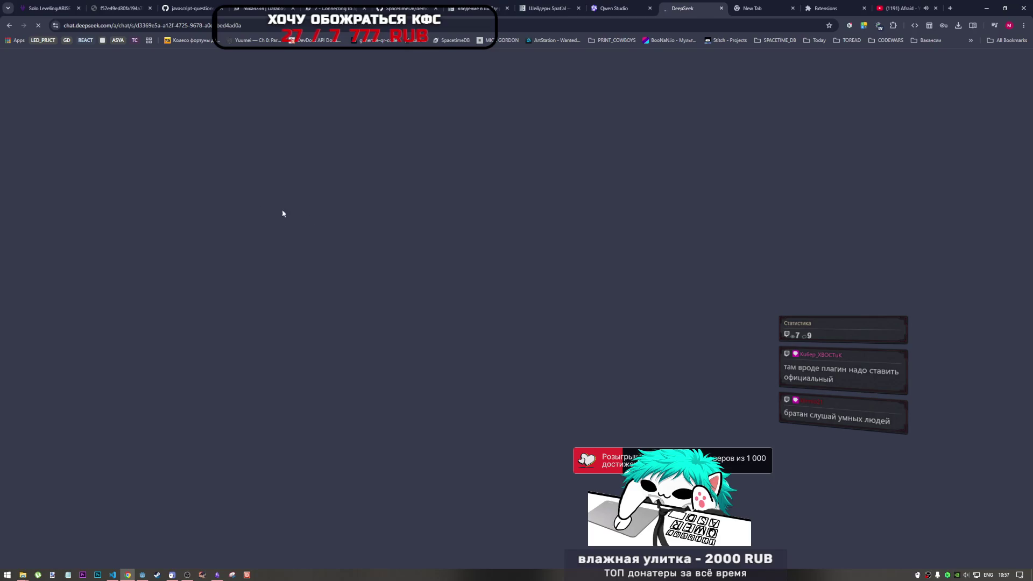
pyautogui.hotkey('alt', 'shift')
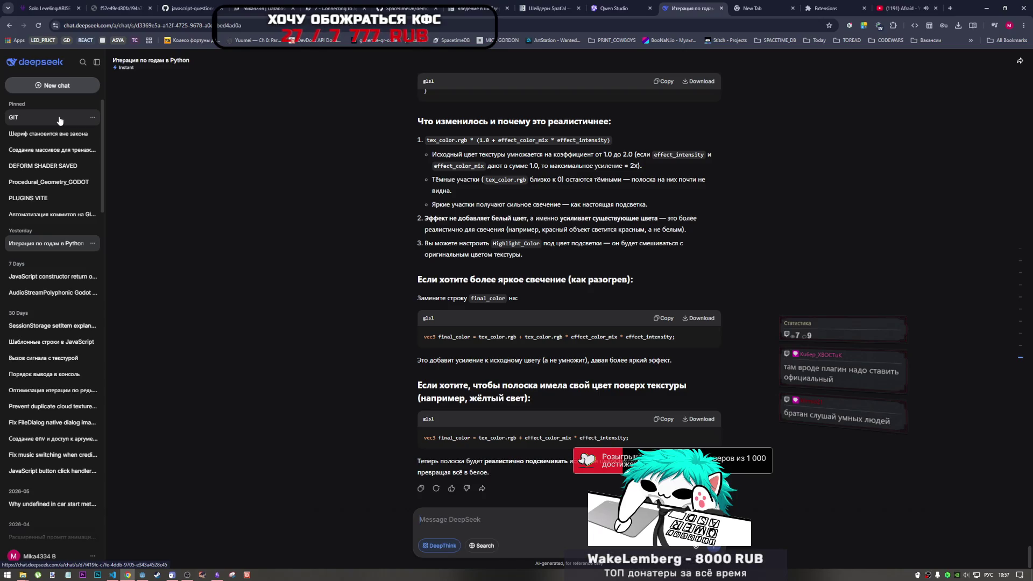
pyautogui.click(53, 85)
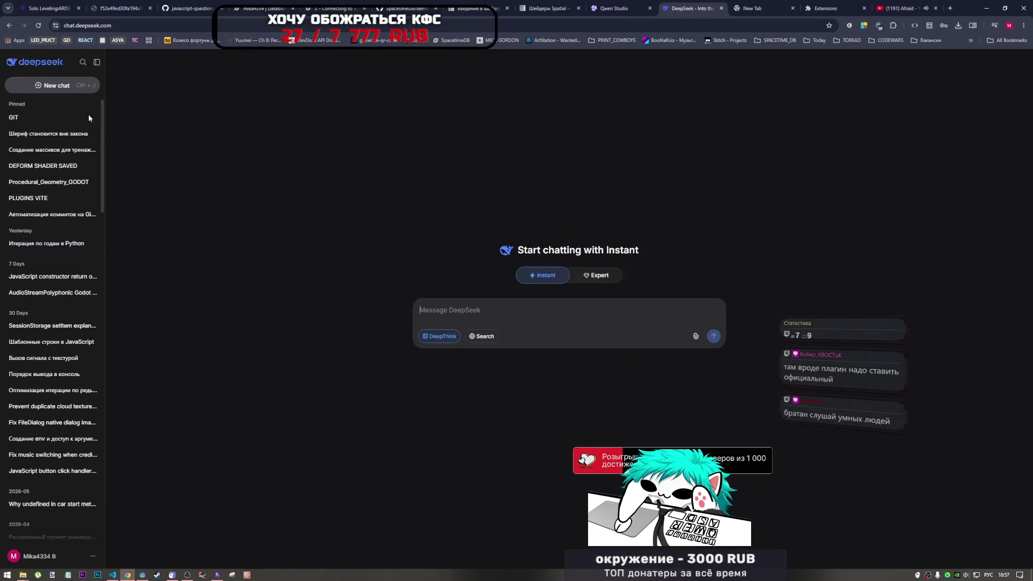
# - Type 'управление гит внутри проекта godot 4.6' into the DeepSeek prompt
pyautogui.write('управдл')
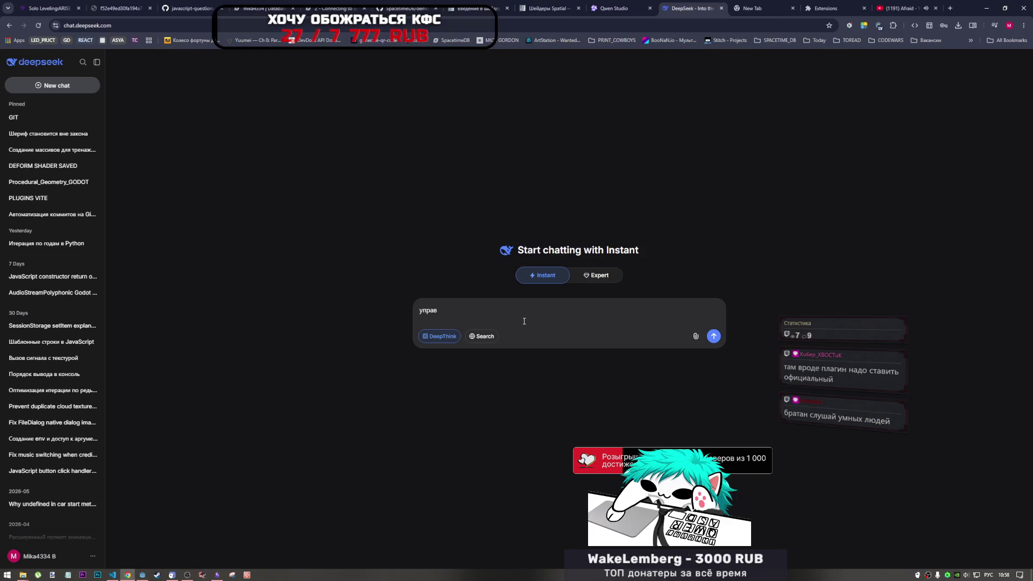
pyautogui.write('ление гит в')
pyautogui.write('нутрии проекта')
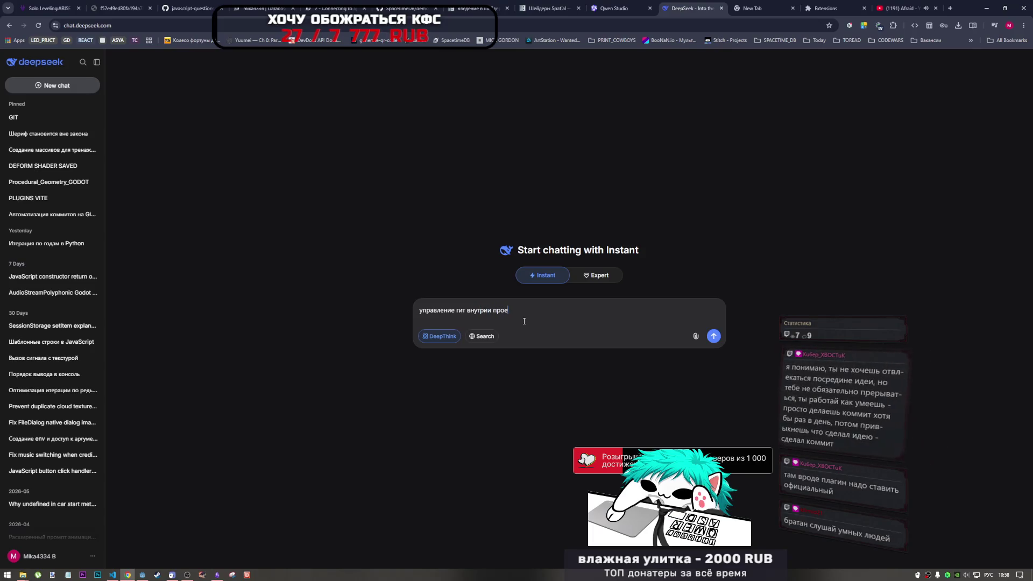
pyautogui.hotkey('alt', 'shift')
pyautogui.write('godot ')
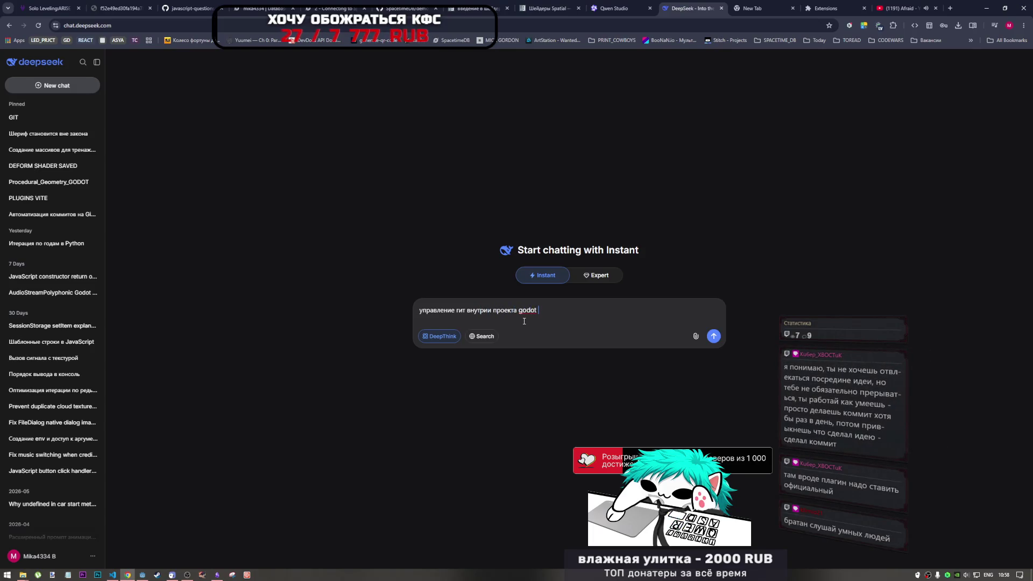
pyautogui.write('4.6')
pyautogui.hotkey('alt', 'shift')
# - Switch to Expert mode, finish the prompt with 'как? все варианты', and send it
pyautogui.click(595, 275)
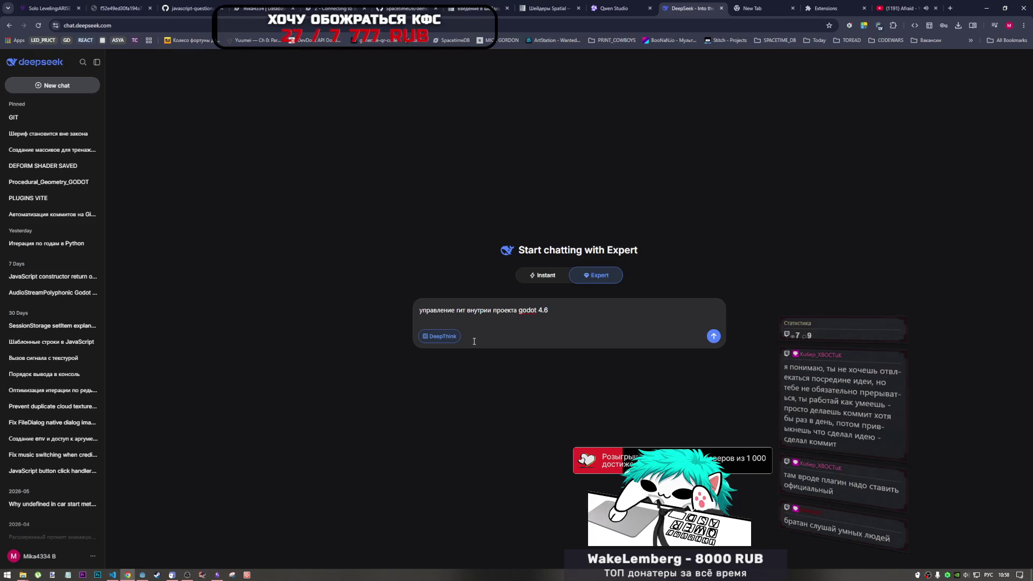
pyautogui.click(545, 276)
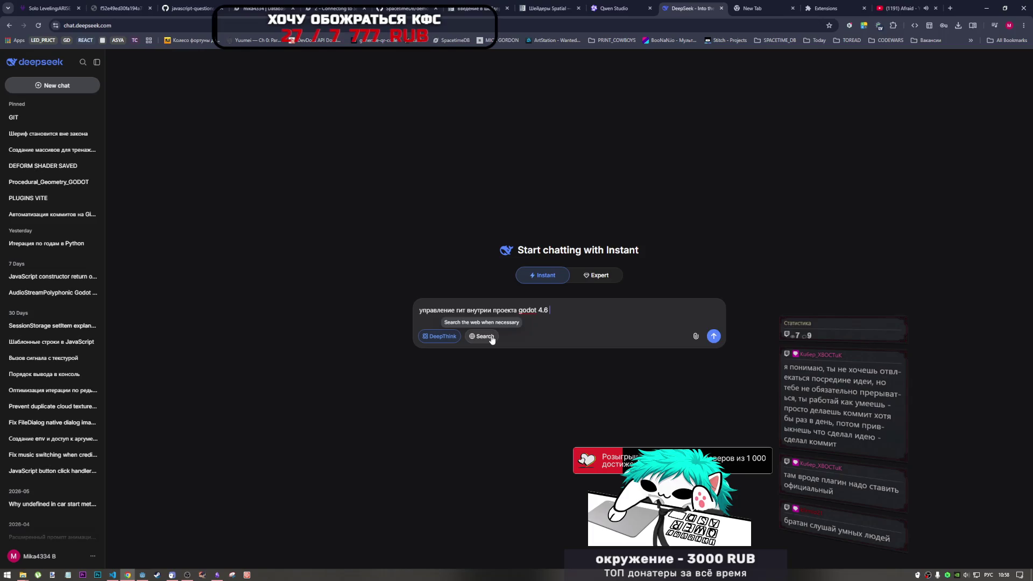
pyautogui.click(588, 275)
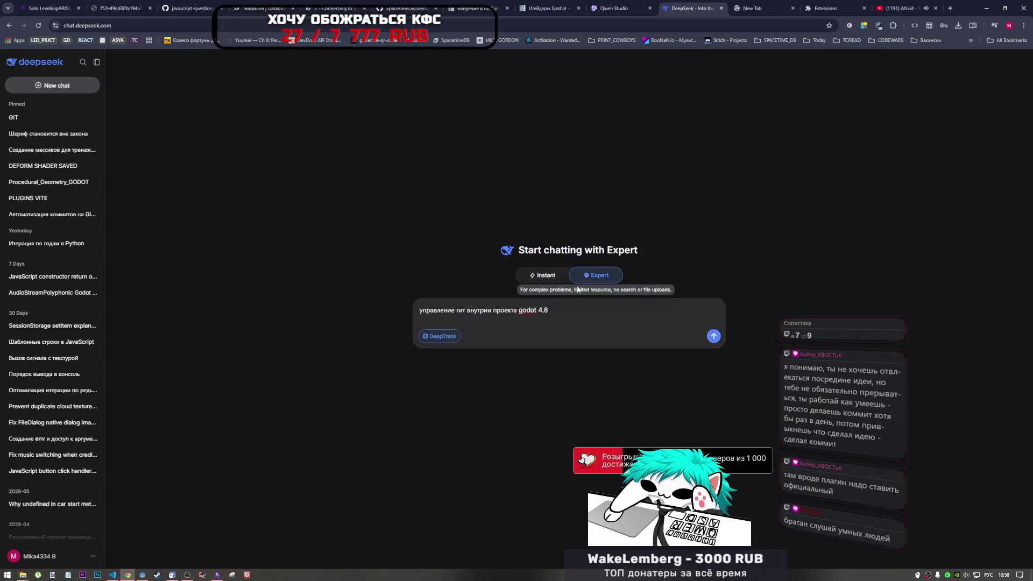
pyautogui.click(550, 314)
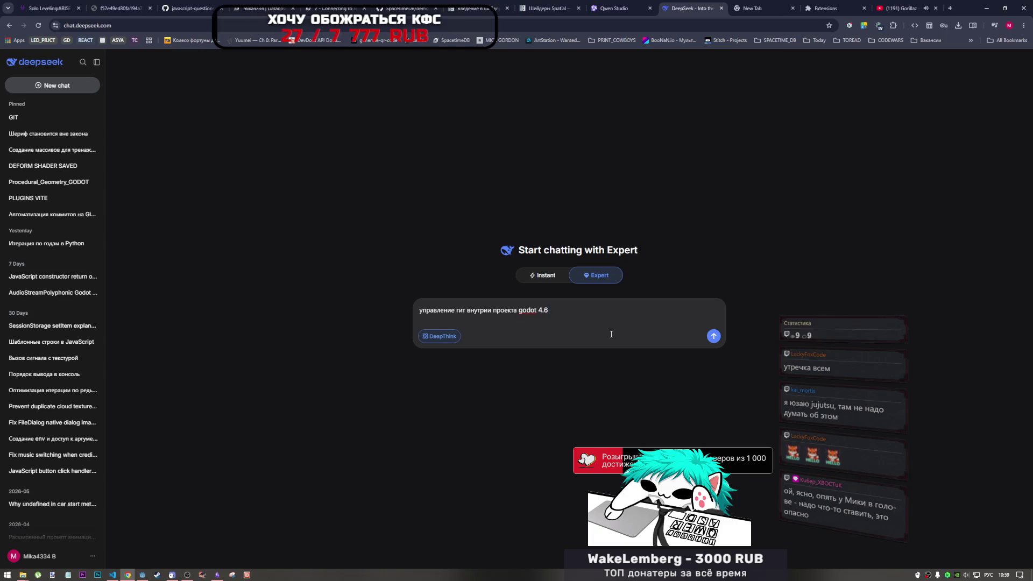
pyautogui.write('как')
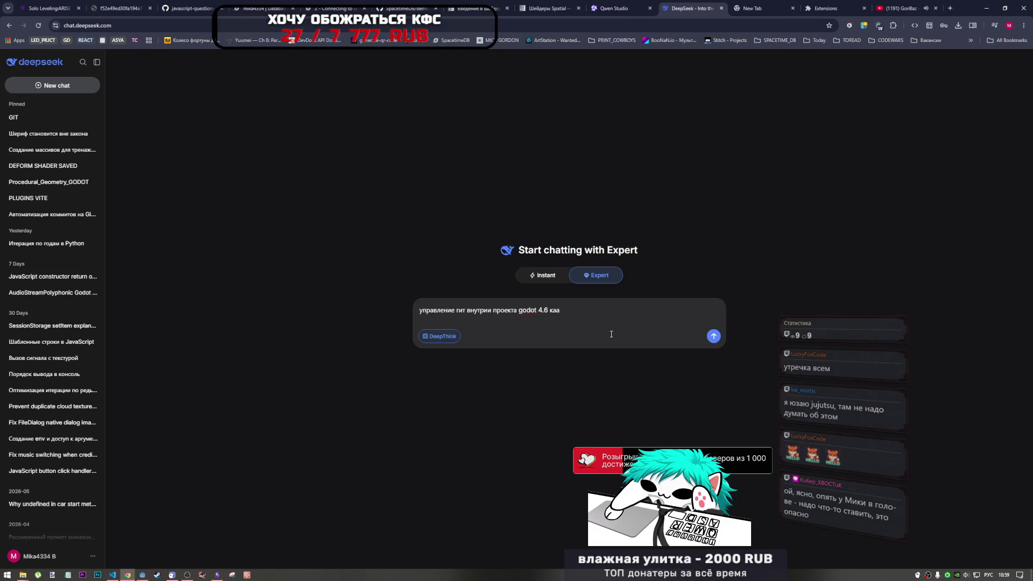
pyautogui.write('? ')
pyautogui.write('все варианты')
pyautogui.press('Return')
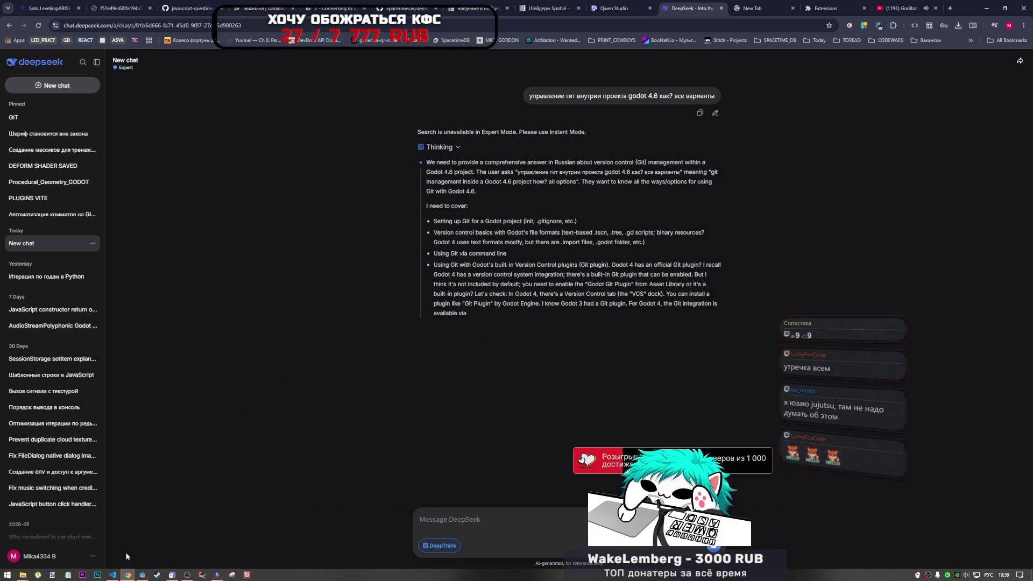
# - Check VS Code's Source Control view, return to Explorer, and briefly toggle to Godot
pyautogui.click(113, 574)
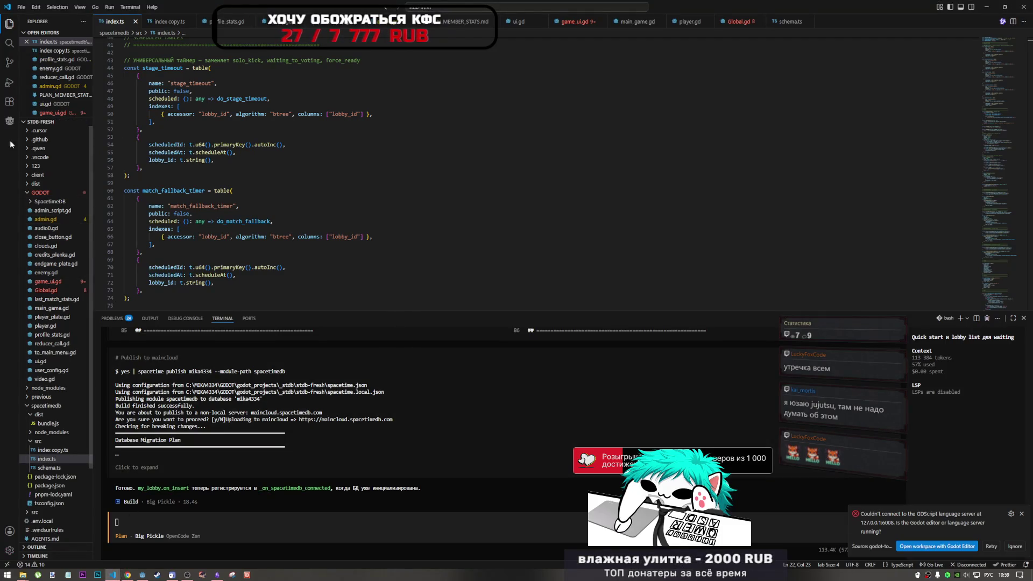
pyautogui.click(18, 60)
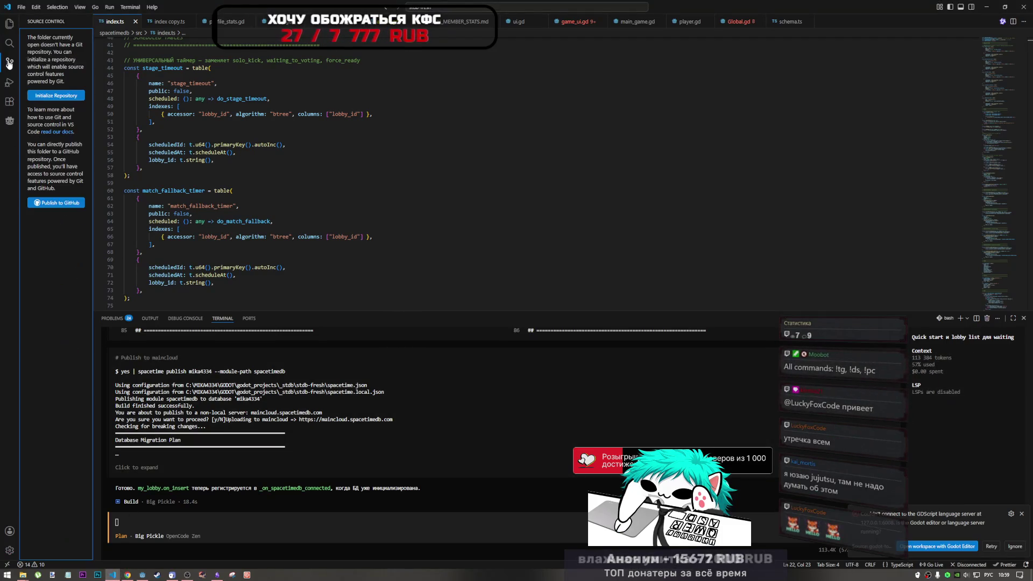
pyautogui.click(16, 31)
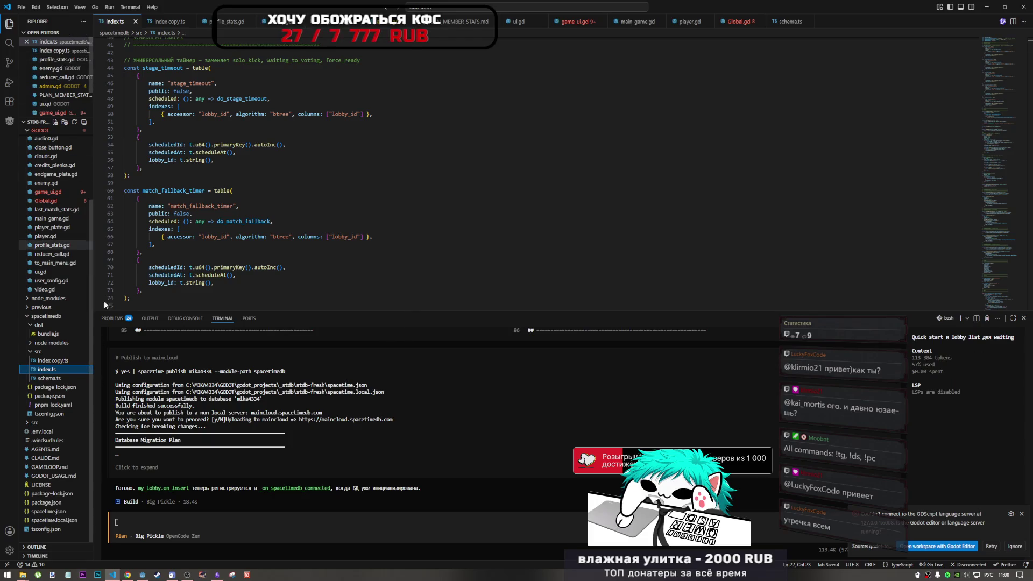
pyautogui.click(138, 575)
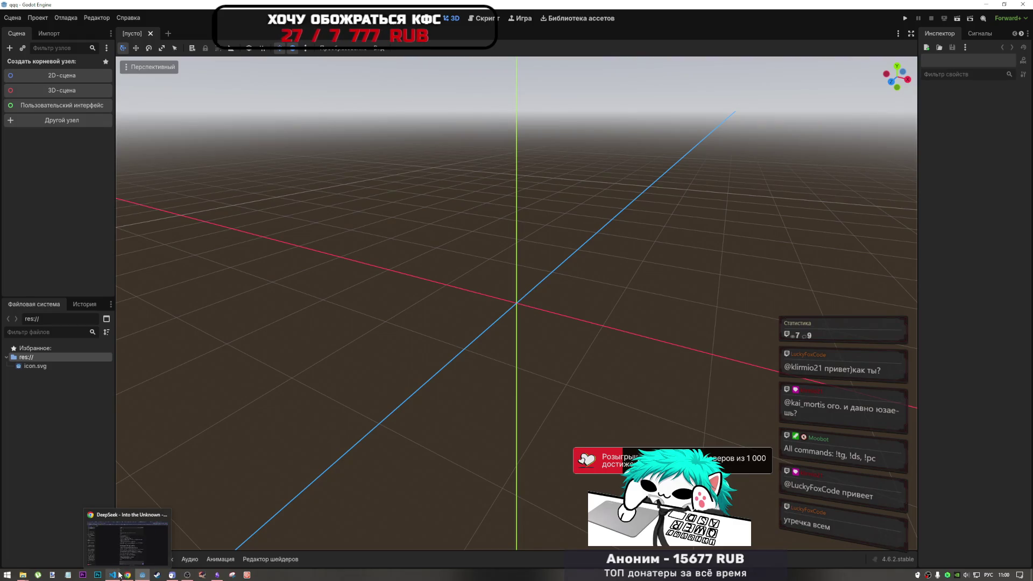
pyautogui.click(119, 573)
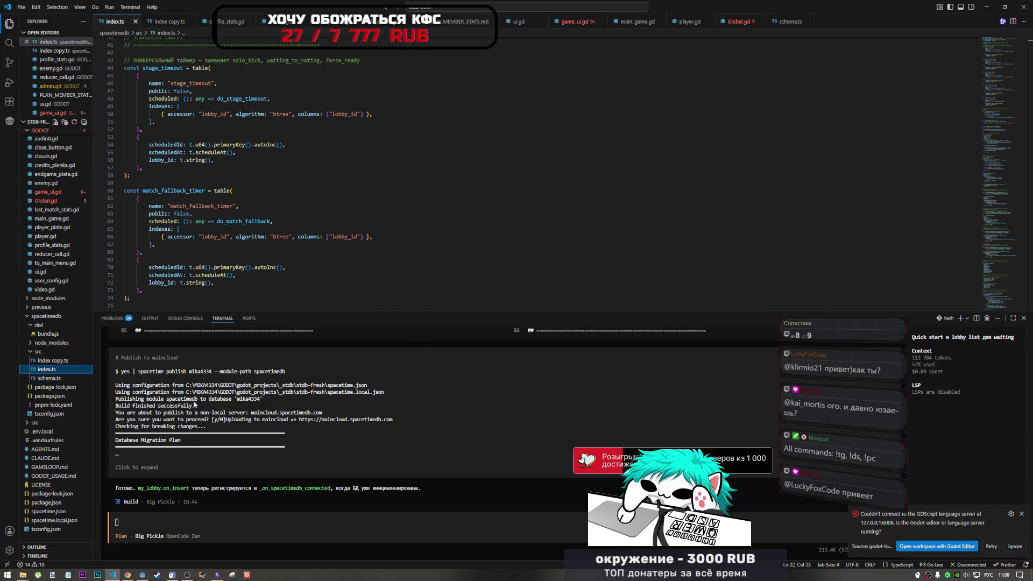
# - Switch back to the DeepSeek answer and highlight its .gitignore line on what to include in Git
pyautogui.click(127, 574)
pyautogui.scroll(-7, 482, 316)
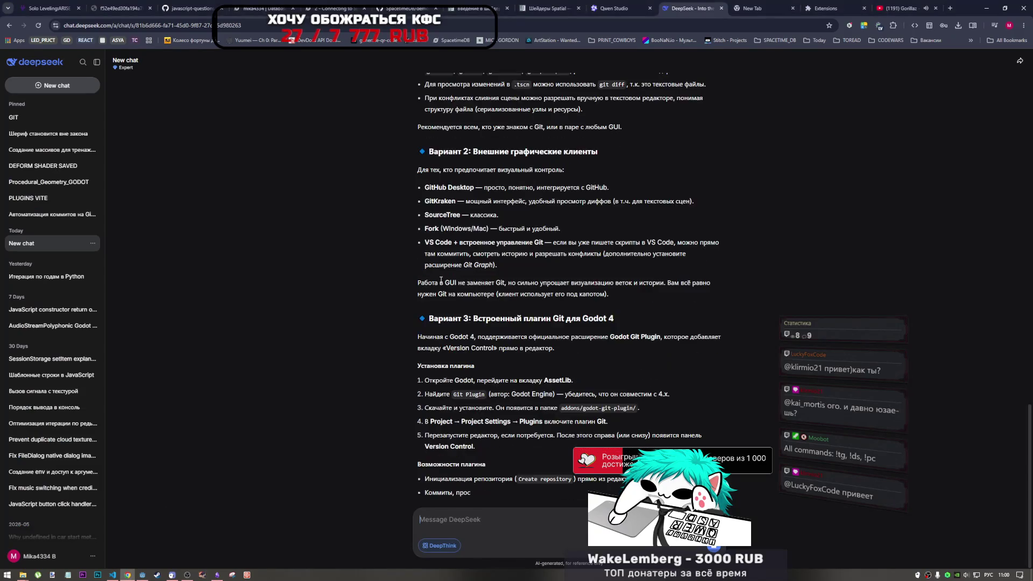
pyautogui.scroll(15, 483, 315)
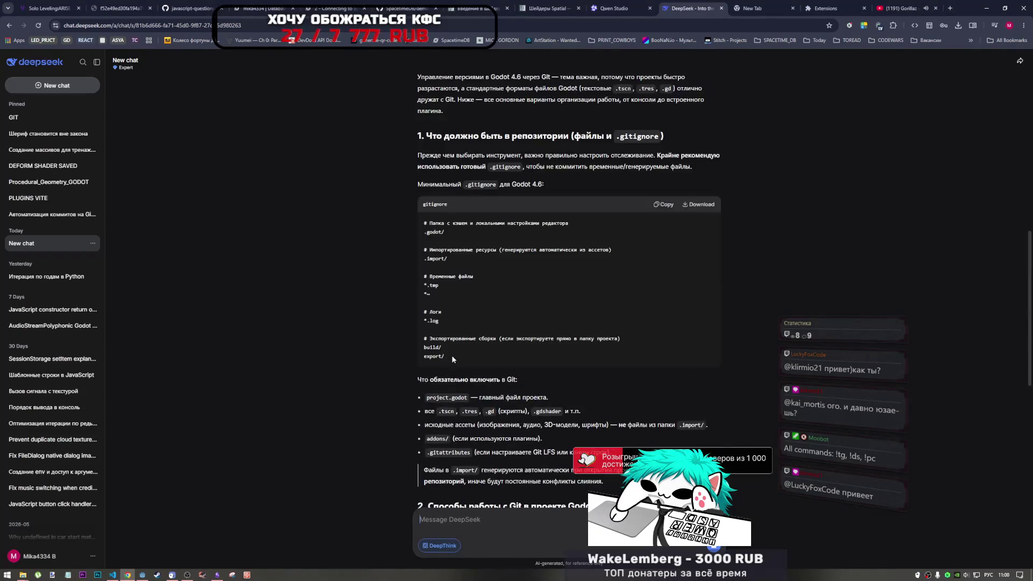
pyautogui.scroll(-3, 451, 350)
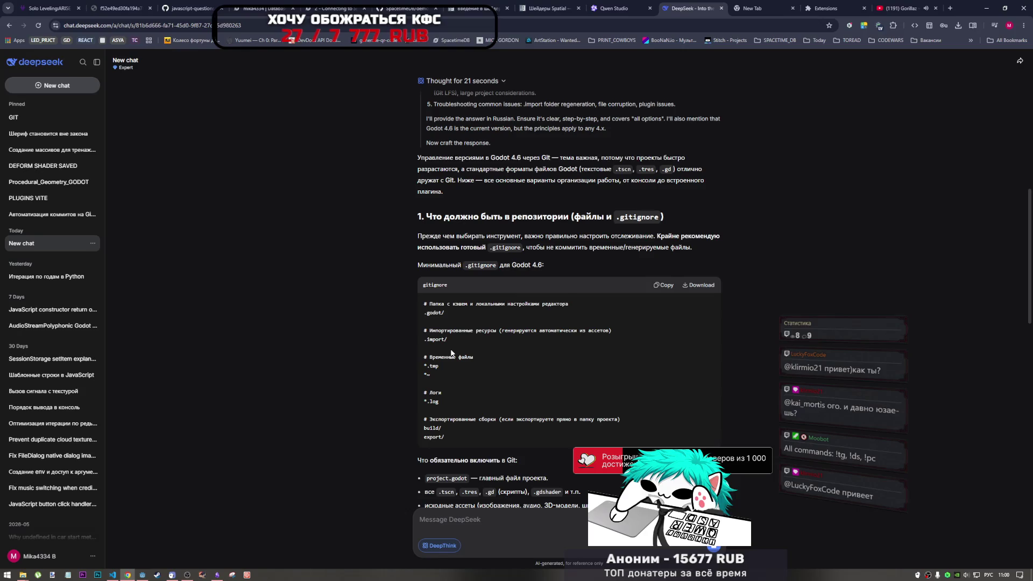
pyautogui.scroll(-4, 451, 352)
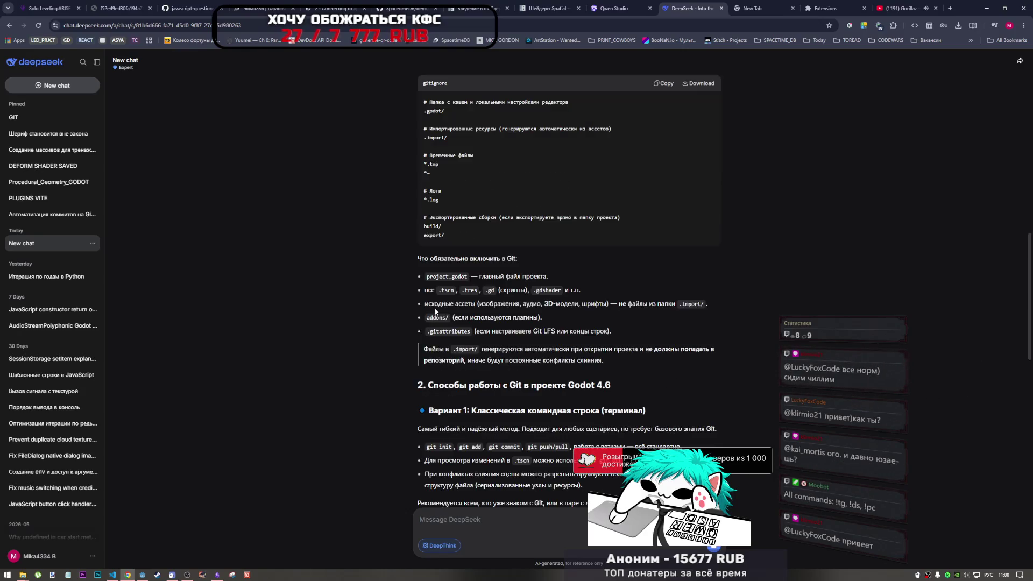
pyautogui.moveTo(443, 217)
pyautogui.mouseDown()
pyautogui.moveTo(520, 220)
pyautogui.moveTo(533, 237)
pyautogui.mouseUp()
pyautogui.click(518, 228)
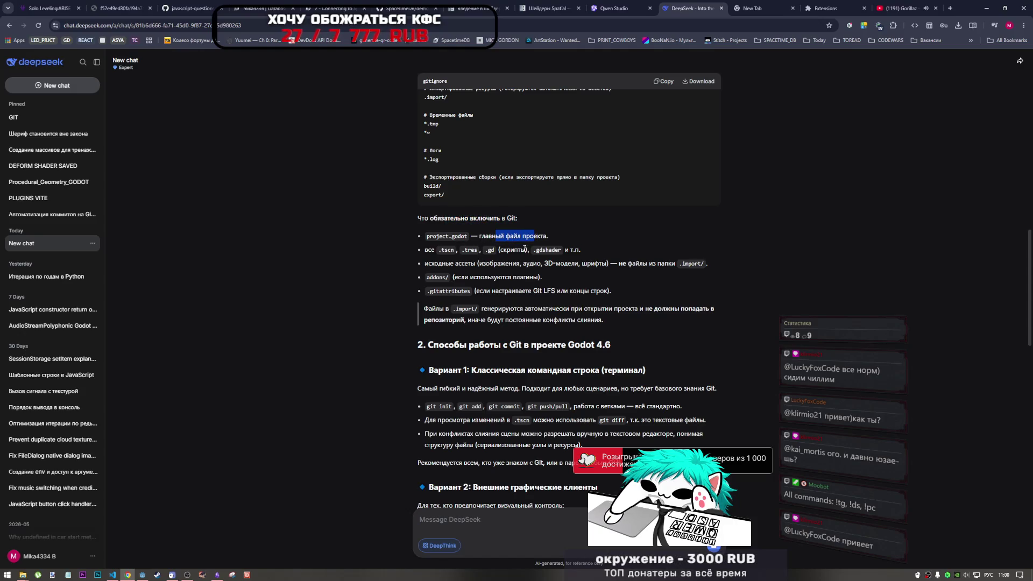
# - Scroll further down the reply through Вариант 2 and Вариант 3
pyautogui.scroll(-2, 524, 248)
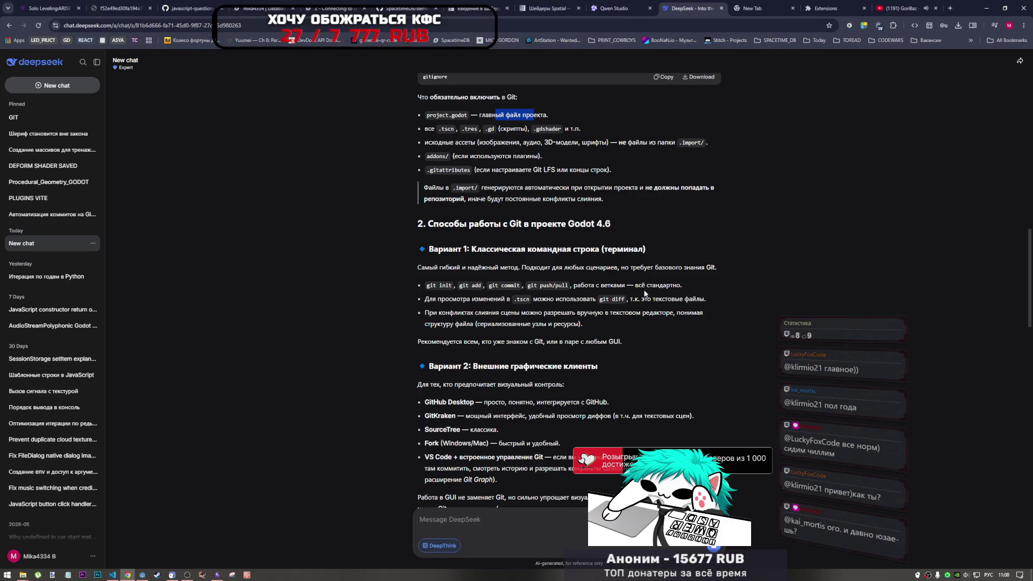
pyautogui.scroll(-1, 643, 293)
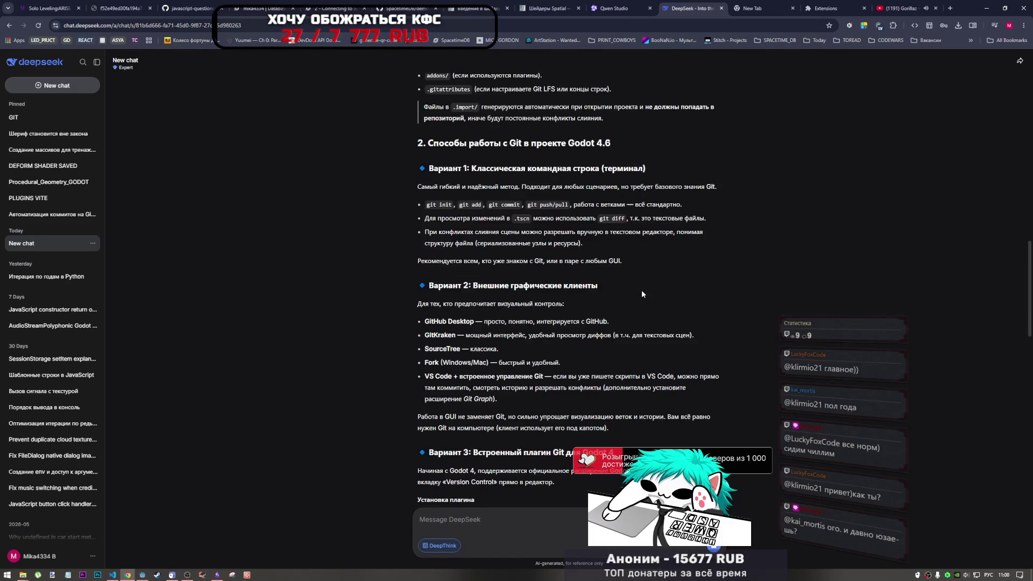
pyautogui.scroll(-3, 641, 289)
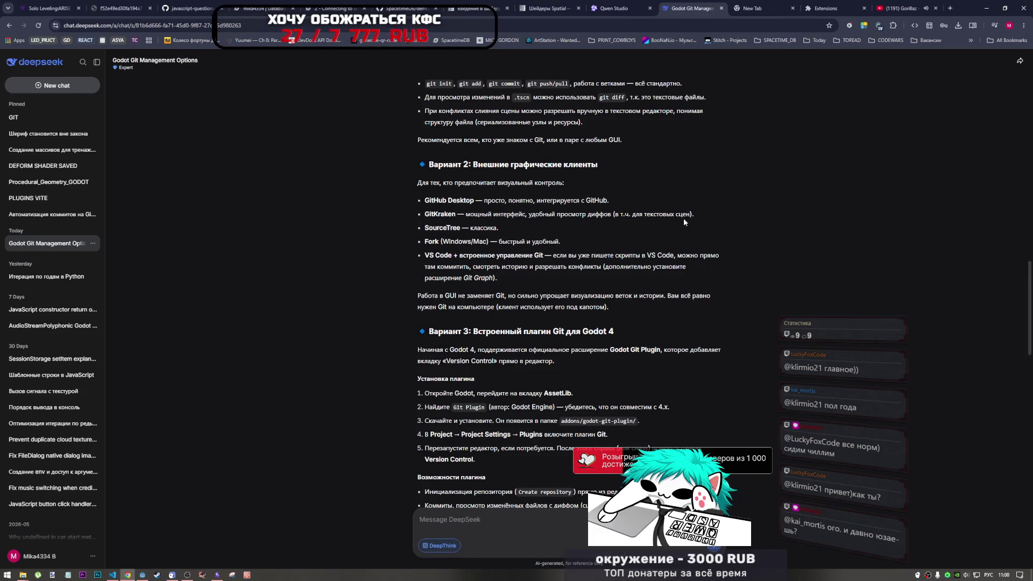
pyautogui.scroll(-2, 570, 250)
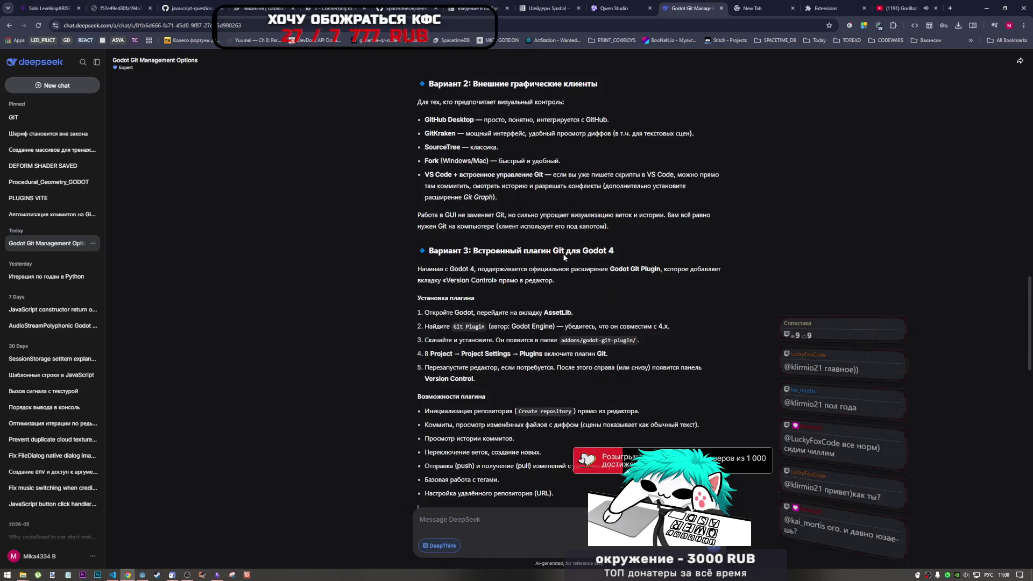
pyautogui.moveTo(537, 210); pyautogui.dragTo(583, 210)
pyautogui.click(465, 238)
pyautogui.moveTo(482, 228); pyautogui.dragTo(631, 228)
pyautogui.click(648, 240)
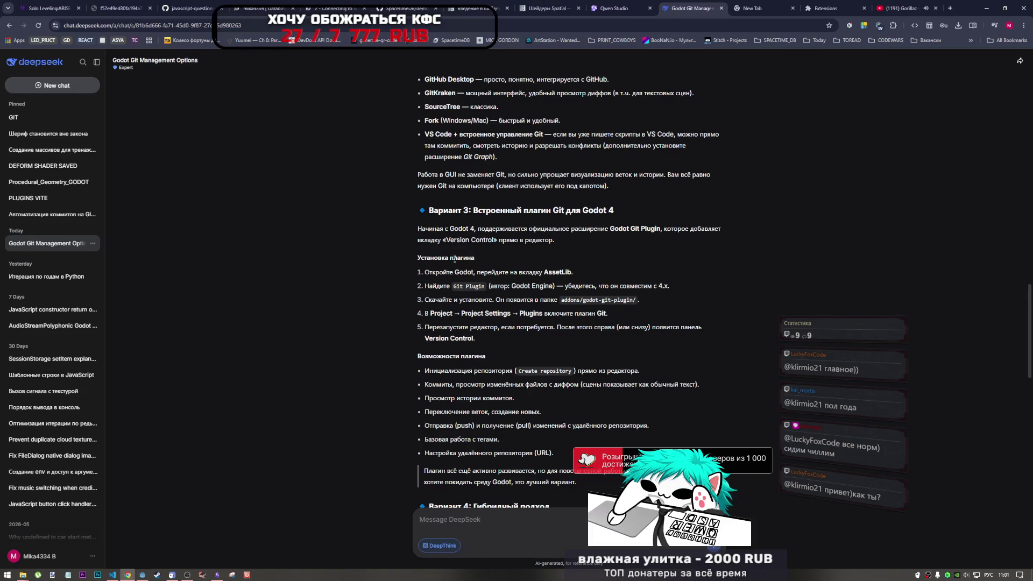
pyautogui.moveTo(439, 272); pyautogui.dragTo(570, 272)
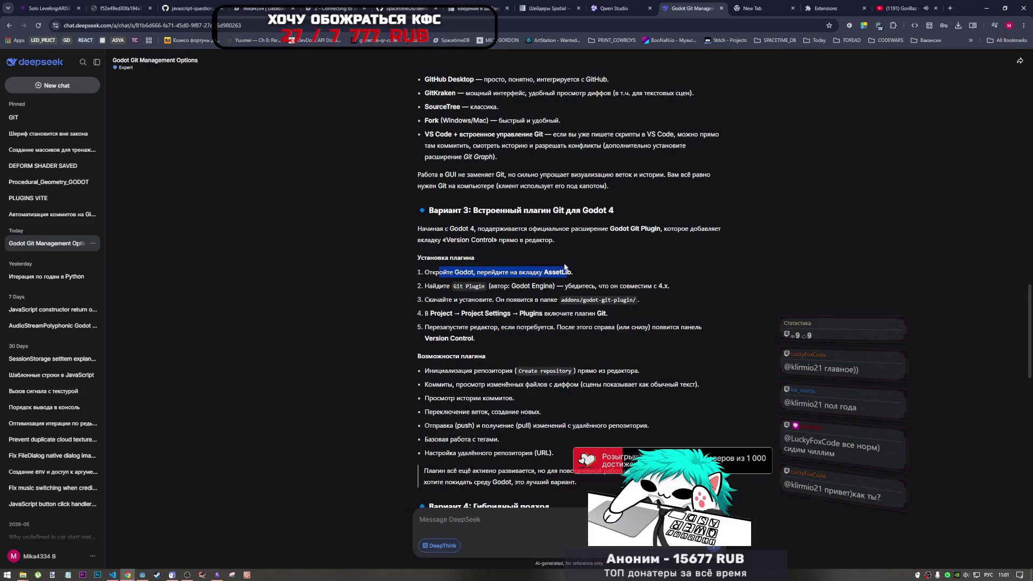
pyautogui.click(142, 573)
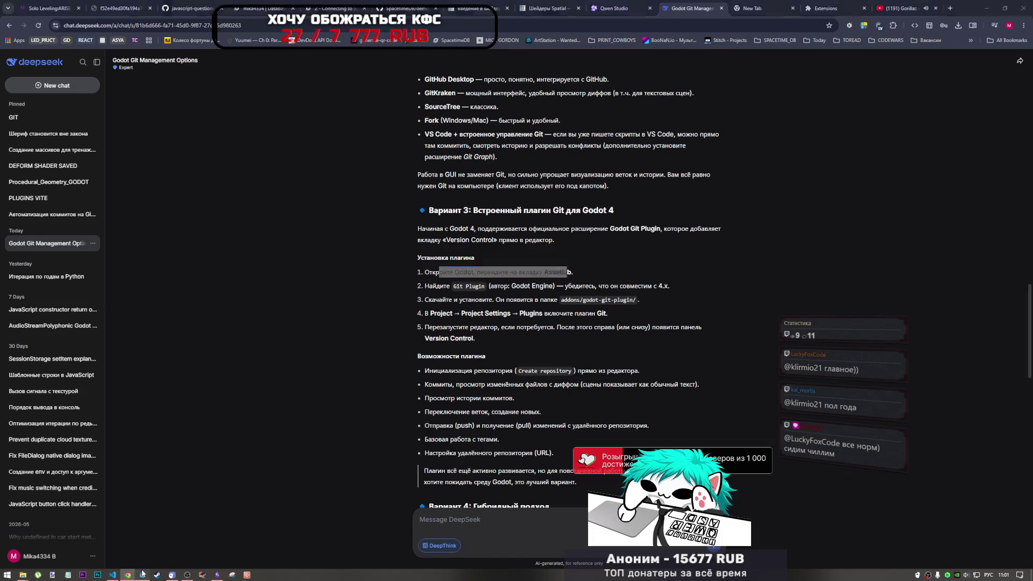
pyautogui.click(128, 574)
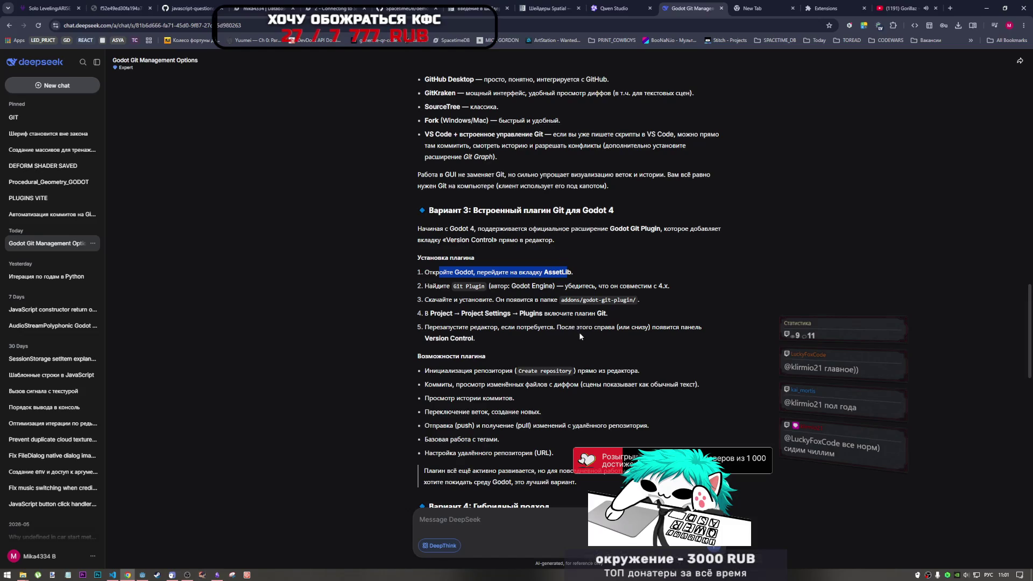
pyautogui.scroll(-3, 495, 359)
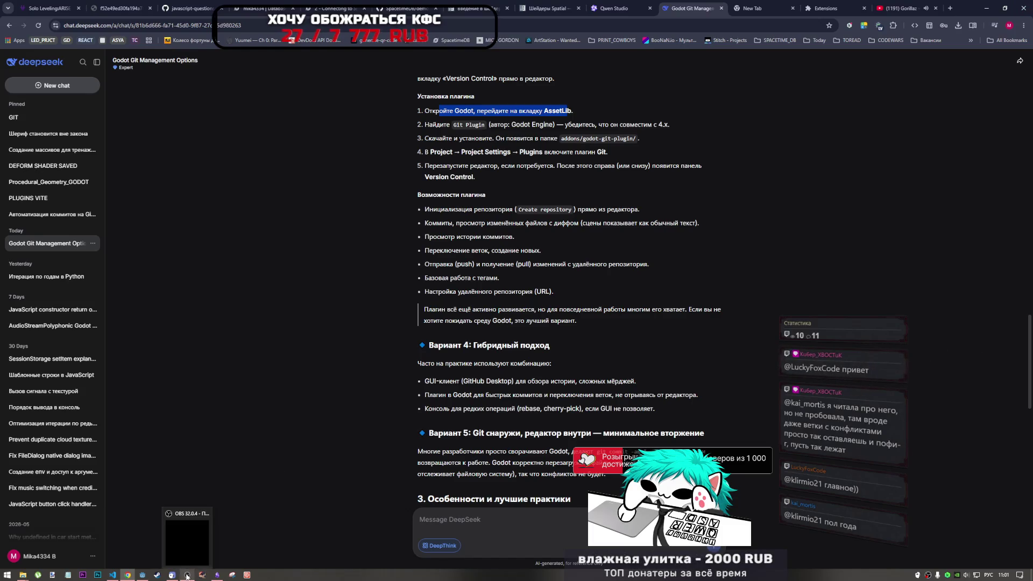
pyautogui.click(189, 555)
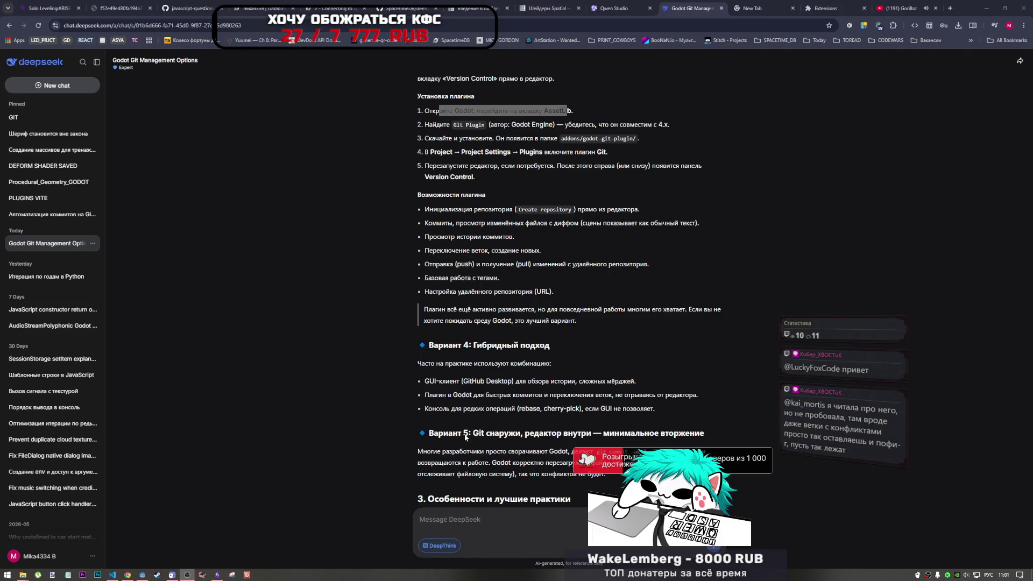
pyautogui.click(872, 243)
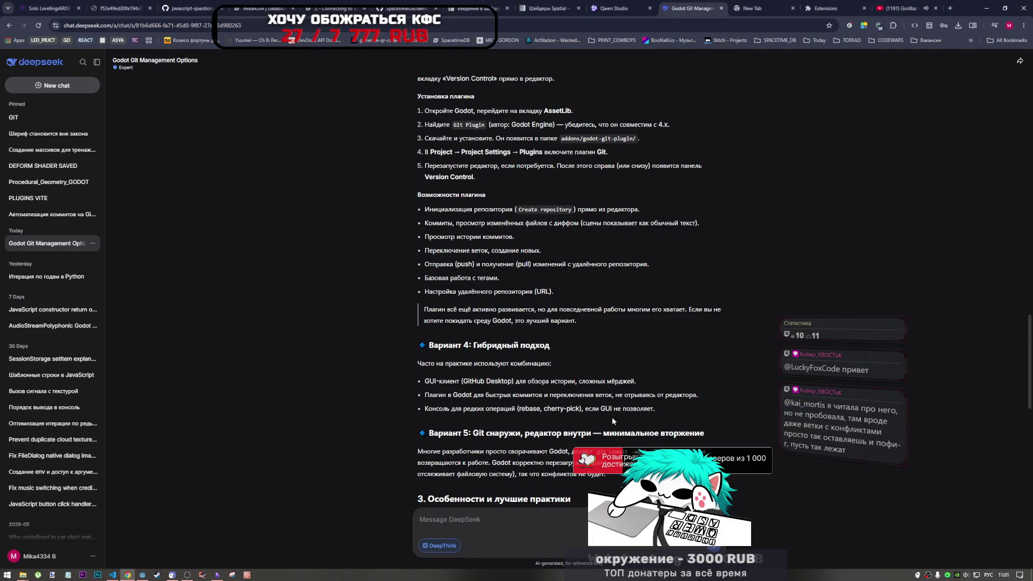
pyautogui.scroll(-2, 611, 420)
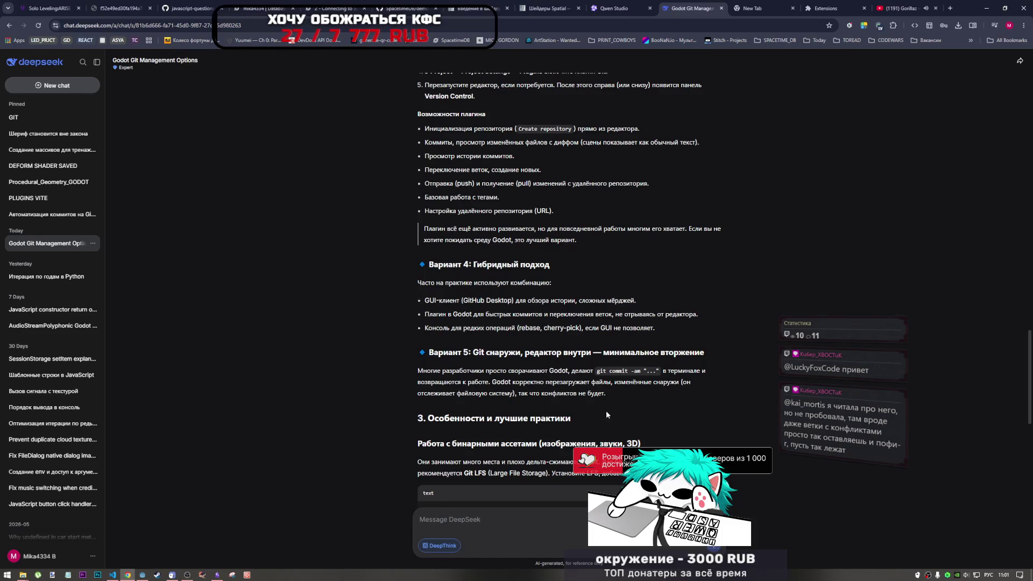
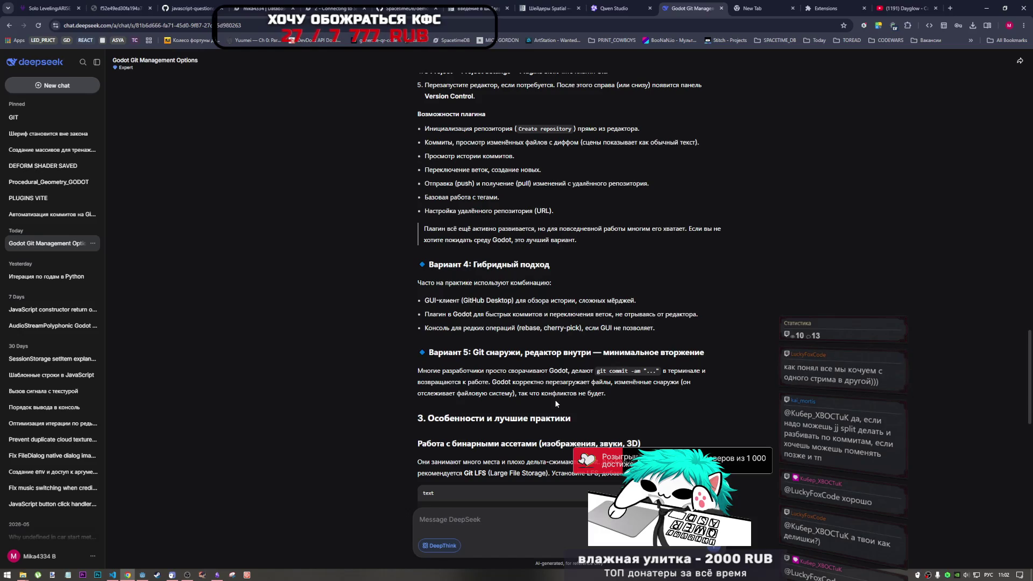
# - Scroll through the rest of DeepSeek's answer about using Git in Godot
pyautogui.scroll(-1, 556, 402)
pyautogui.scroll(-3, 553, 400)
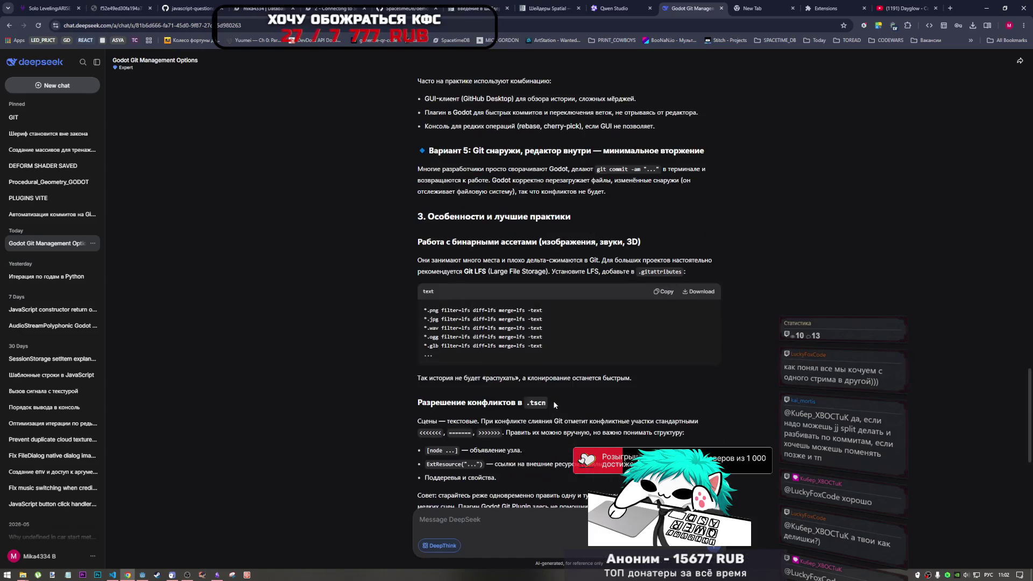
pyautogui.scroll(-7, 550, 398)
pyautogui.scroll(6, 544, 390)
pyautogui.scroll(-7, 544, 387)
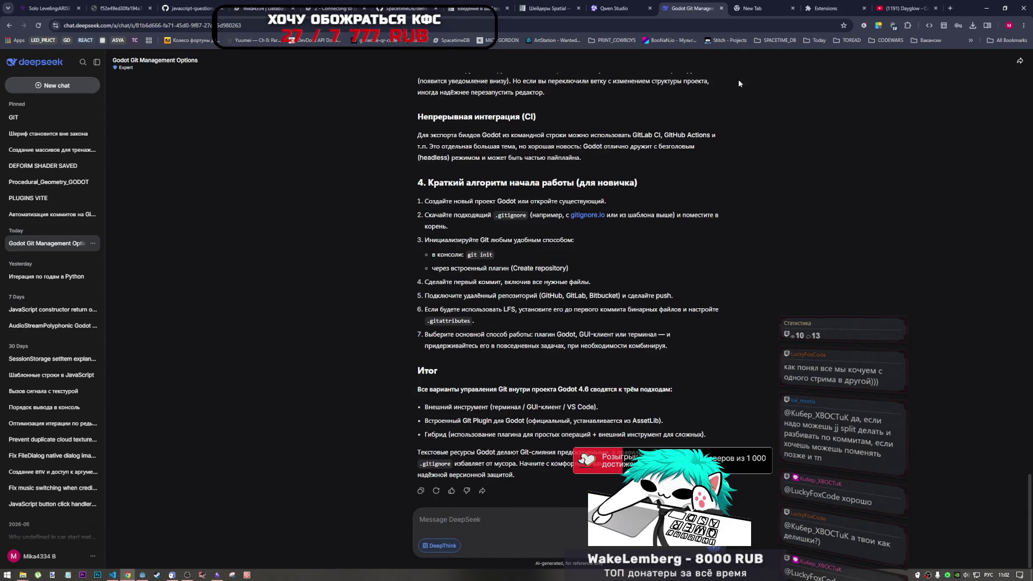
# - Close and restore the DeepSeek tab, then minimise Chrome to reveal VS Code
pyautogui.click(721, 9)
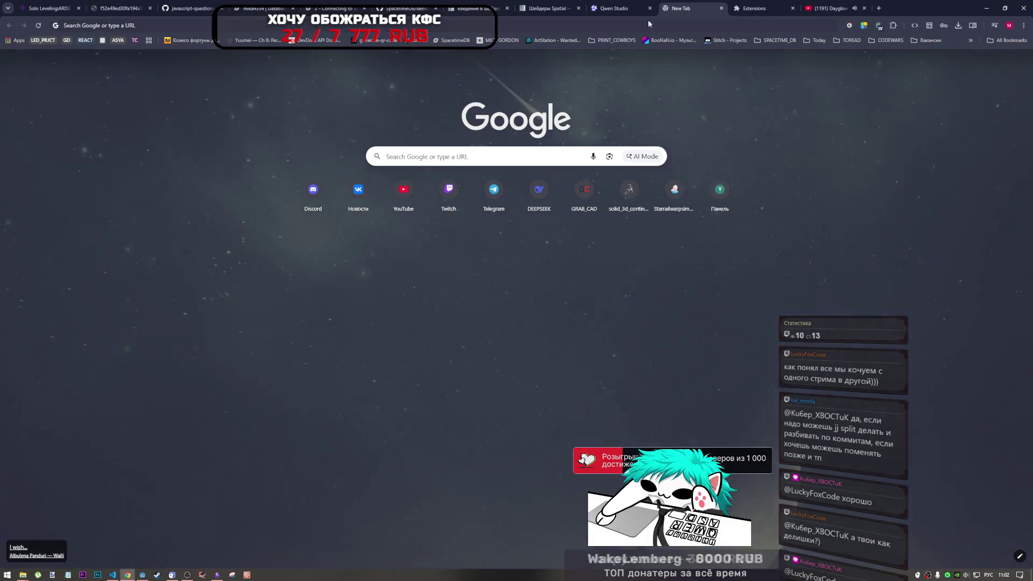
pyautogui.hotkey('ctrl', 'shift', 't')
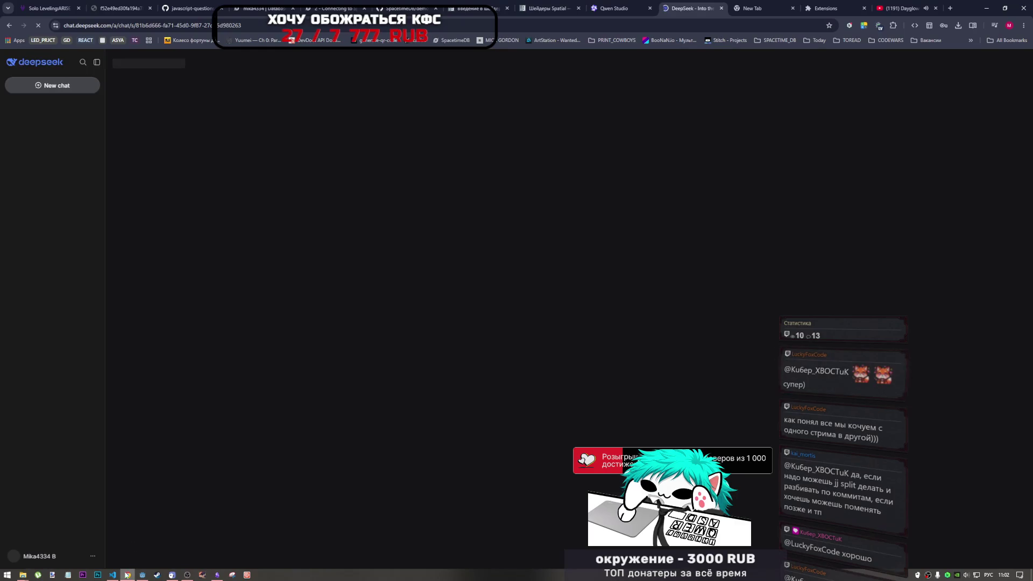
pyautogui.click(127, 575)
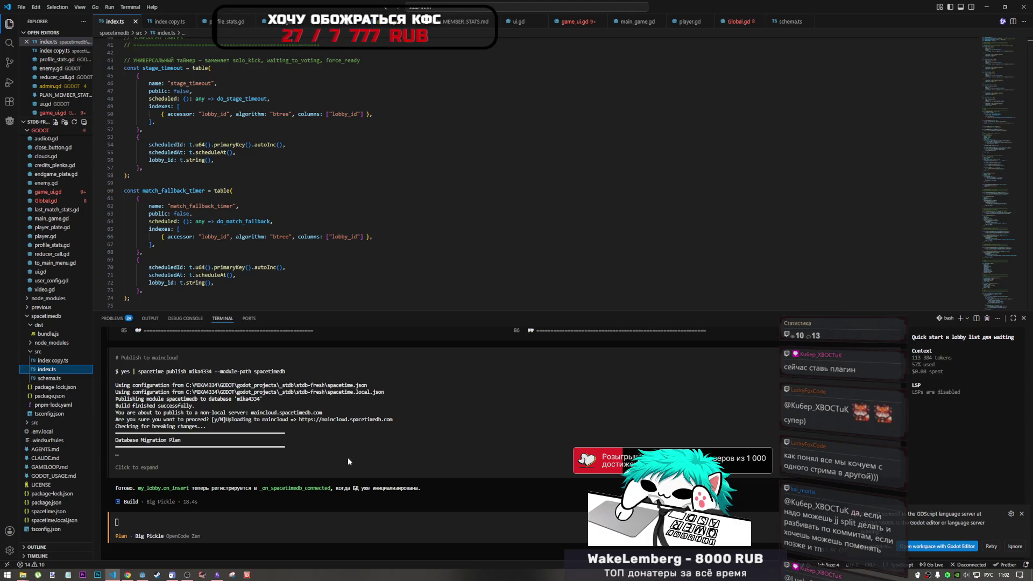
# - Quit the qqq project back to Godot's Project List
pyautogui.click(141, 576)
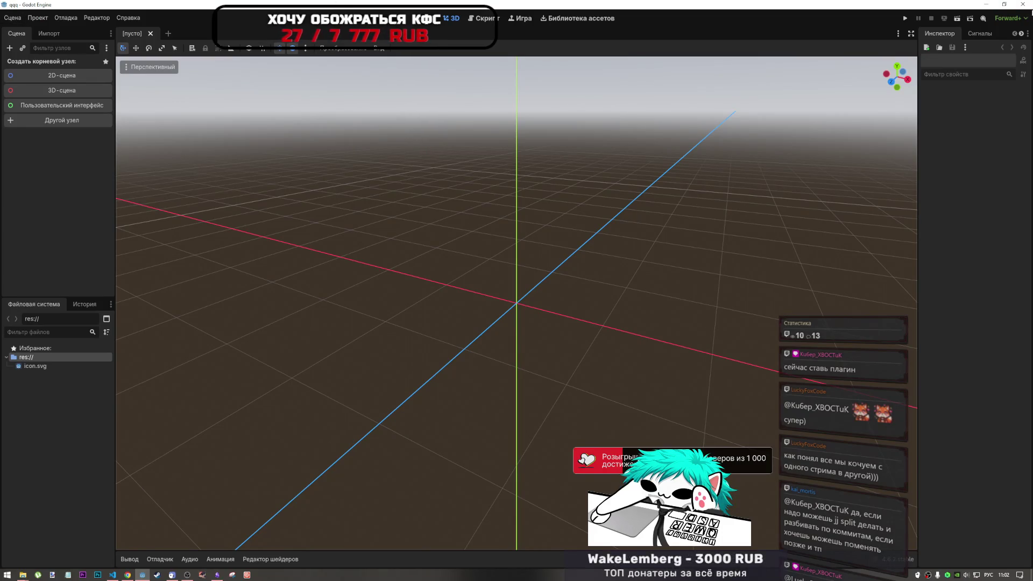
pyautogui.click(37, 18)
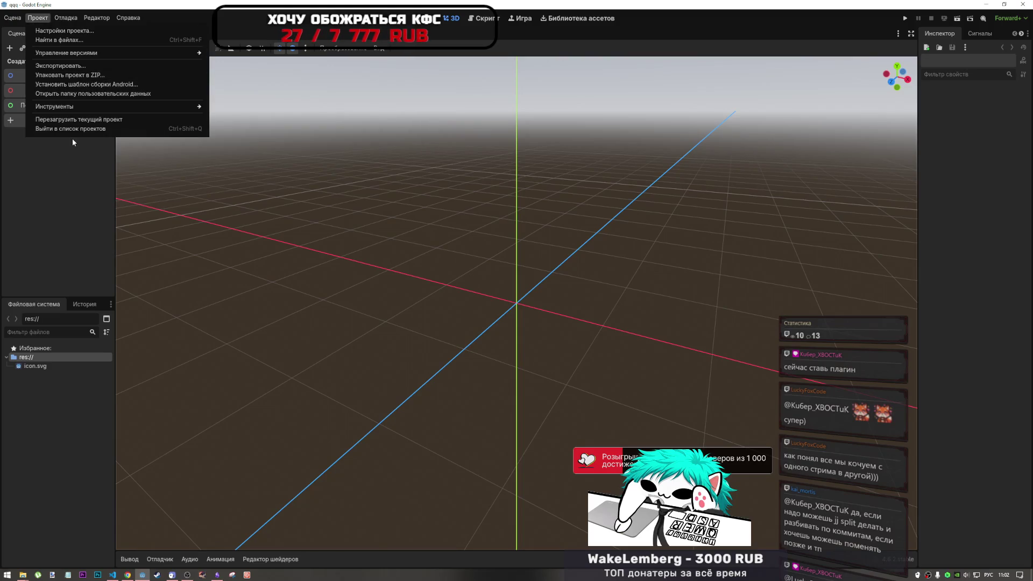
pyautogui.click(85, 124)
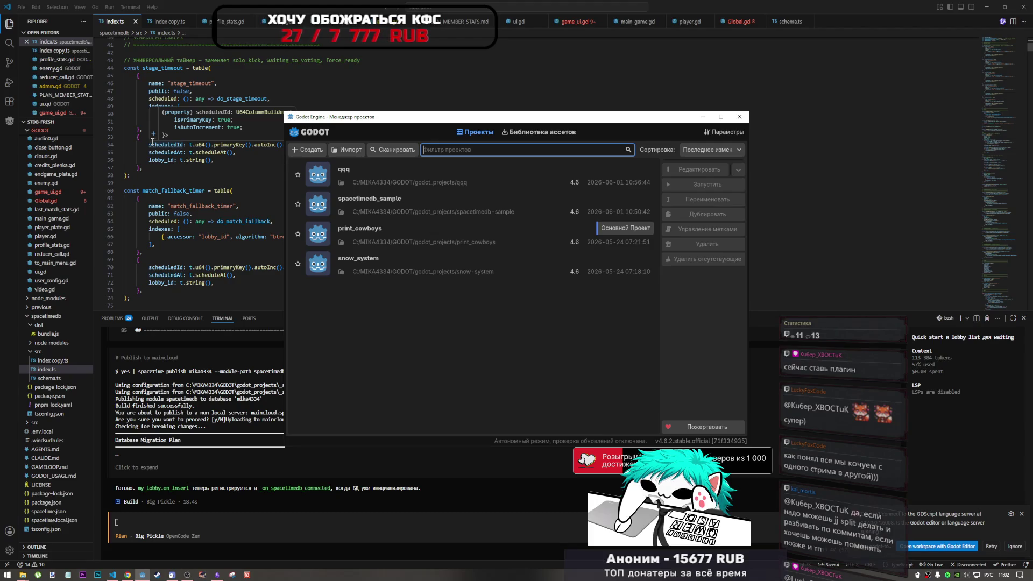
# - Remove qqq from the project list and open spacetimedb_sample
pyautogui.click(383, 175)
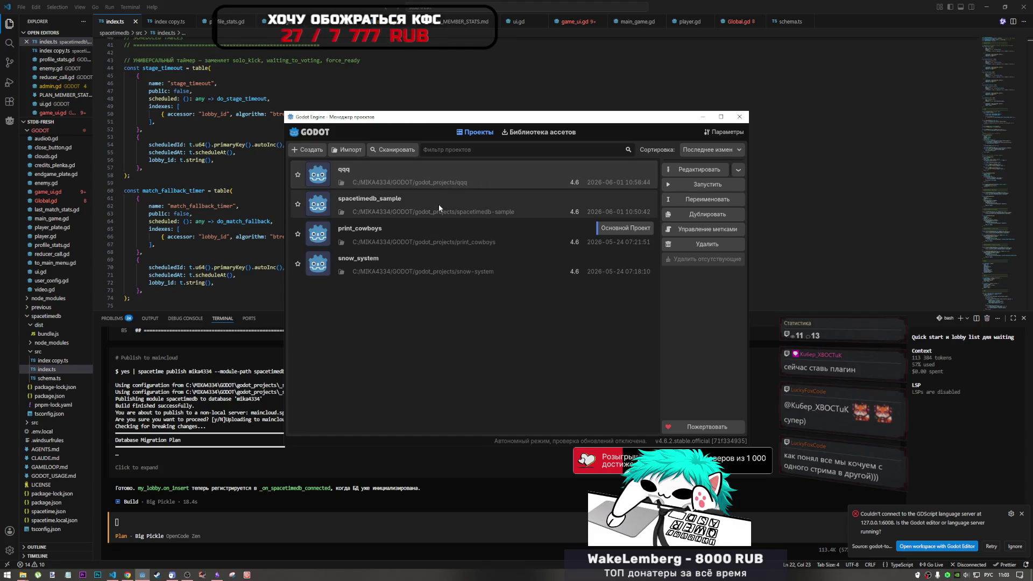
pyautogui.click(402, 210)
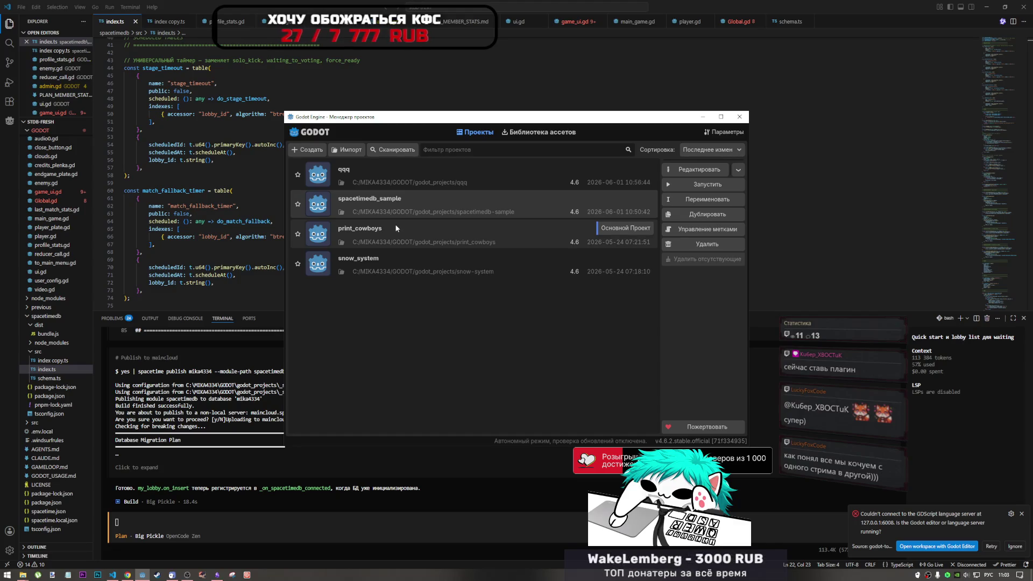
pyautogui.click(406, 231)
pyautogui.click(413, 208)
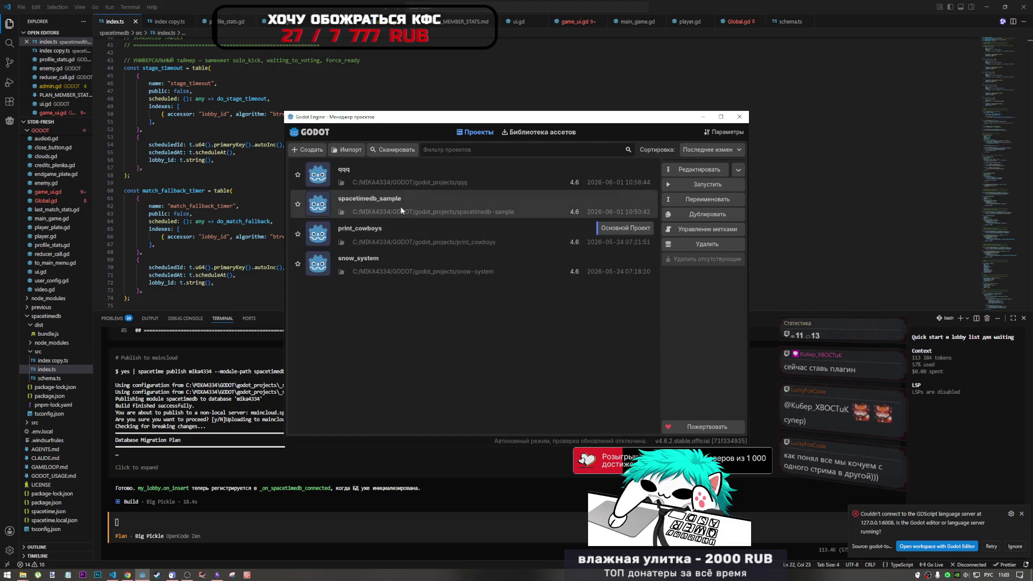
pyautogui.click(397, 176)
pyautogui.click(714, 244)
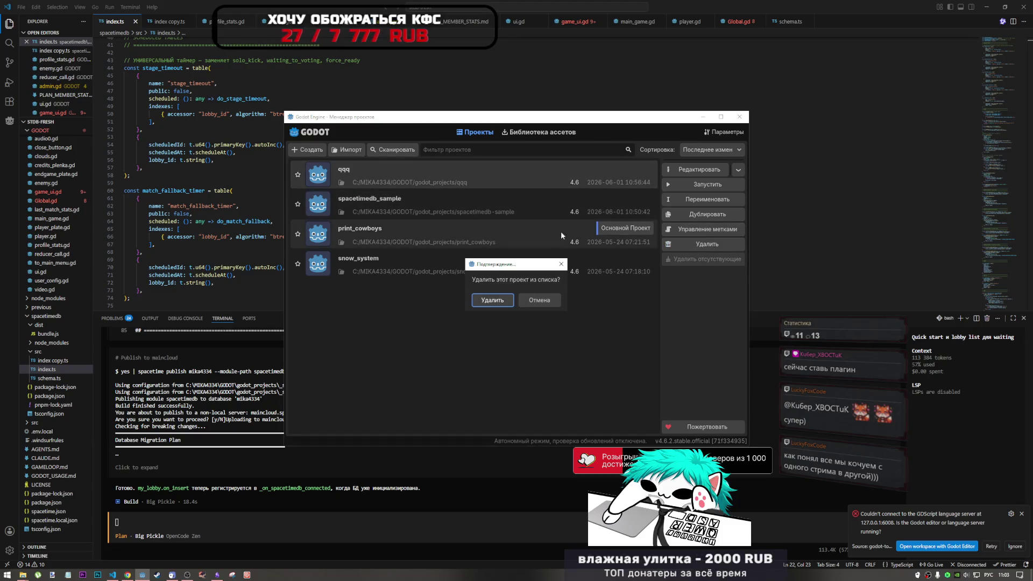
pyautogui.click(492, 300)
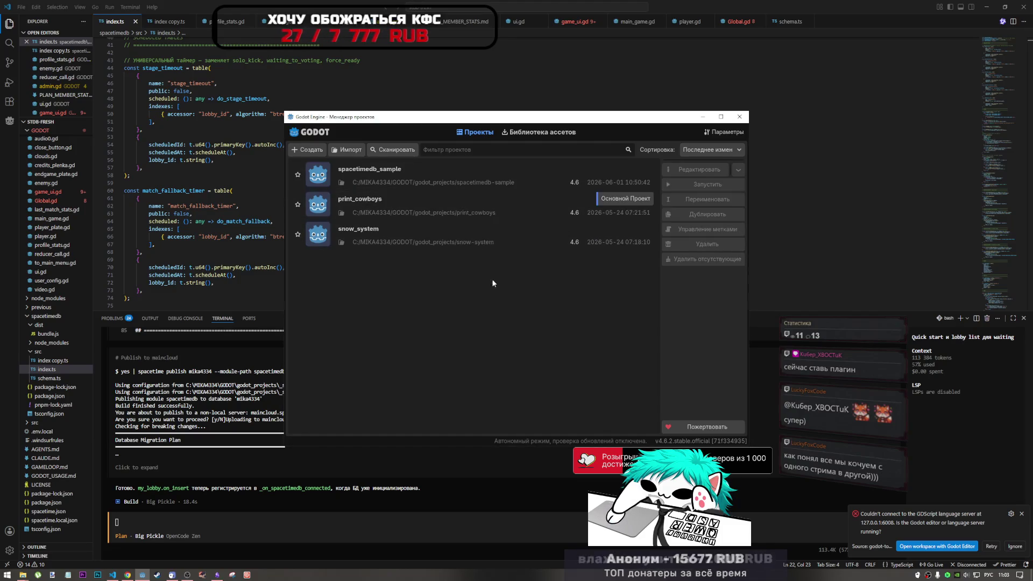
pyautogui.doubleClick(418, 177)
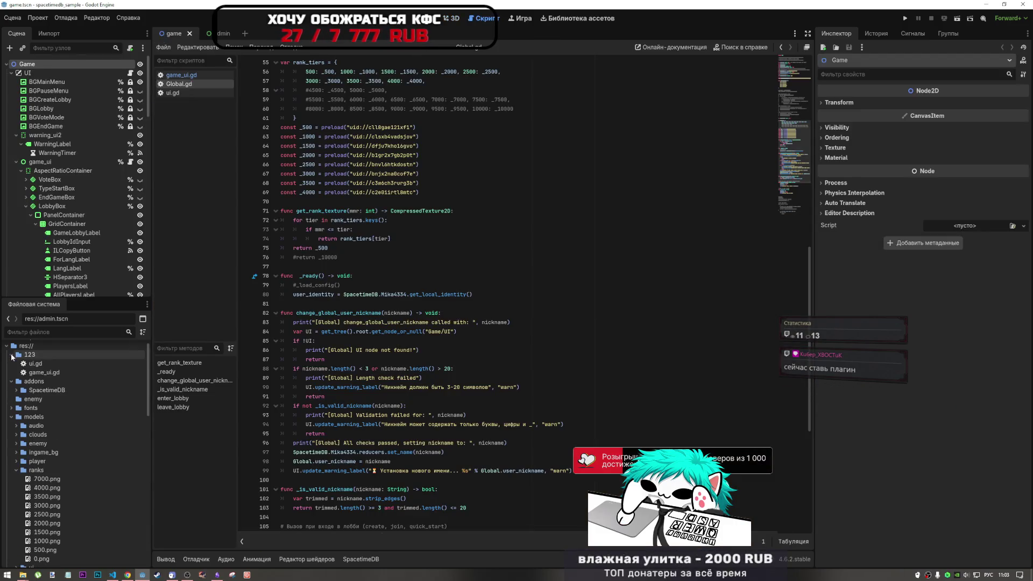
# - Inspect ui.gd in the 123 folder and close the open Global.gd and game_ui.gd scripts
pyautogui.click(37, 356)
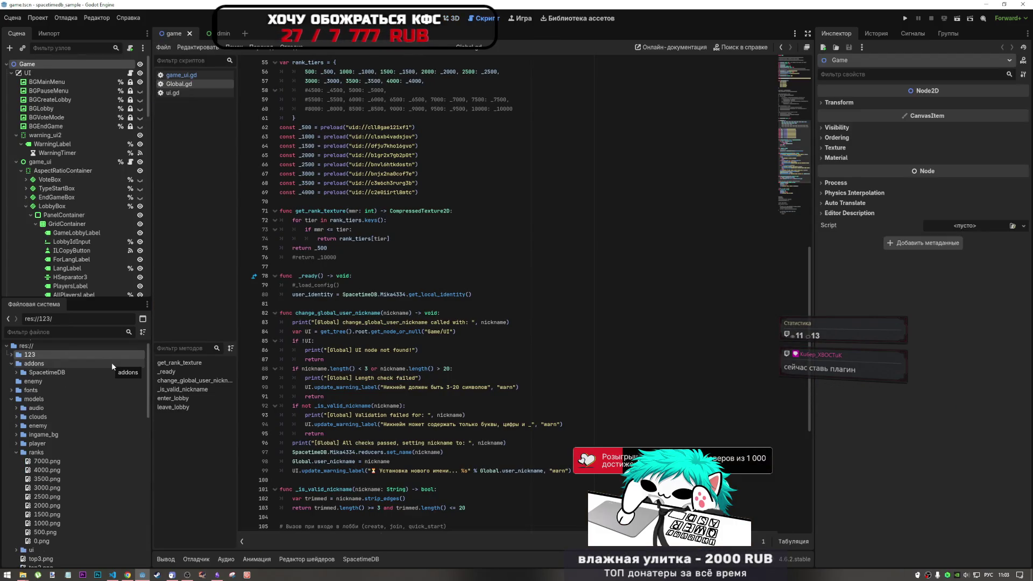
pyautogui.press('Delete')
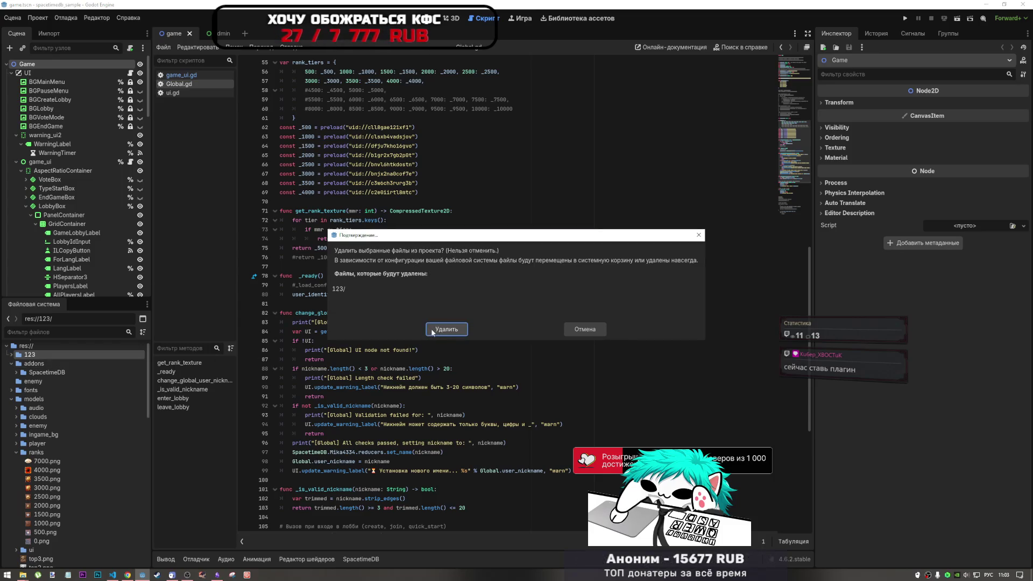
pyautogui.click(432, 329)
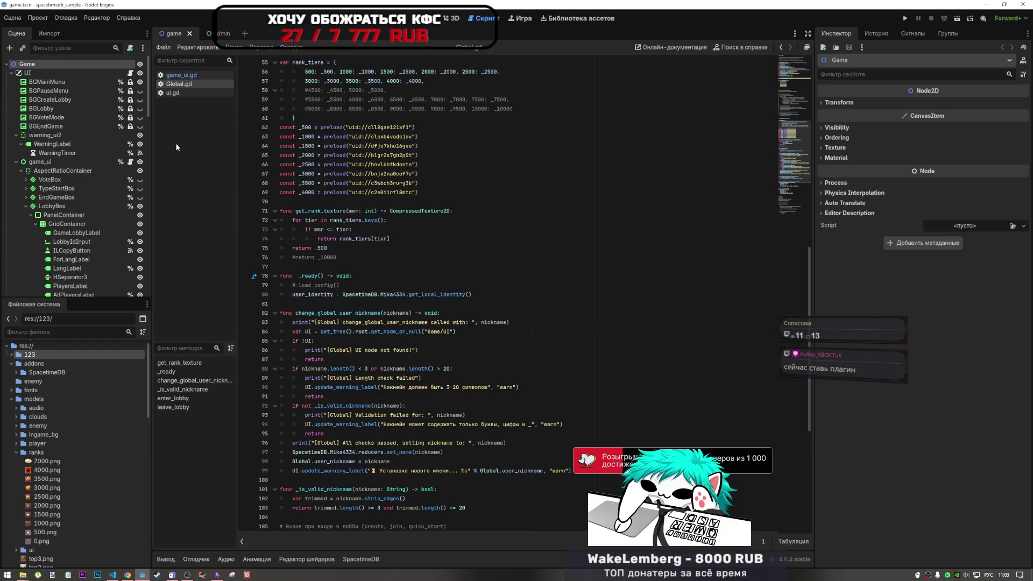
pyautogui.doubleClick(30, 354)
pyautogui.click(35, 363)
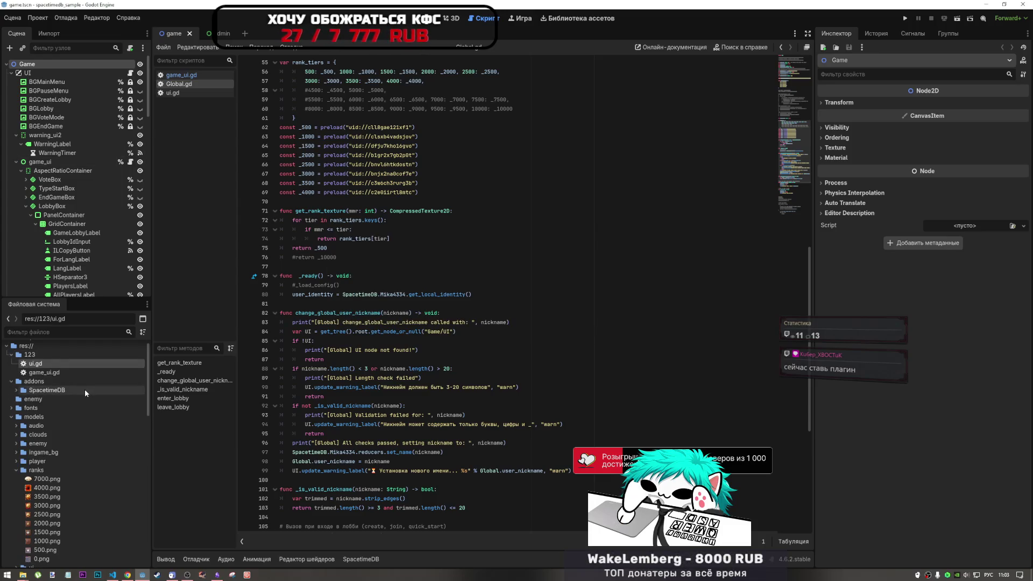
pyautogui.click(182, 78)
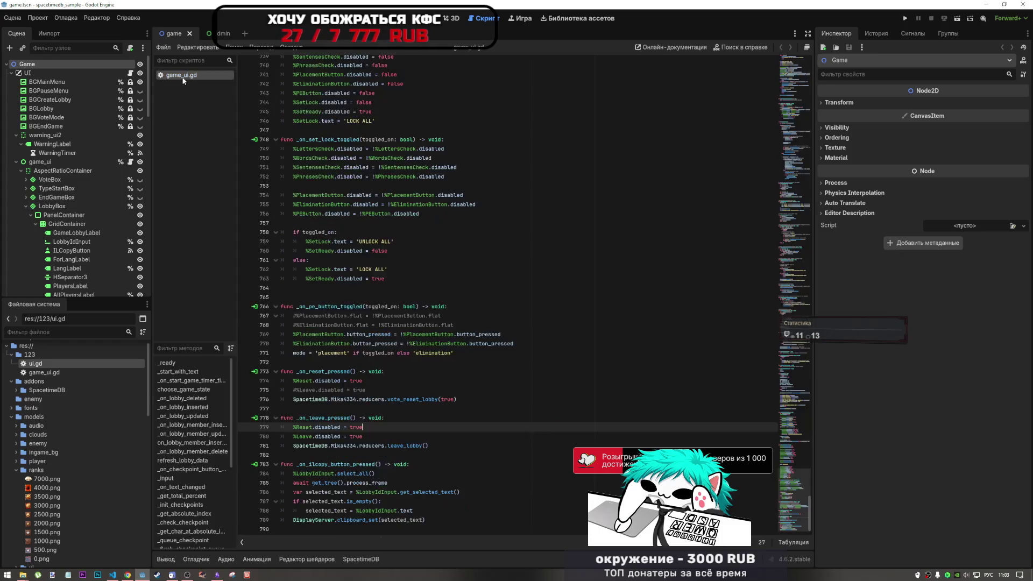
pyautogui.middleClick(183, 78)
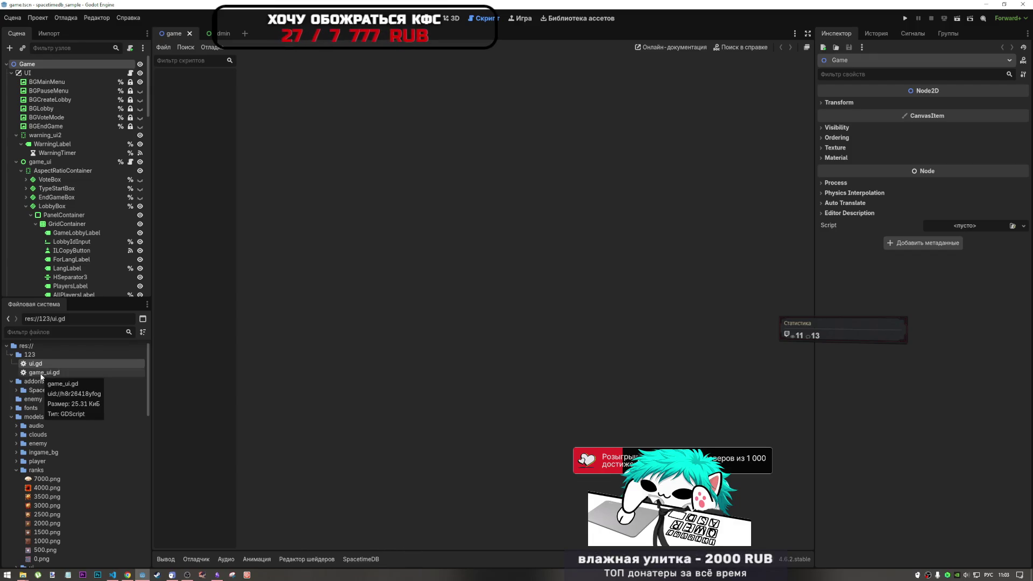
# - Delete the 123 folder from FileSystem and run the game
pyautogui.click(33, 355)
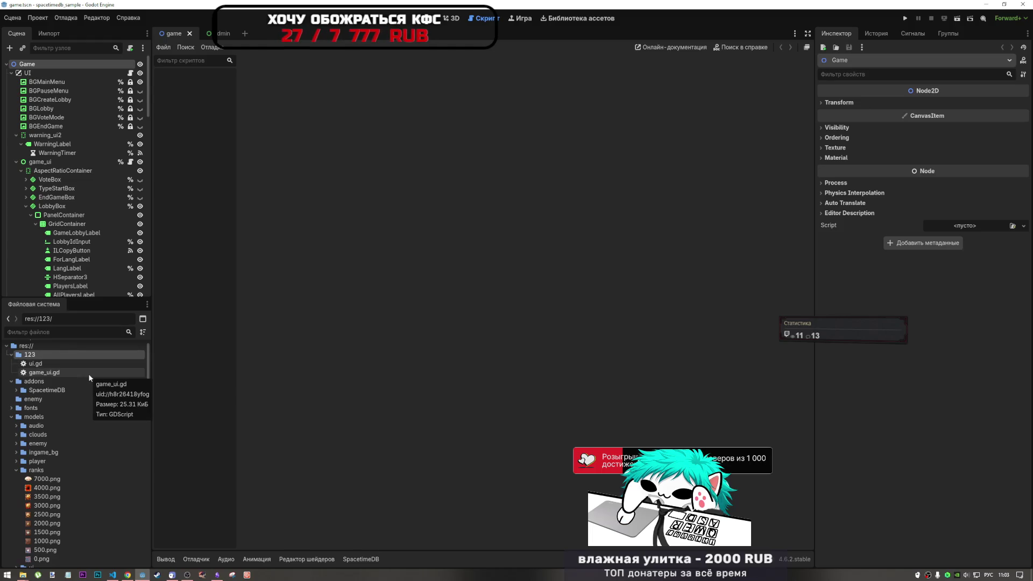
pyautogui.press('Delete')
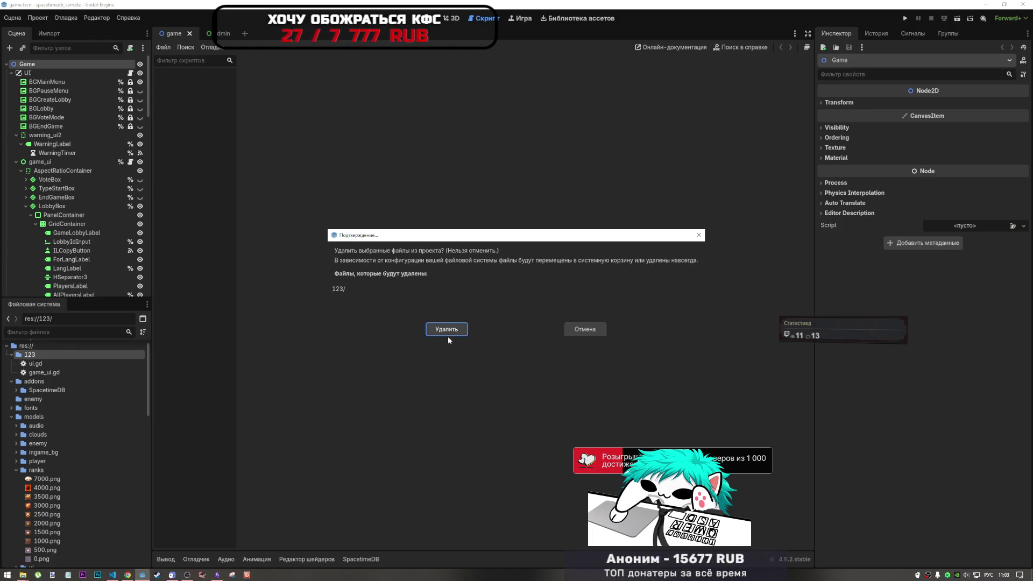
pyautogui.click(447, 333)
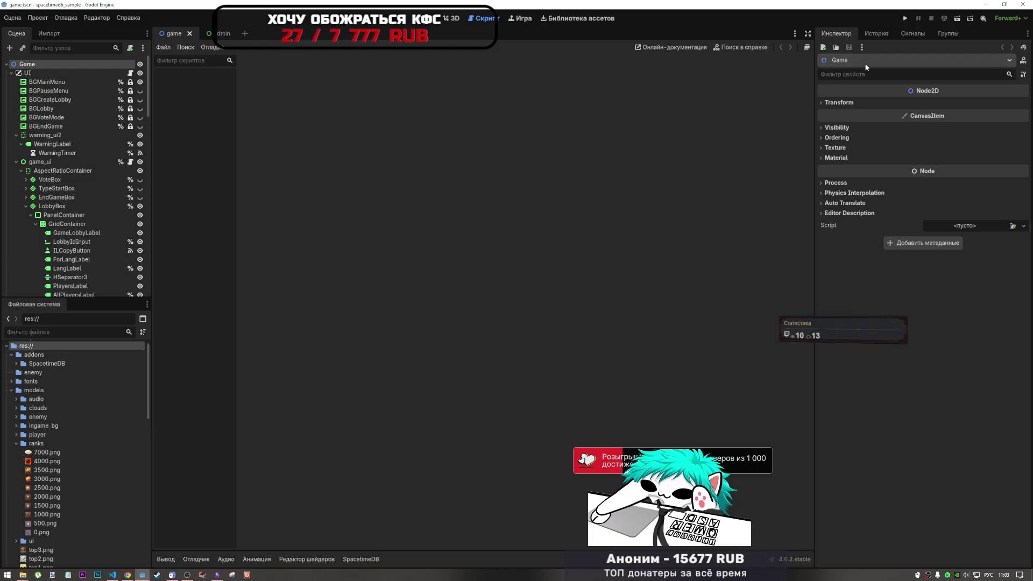
pyautogui.click(906, 19)
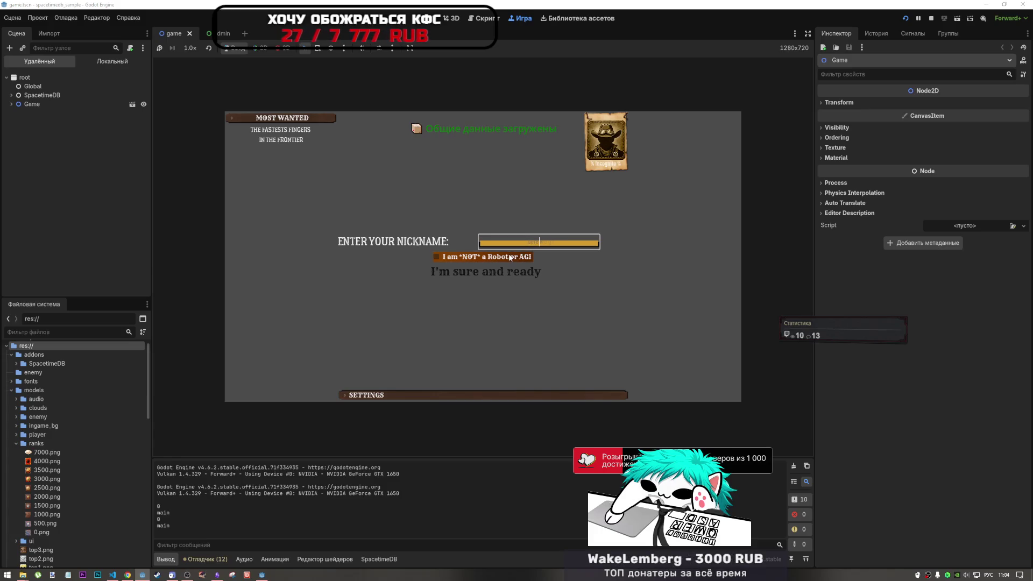
# - Enter the main menu in both game windows, create a lobby in one and quick-start in the other
pyautogui.click(510, 258)
pyautogui.click(505, 271)
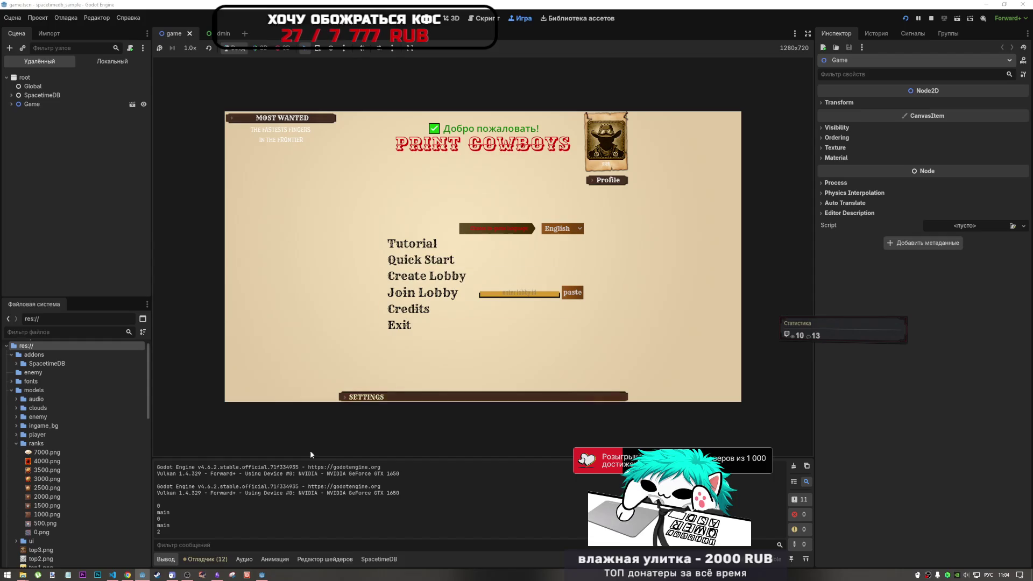
pyautogui.click(262, 574)
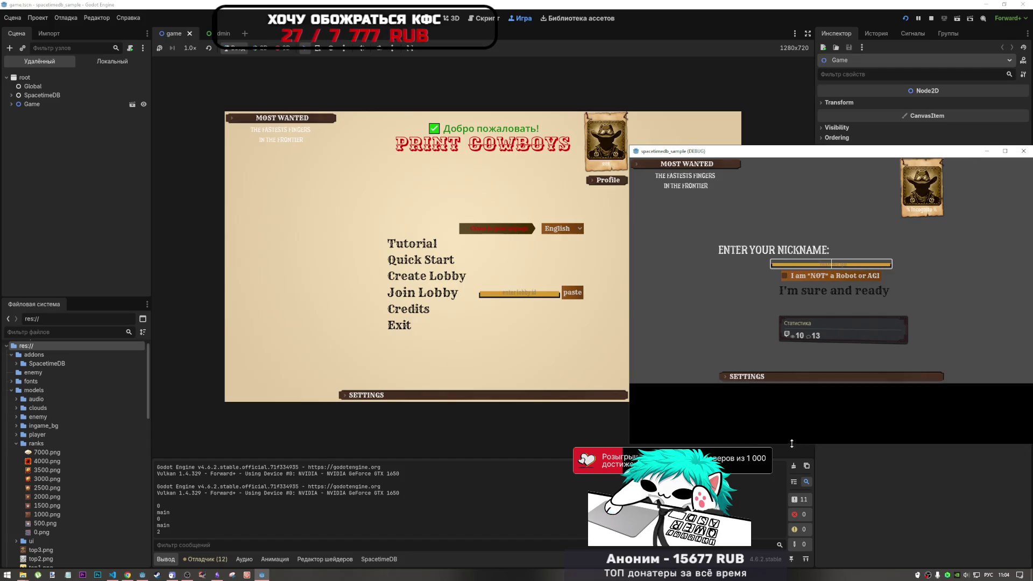
pyautogui.moveTo(624, 380); pyautogui.dragTo(608, 380)
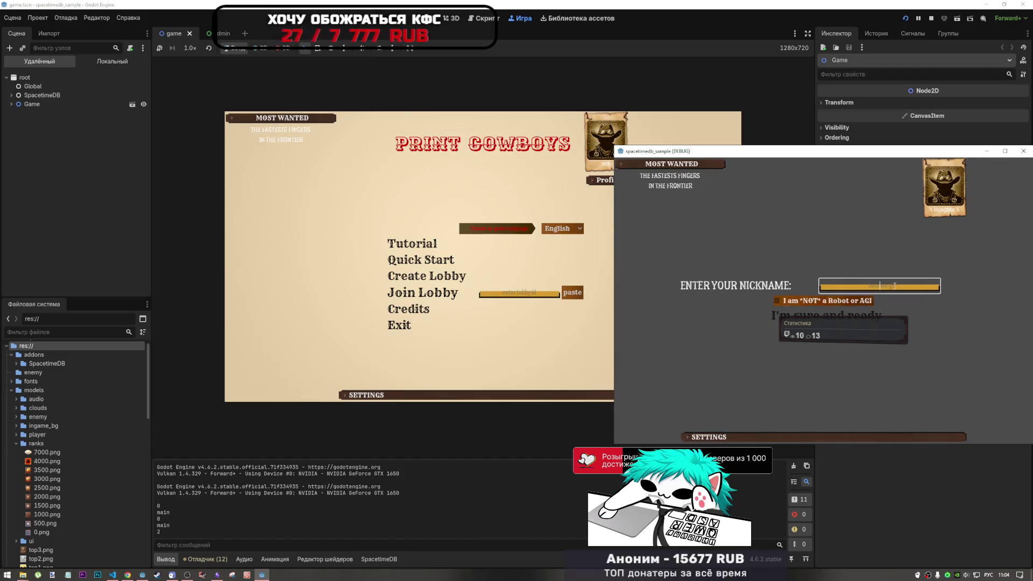
pyautogui.click(823, 301)
pyautogui.click(836, 316)
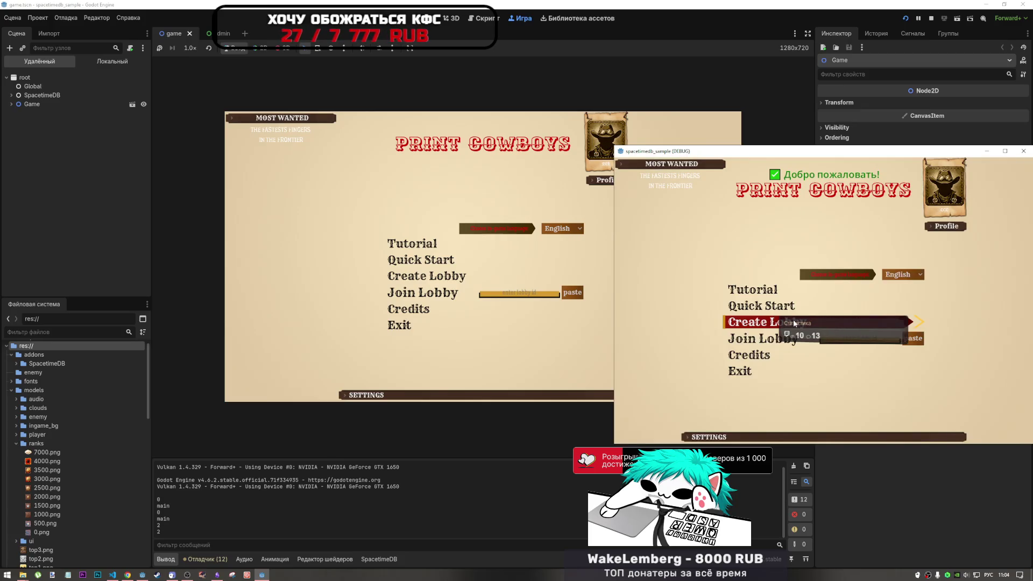
pyautogui.click(817, 322)
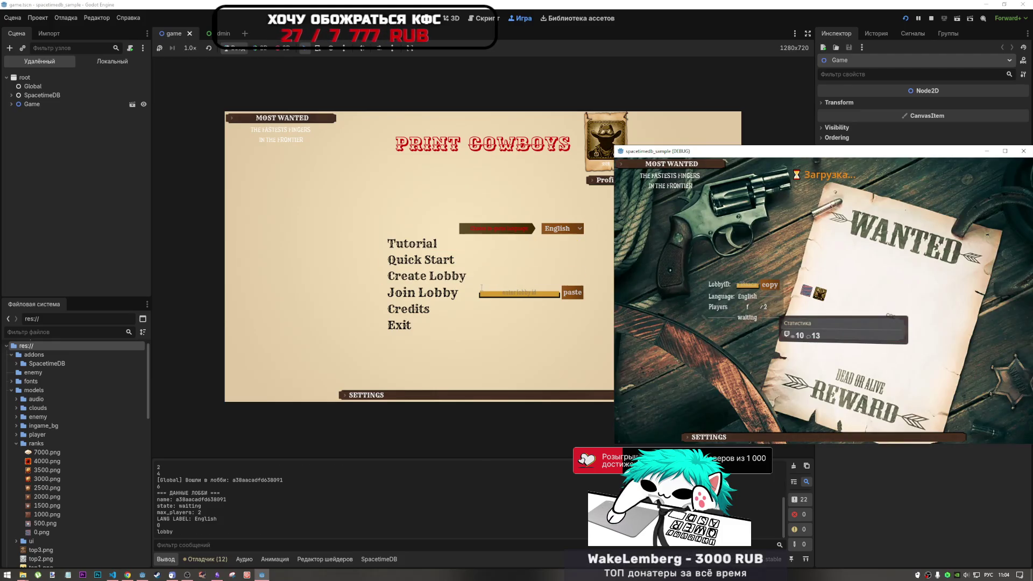
pyautogui.click(535, 264)
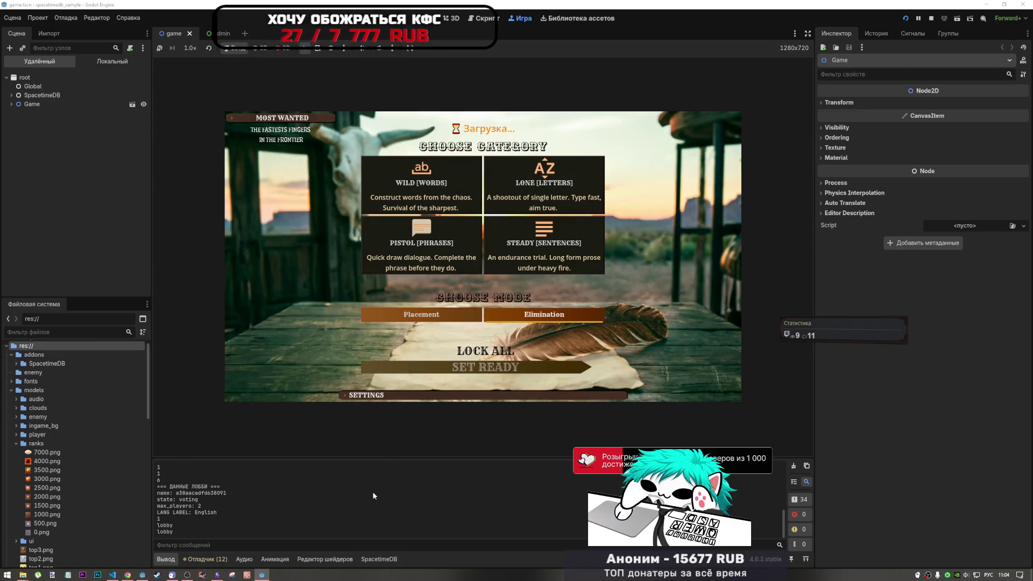
# - Stop the running game from its debug window
pyautogui.click(263, 575)
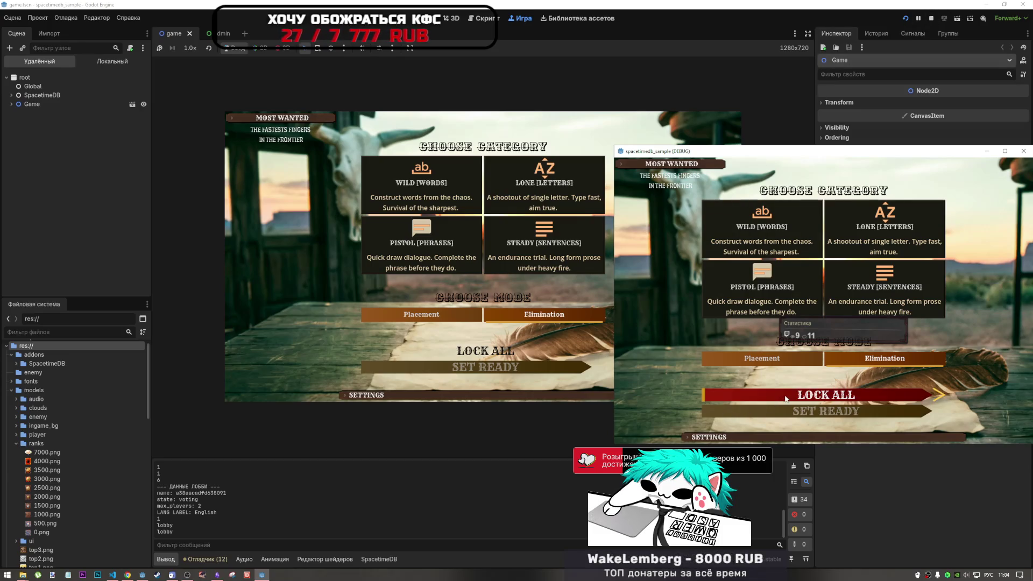
pyautogui.click(931, 21)
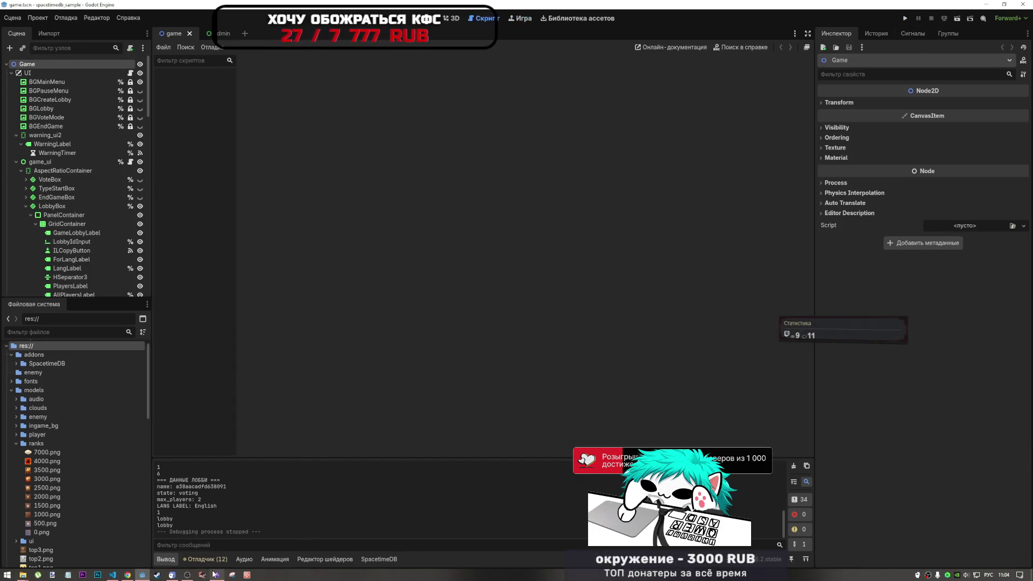
pyautogui.click(217, 537)
# - Add a Current Tasks item: a client doesn't see the waiting state but connects to the lobby
pyautogui.click(973, 506)
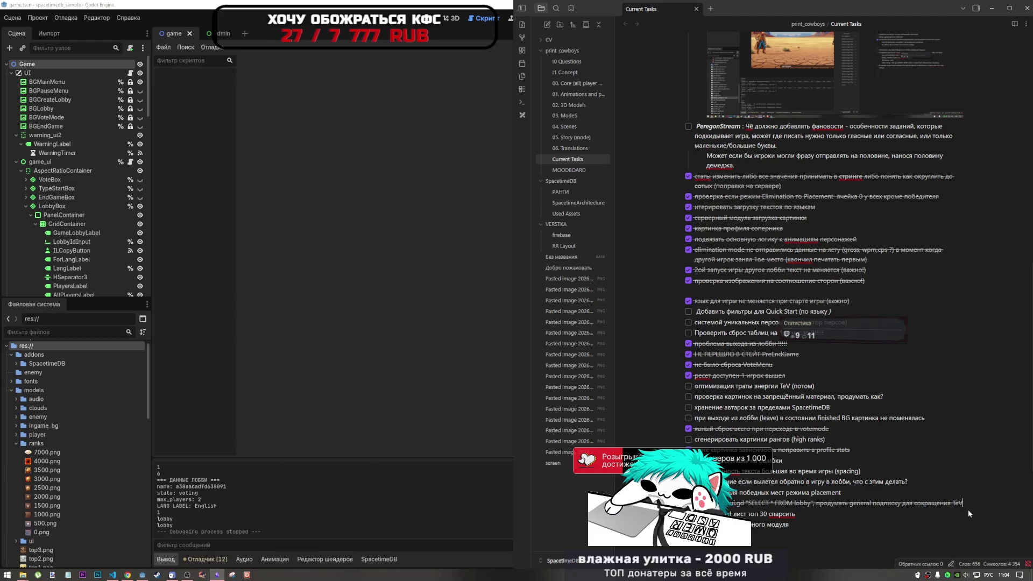
pyautogui.press('Return')
pyautogui.write('при')
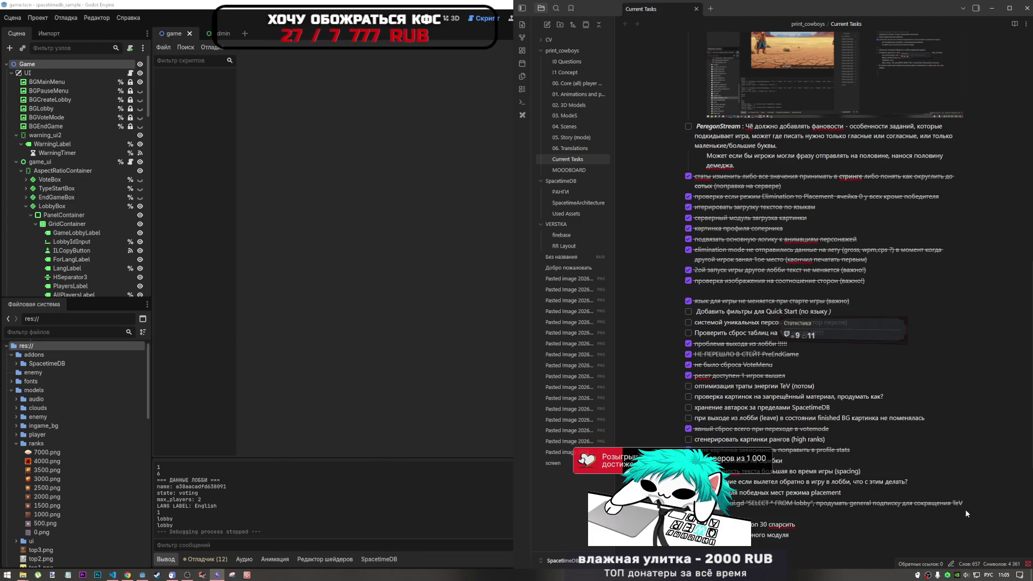
pyautogui.press('BackSpace')
pyautogui.hotkey('alt', 'shift')
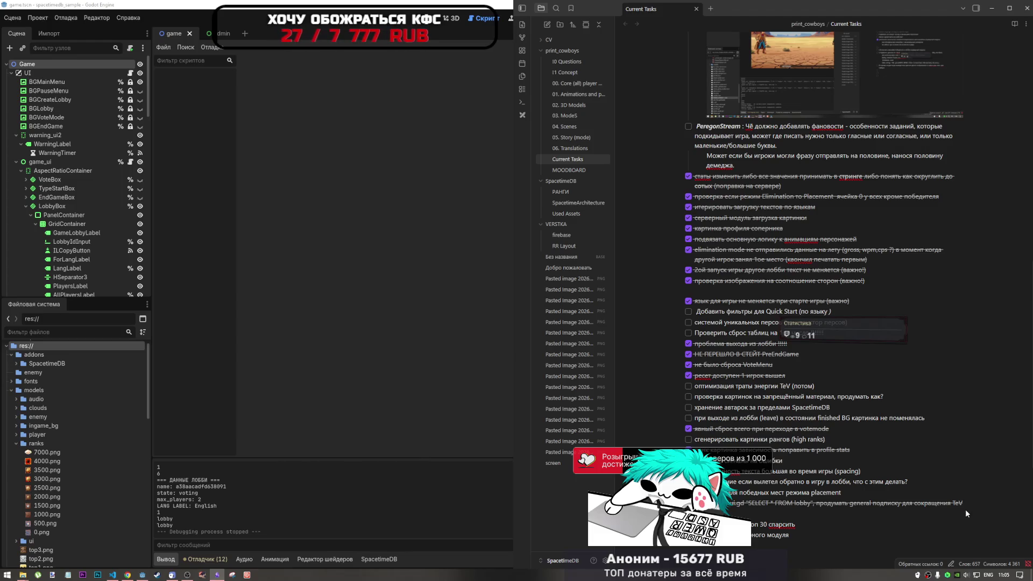
pyautogui.hotkey('alt', 'shift')
pyautogui.write('пр')
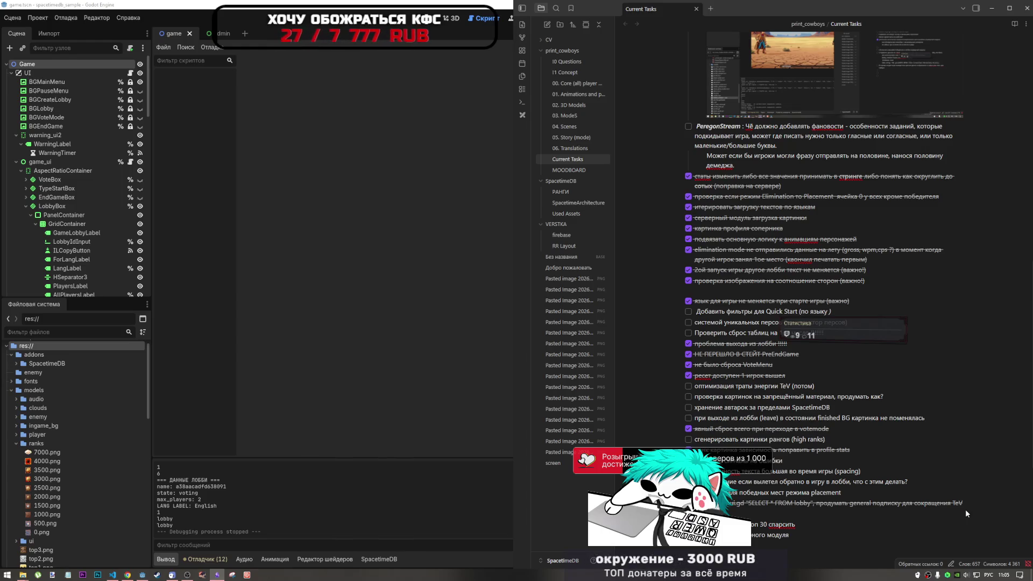
pyautogui.write('проверк')
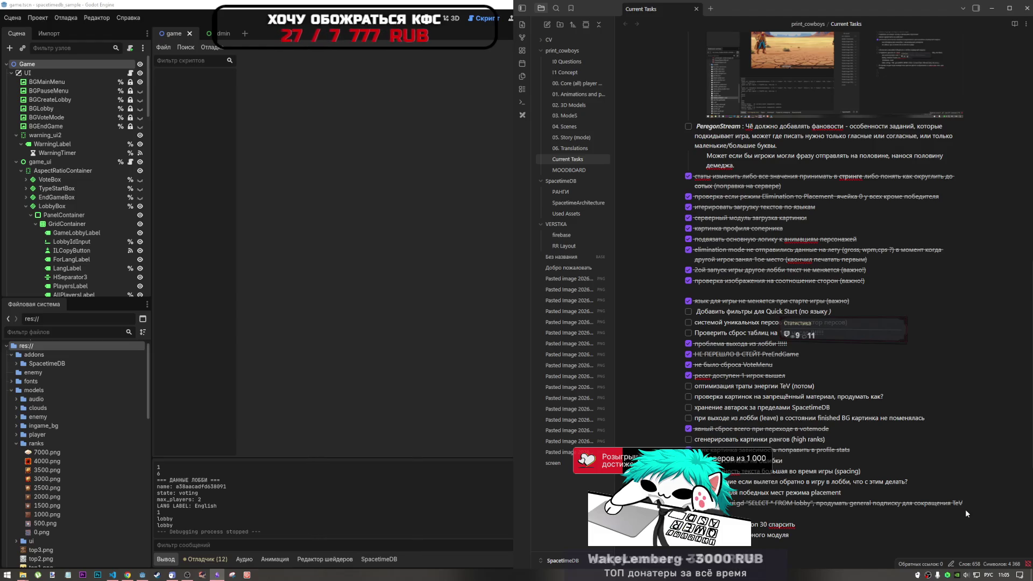
pyautogui.write('ийся клиент')
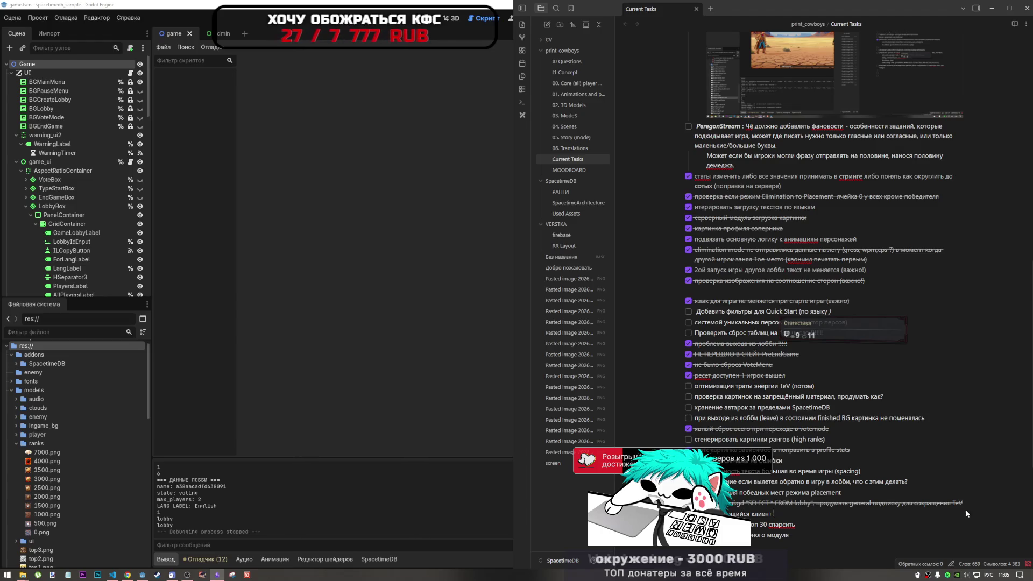
pyautogui.write('не видит')
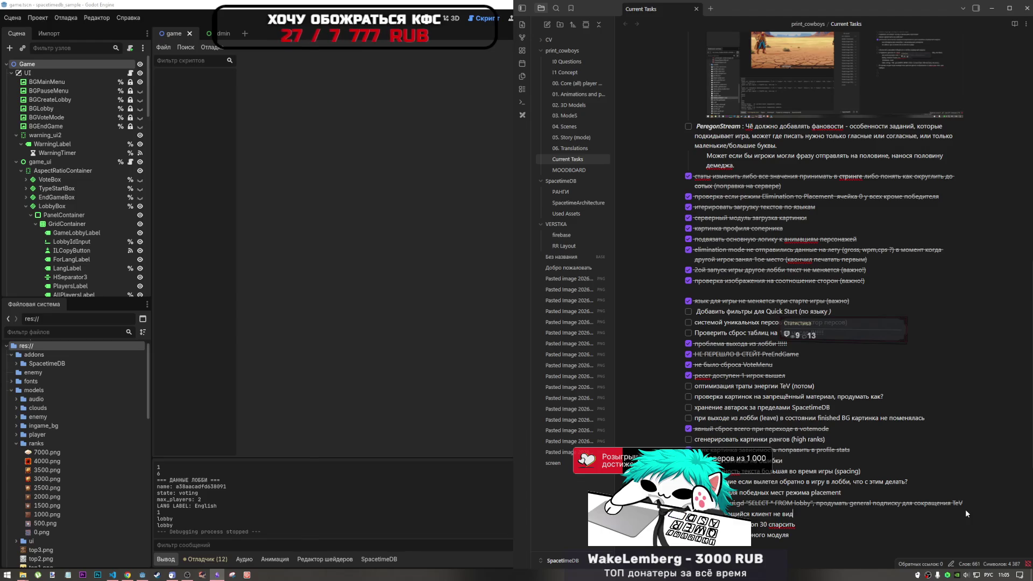
pyautogui.hotkey('alt', 'shift')
pyautogui.write('waiting')
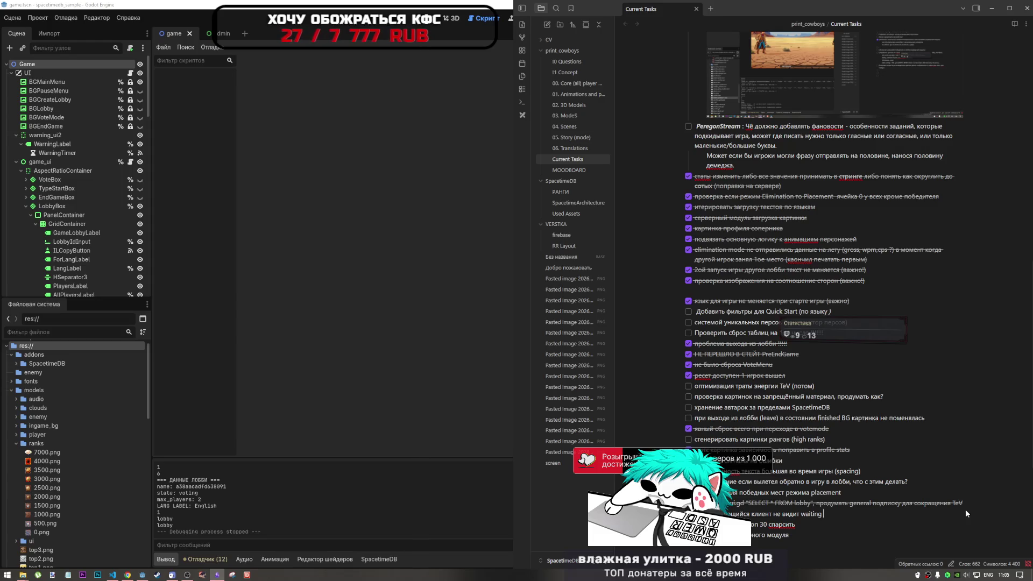
pyautogui.hotkey('alt', 'shift')
pyautogui.write('стек')
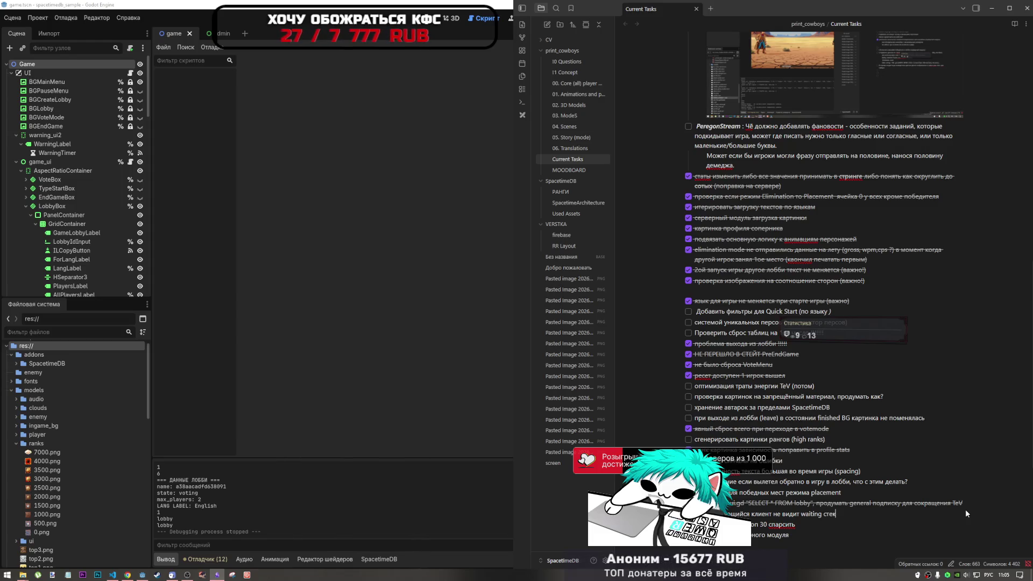
pyautogui.write('йт но ')
pyautogui.write('подключается к')
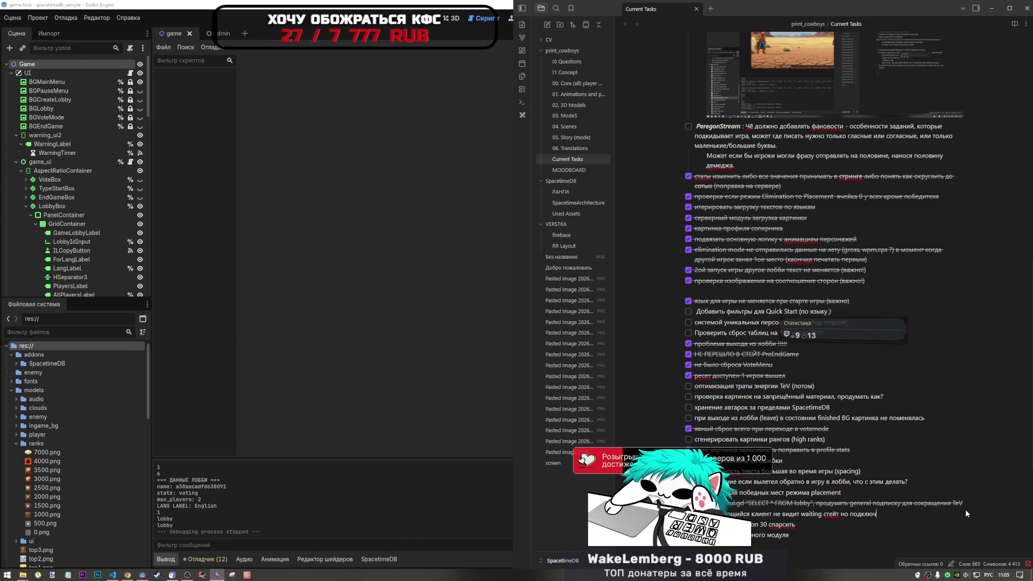
pyautogui.write(' лобби')
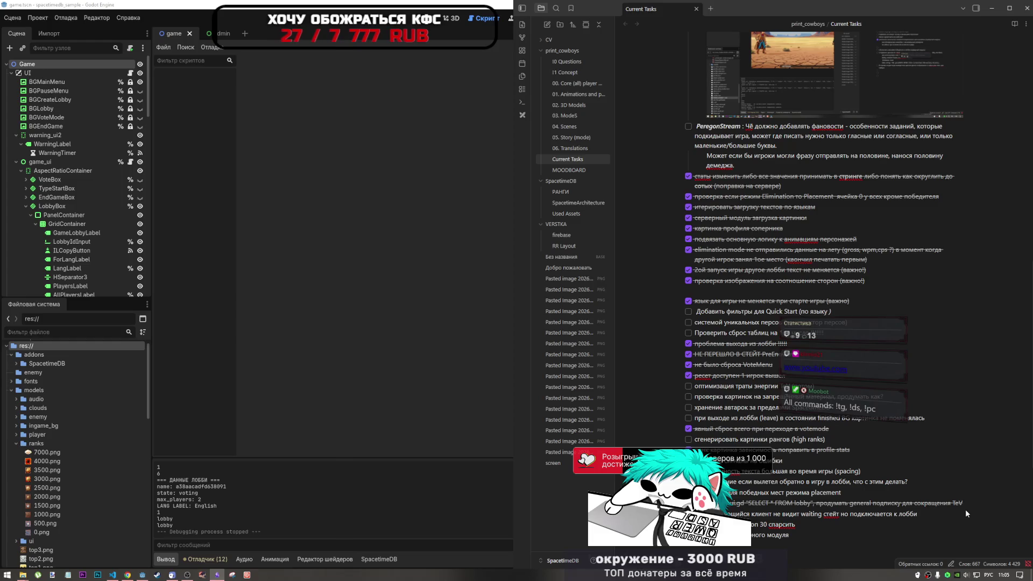
pyautogui.click(190, 566)
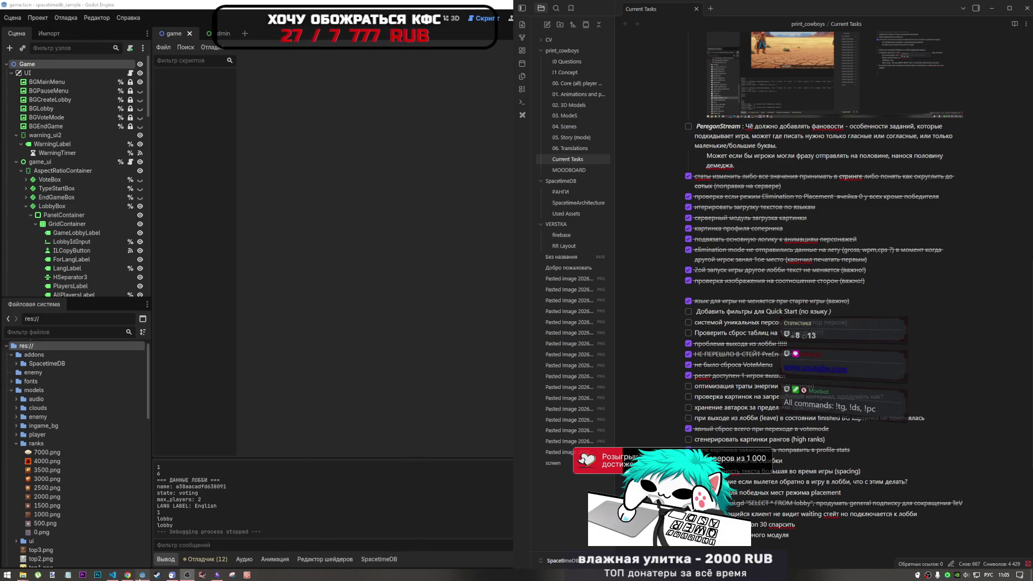
pyautogui.click(142, 575)
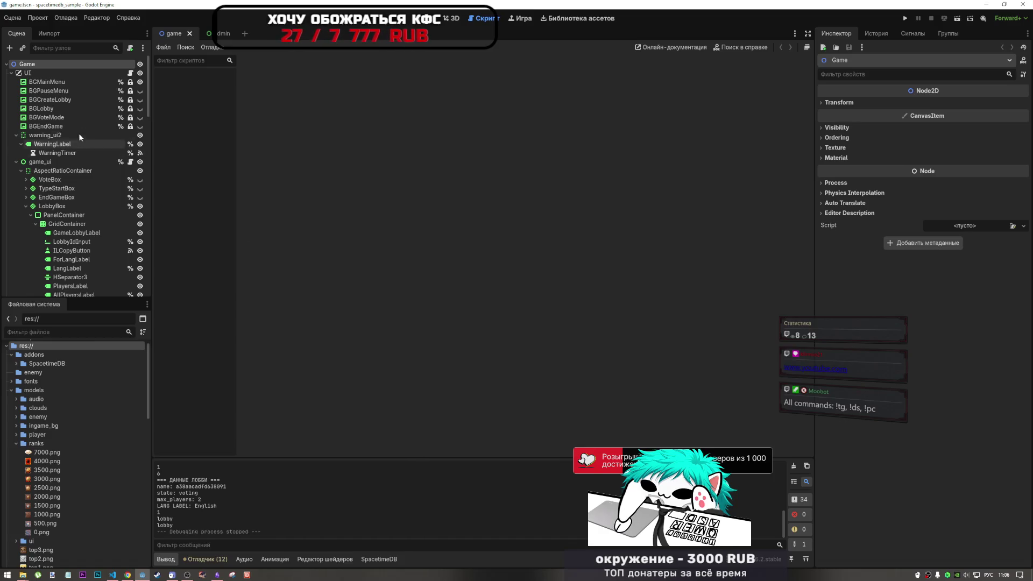
pyautogui.scroll(-5, 148, 105)
pyautogui.scroll(5, 148, 105)
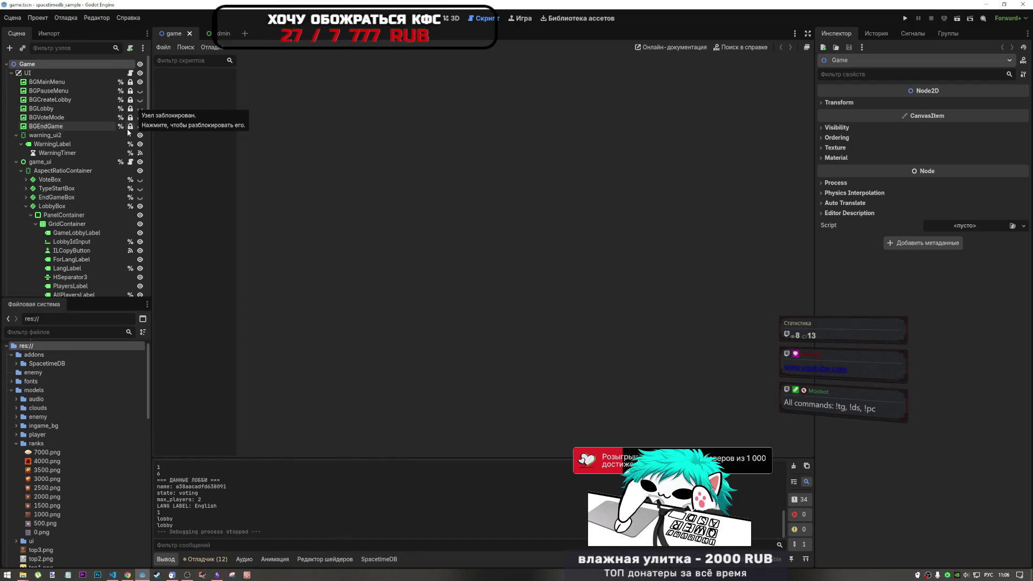
pyautogui.scroll(-5, 124, 255)
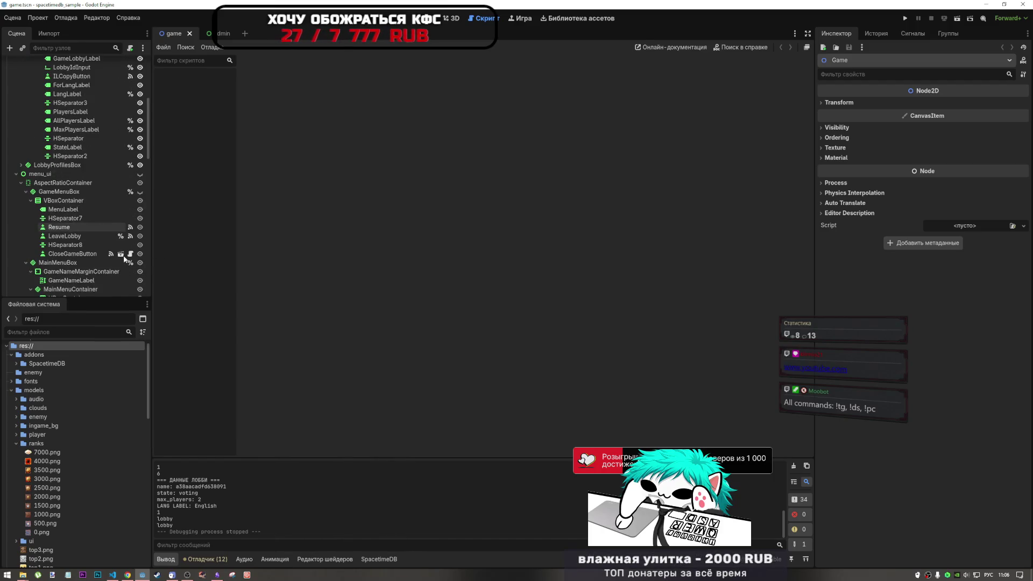
pyautogui.scroll(5, 123, 255)
pyautogui.scroll(-3, 124, 254)
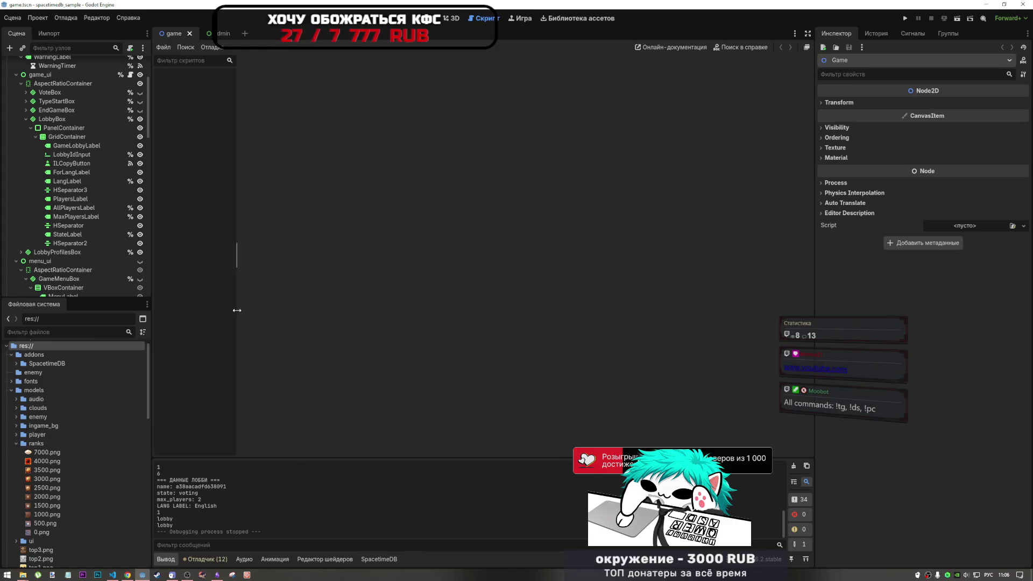
pyautogui.moveTo(116, 577)
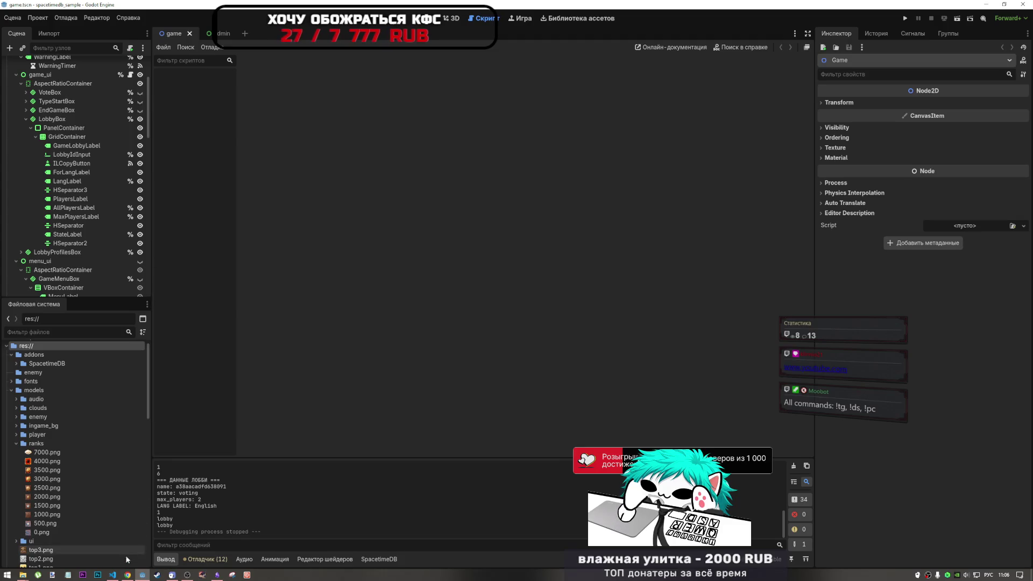
pyautogui.click(113, 575)
# - Copy the Variant 3 heading 'Встроенный плагин Git для Godot 4' into the DeepSeek message box
pyautogui.click(128, 574)
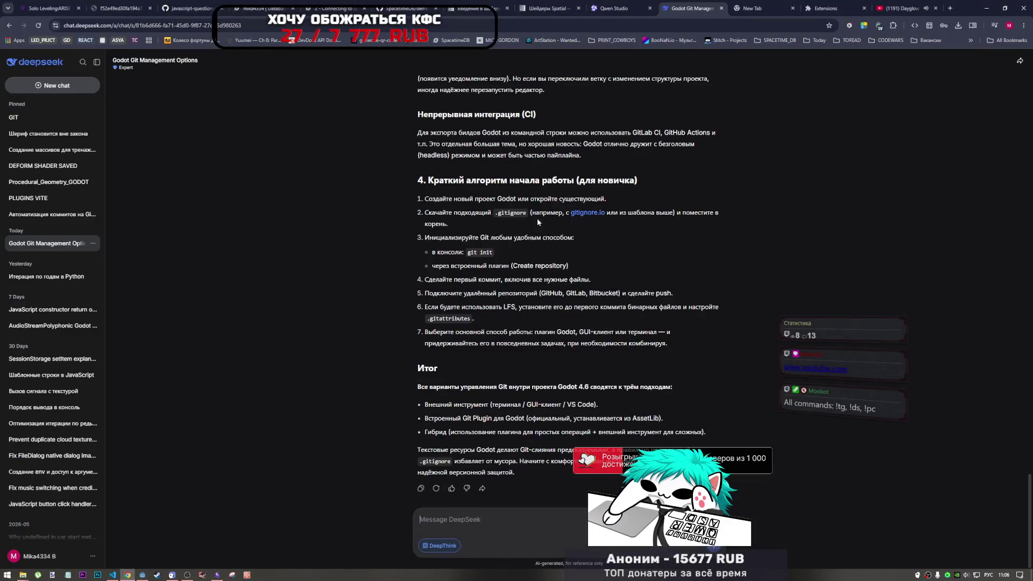
pyautogui.scroll(10, 557, 520)
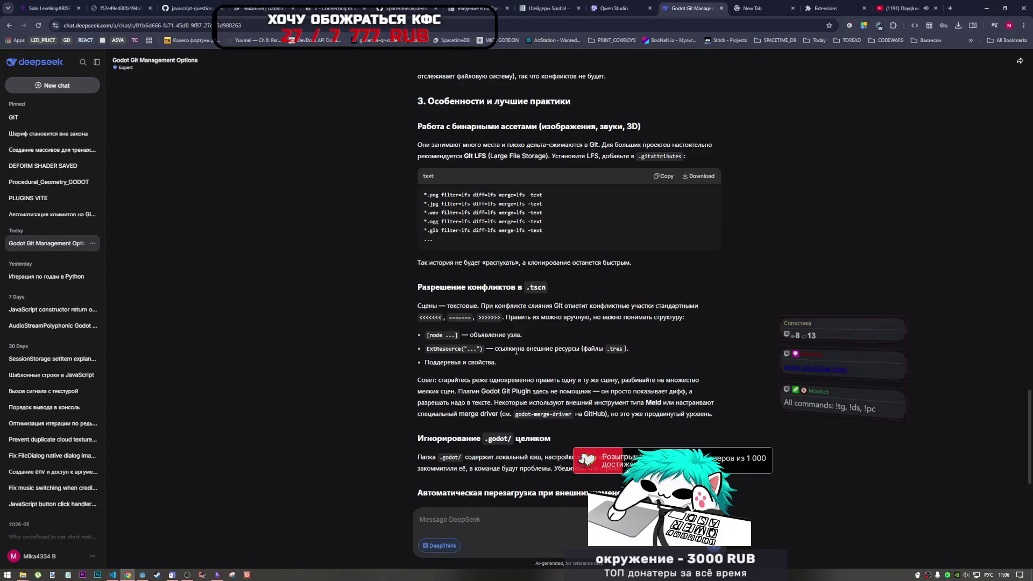
pyautogui.scroll(3, 559, 331)
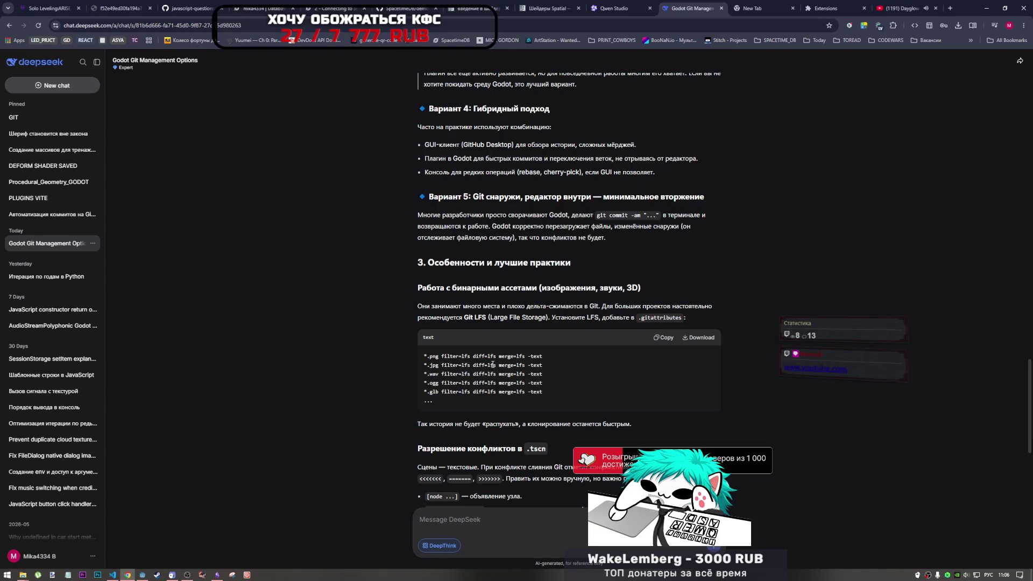
pyautogui.scroll(4, 495, 366)
pyautogui.scroll(-4, 493, 367)
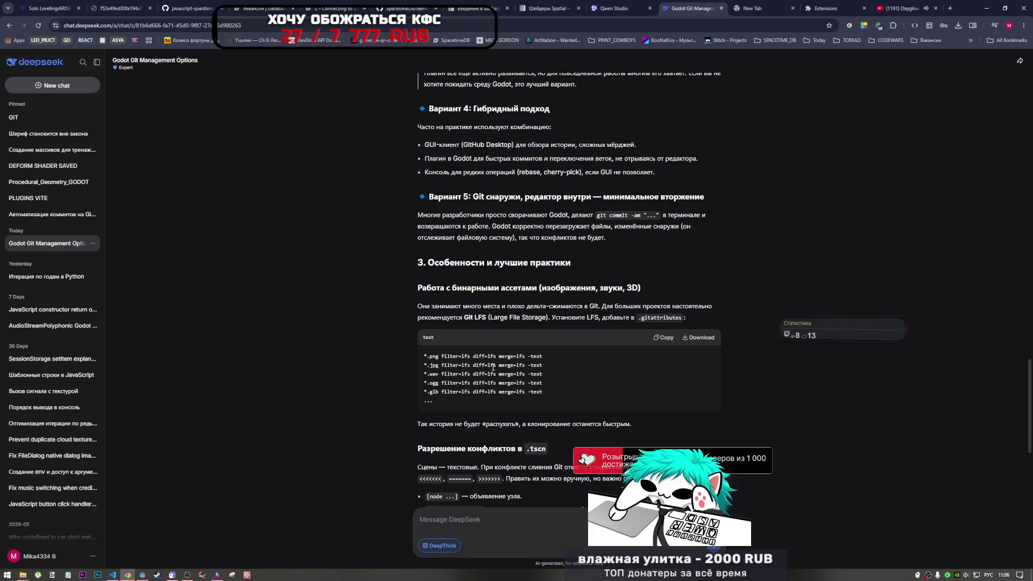
pyautogui.scroll(4, 493, 367)
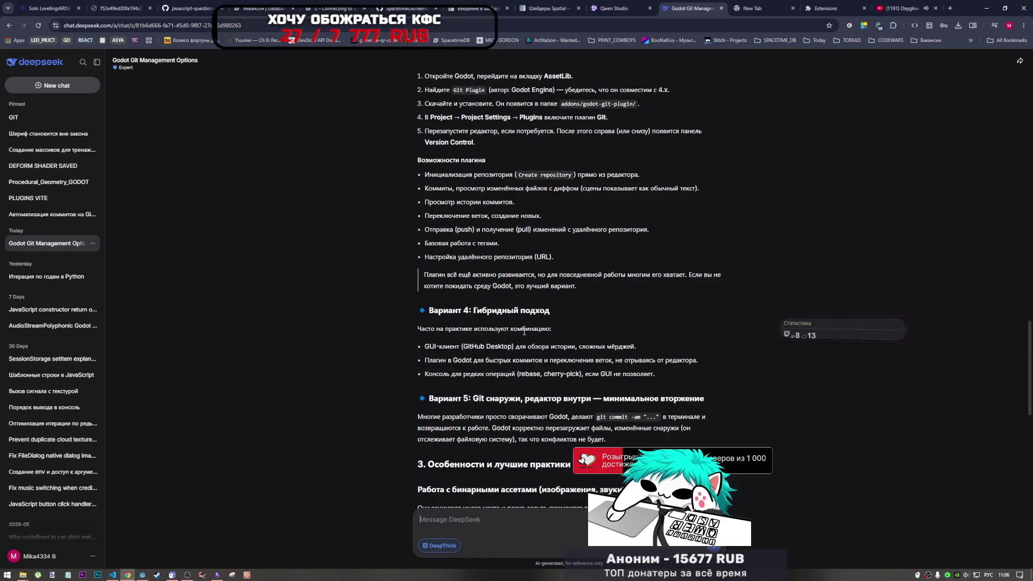
pyautogui.scroll(4, 524, 332)
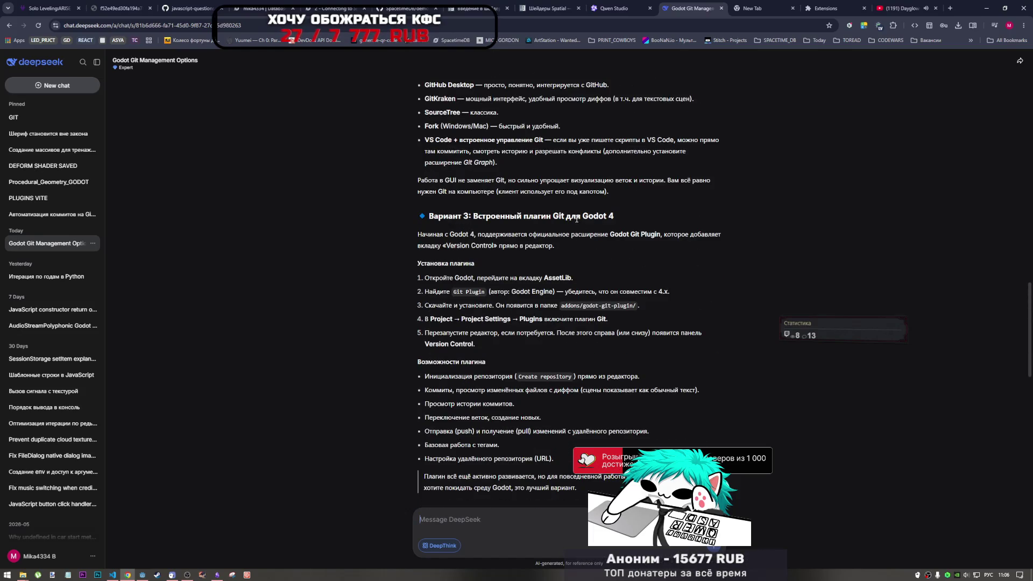
pyautogui.moveTo(614, 216); pyautogui.dragTo(483, 216)
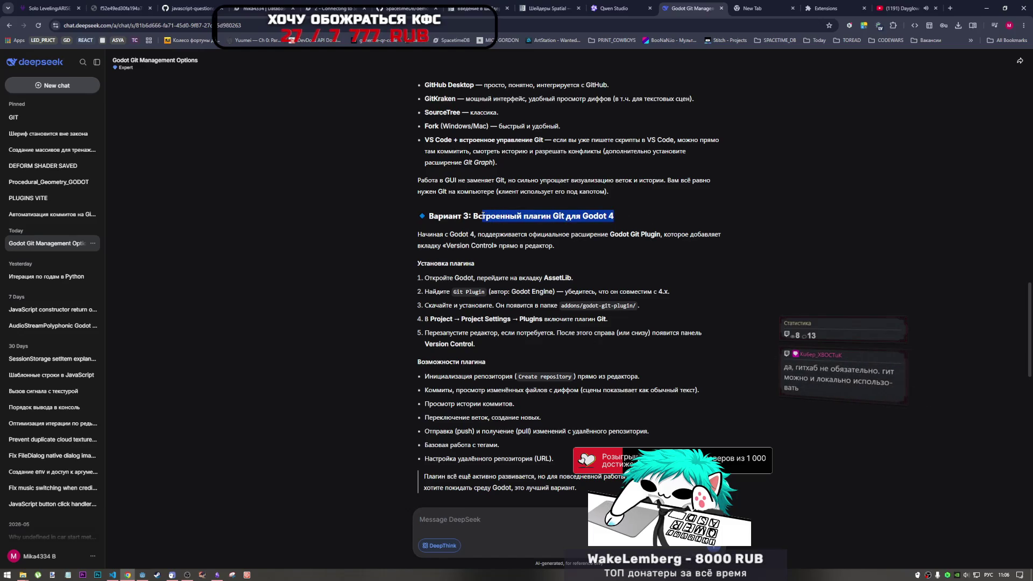
pyautogui.moveTo(483, 216); pyautogui.dragTo(472, 216)
pyautogui.moveTo(544, 216); pyautogui.dragTo(618, 519)
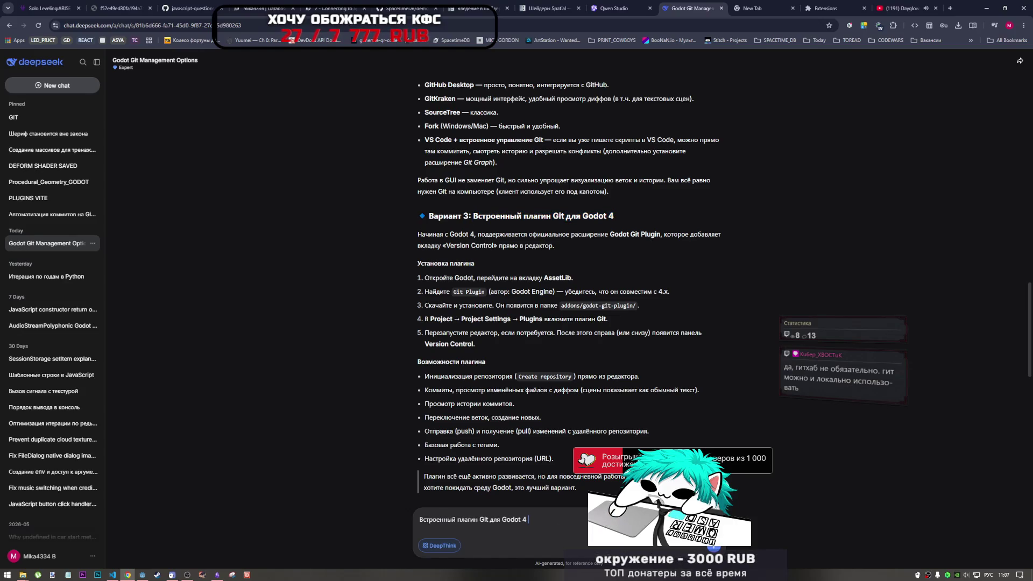
# - Ask DeepSeek whether the Godot 4 Git plugin works locally, then pause the Fallen Star video
pyautogui.write('предполаг')
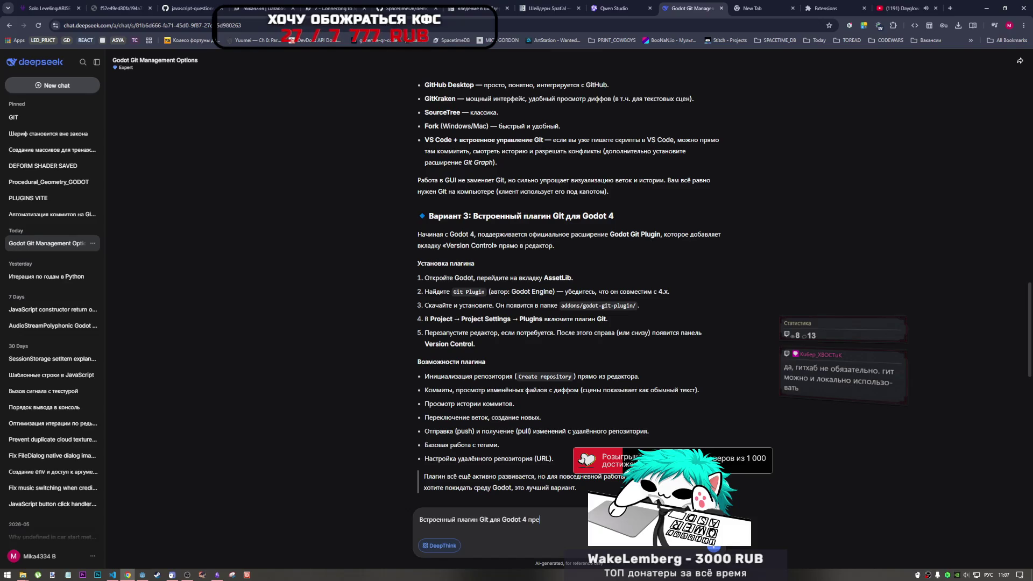
pyautogui.write('ает налич')
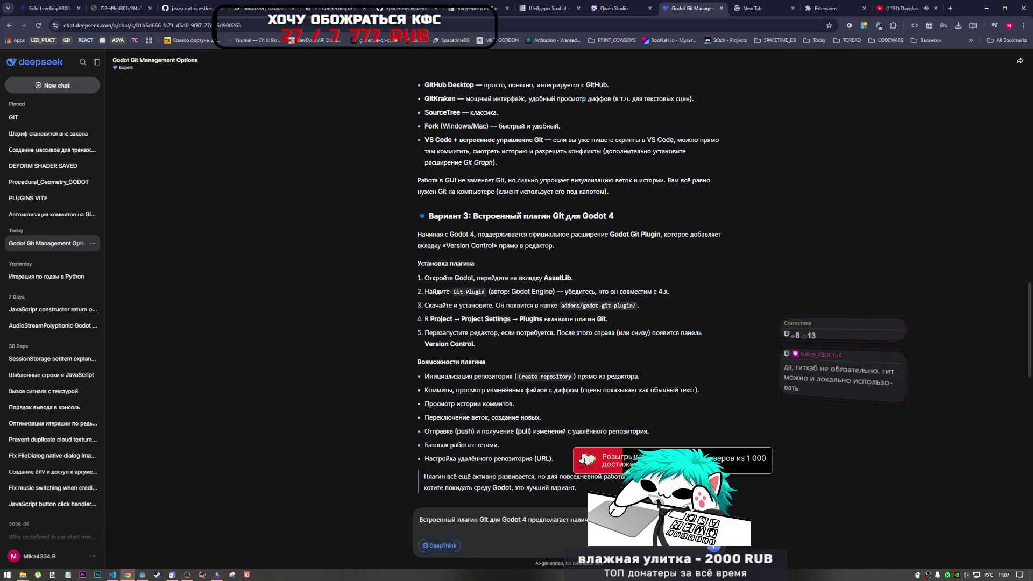
pyautogui.press('BackSpace')
pyautogui.press('BackSpace')
pyautogui.press('BackSpace')
pyautogui.write('возмо')
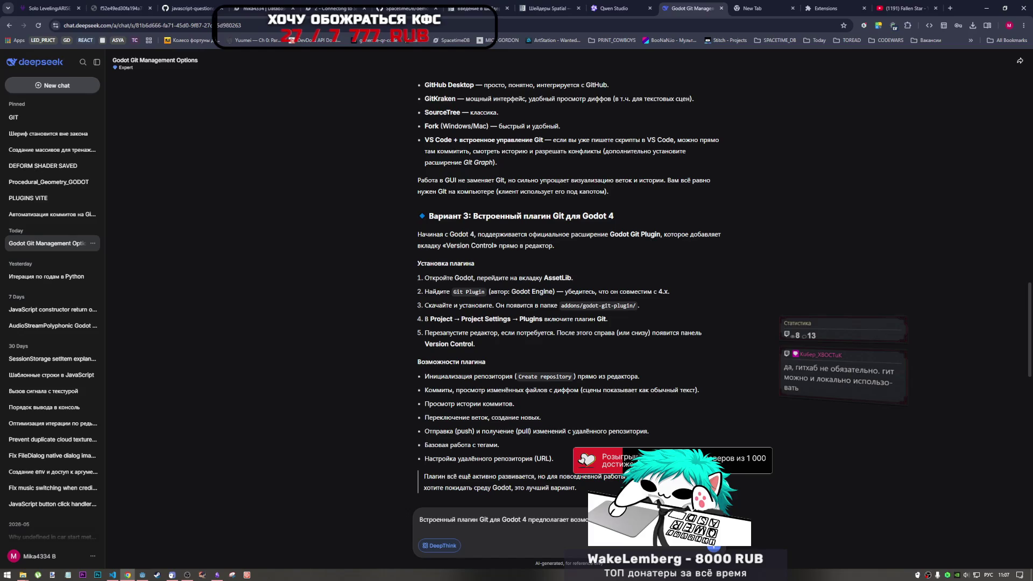
pyautogui.press('Return')
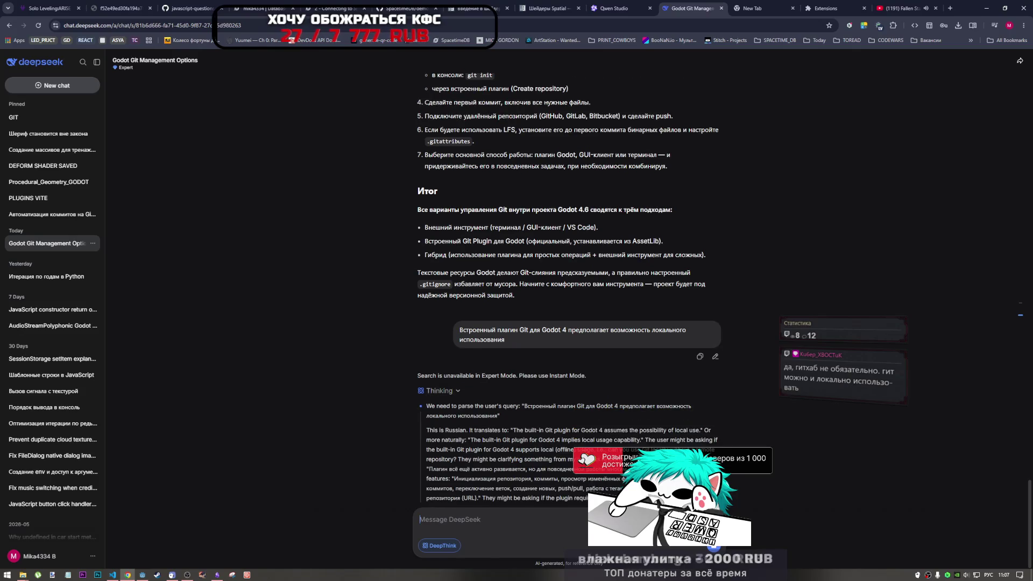
pyautogui.click(903, 8)
pyautogui.click(495, 329)
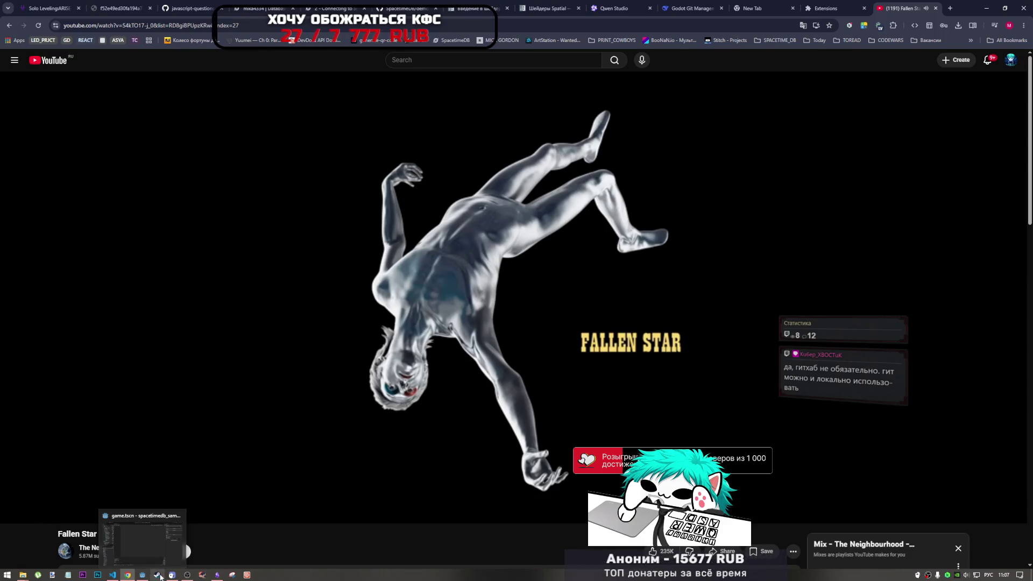
# - Resume Fallen Star and open YouTube in a new tab
pyautogui.moveTo(188, 574)
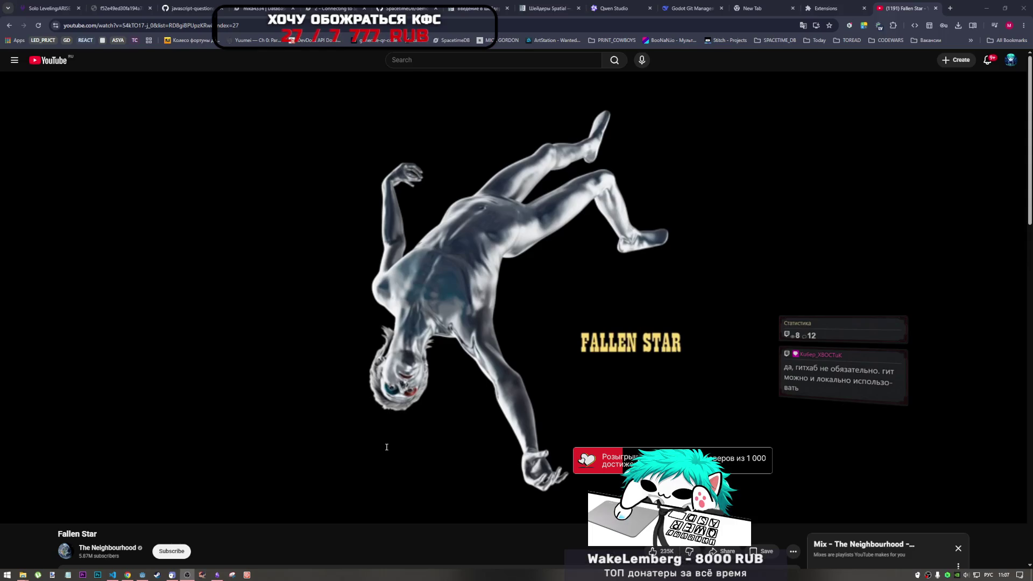
pyautogui.click(805, 185)
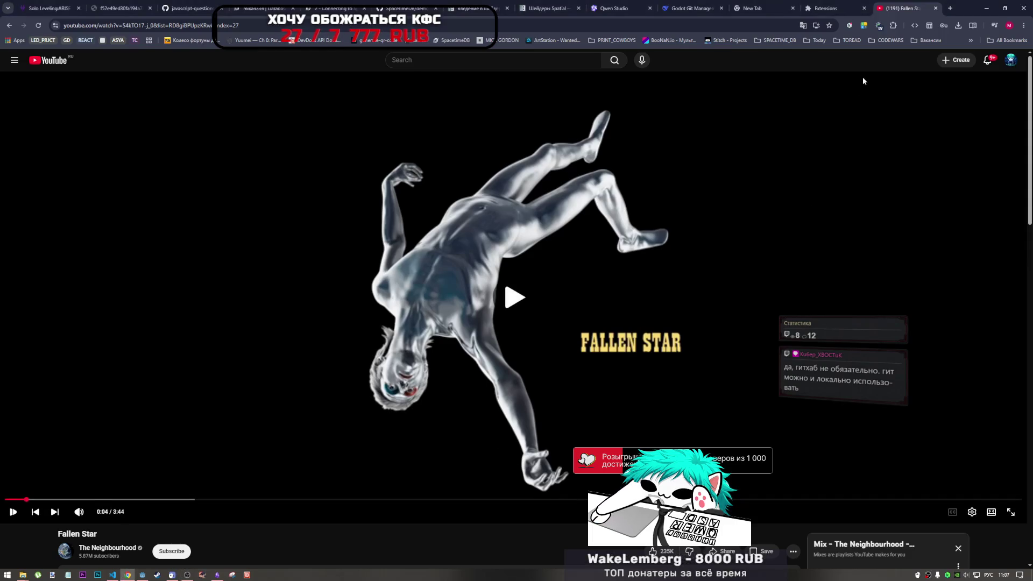
pyautogui.hotkey('ctrl', 't')
pyautogui.write('youtube.com')
pyautogui.press('Return')
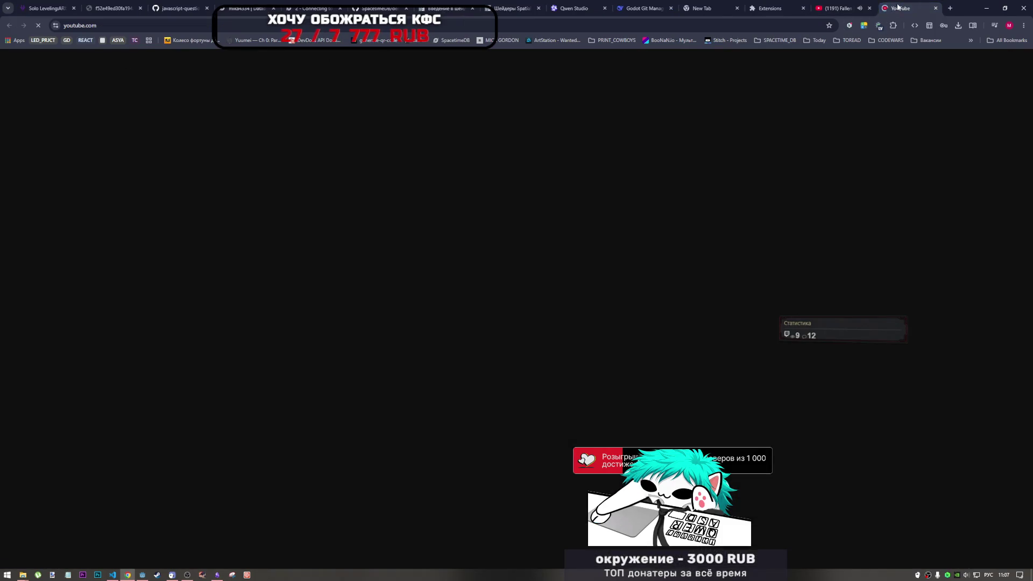
# - Load the pasted song-mix link, then return to the DeepSeek chat
pyautogui.hotkey('ctrl', 'l')
pyautogui.write('https://www.youtube.com/watch?v=-iFq1K3LhdE&list=RD-iFq1K3LhdE&start_radio=1')
pyautogui.press('Return')
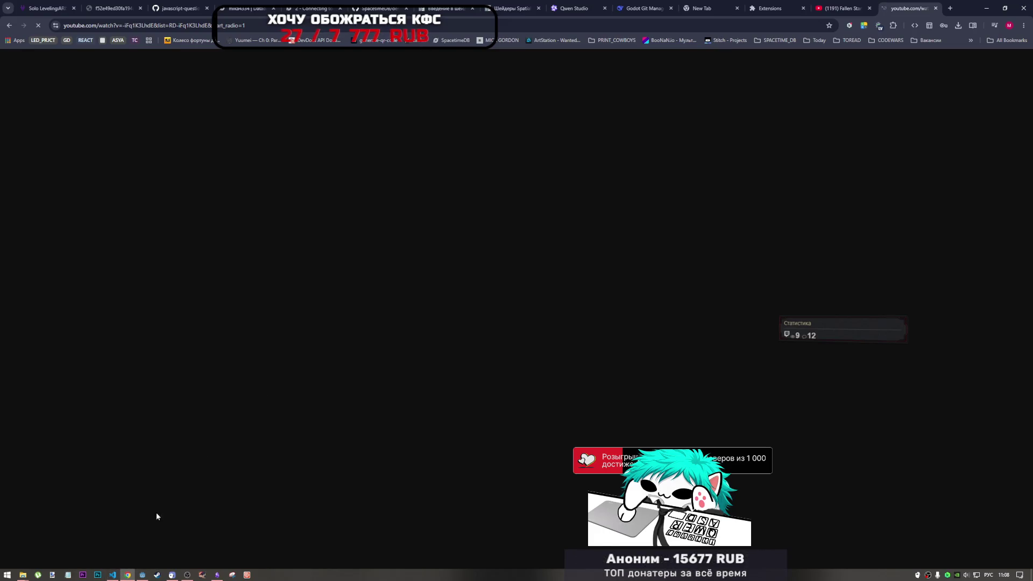
pyautogui.click(641, 8)
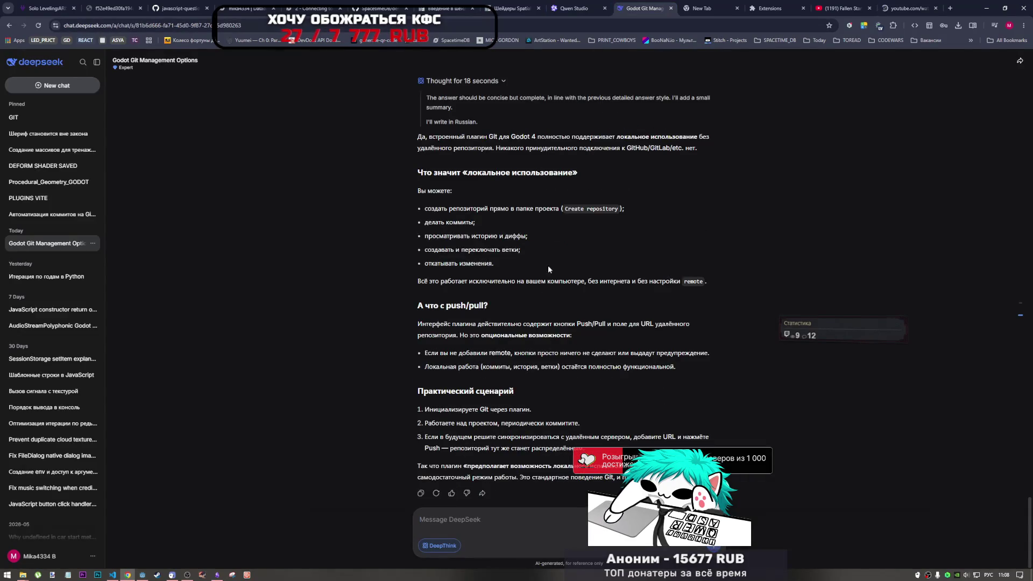
pyautogui.scroll(-8, 547, 361)
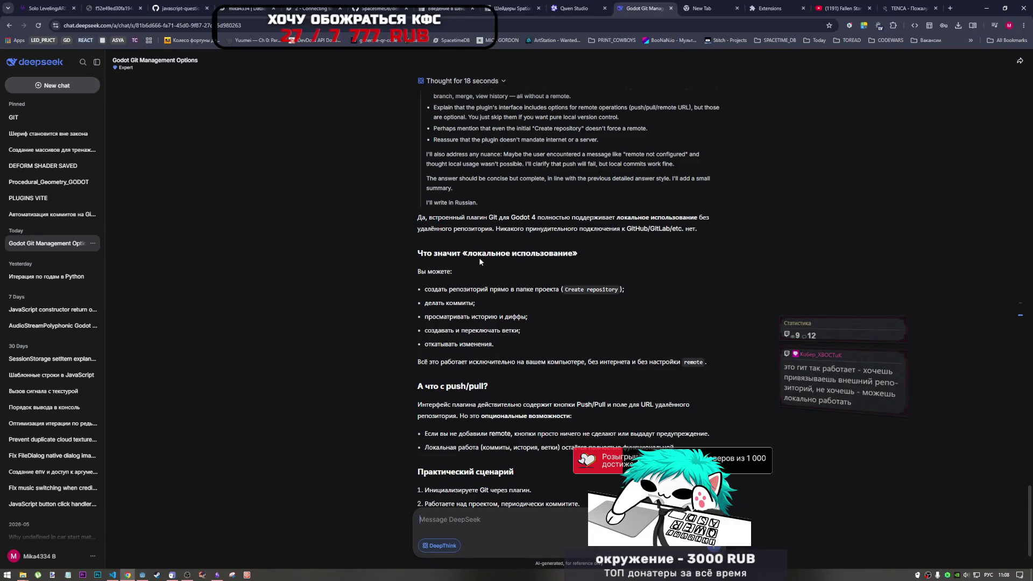
pyautogui.scroll(-1, 506, 266)
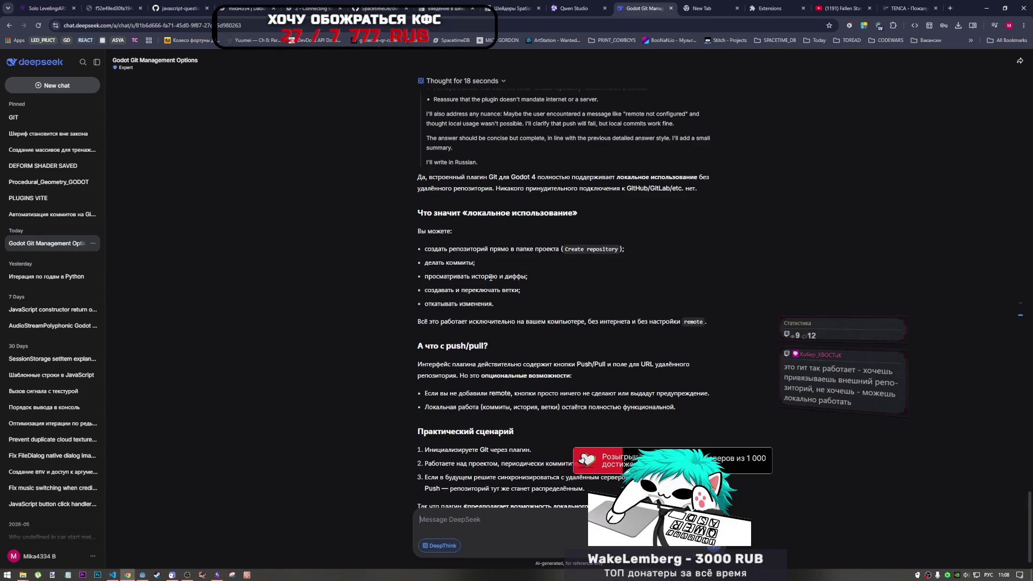
pyautogui.scroll(-1, 481, 291)
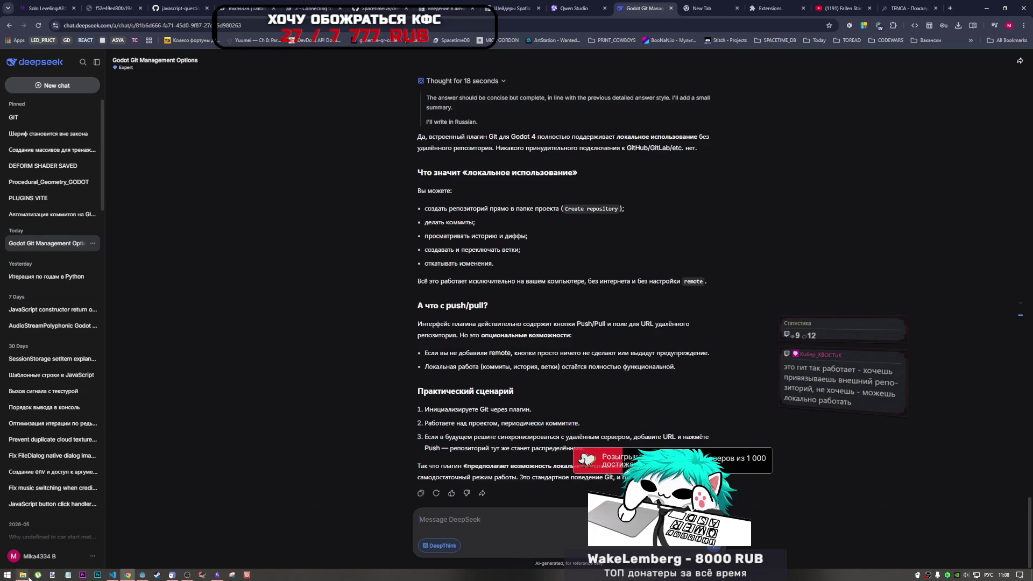
pyautogui.moveTo(23, 575)
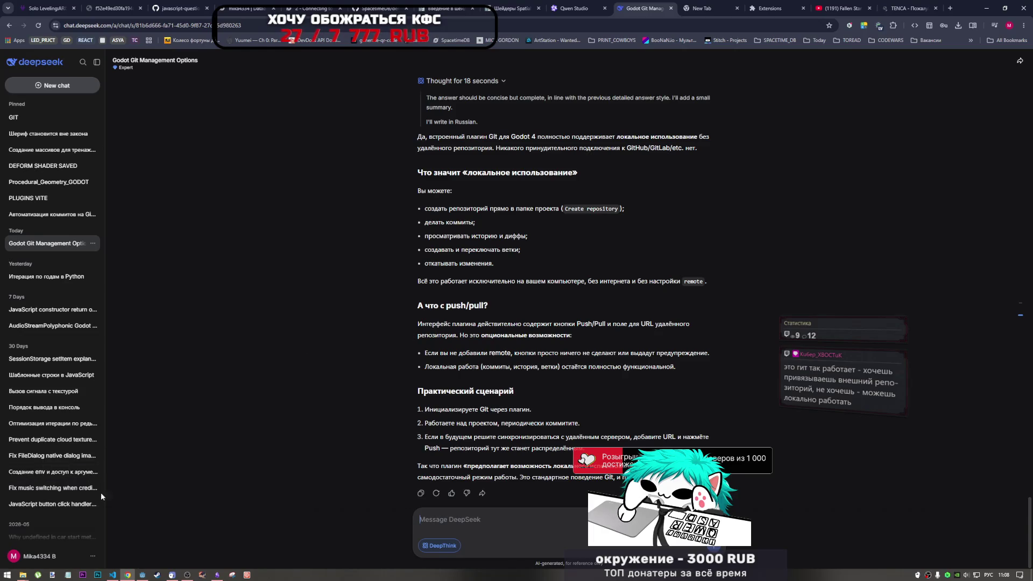
pyautogui.click(7, 575)
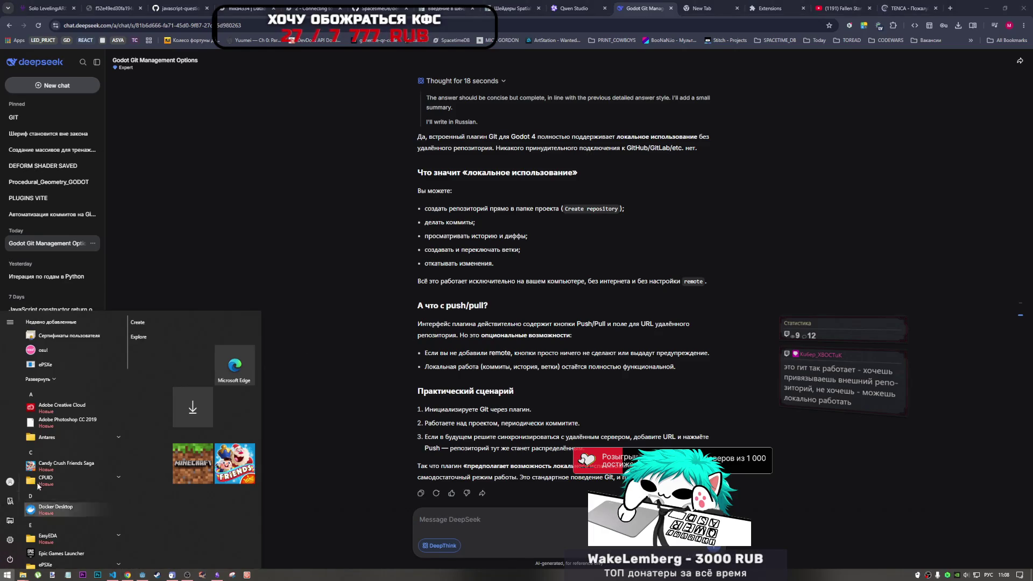
# - Search the Start menu for git, then clear and close the search
pyautogui.write('git')
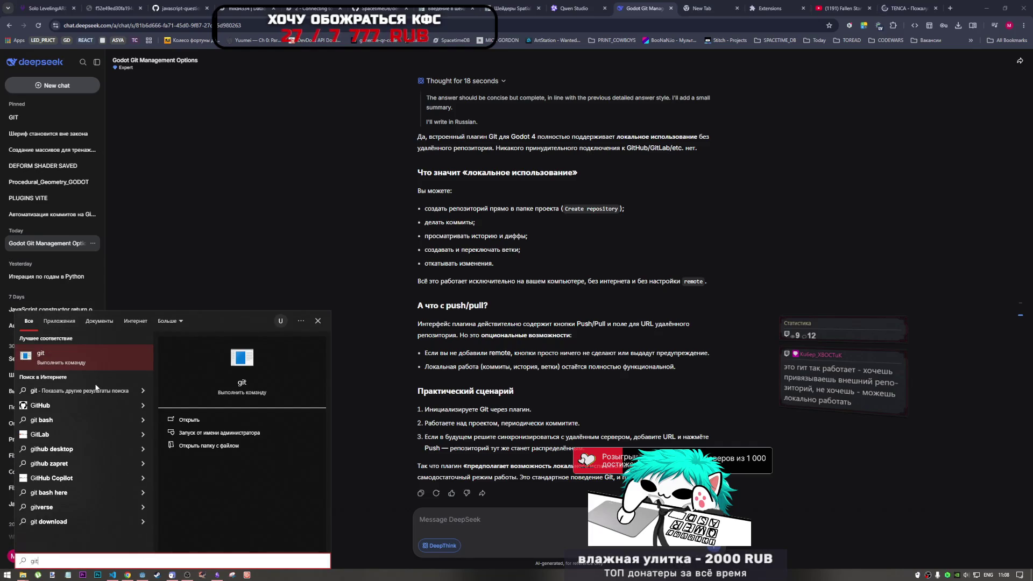
pyautogui.press('BackSpace')
pyautogui.press('BackSpace')
pyautogui.press('BackSpace')
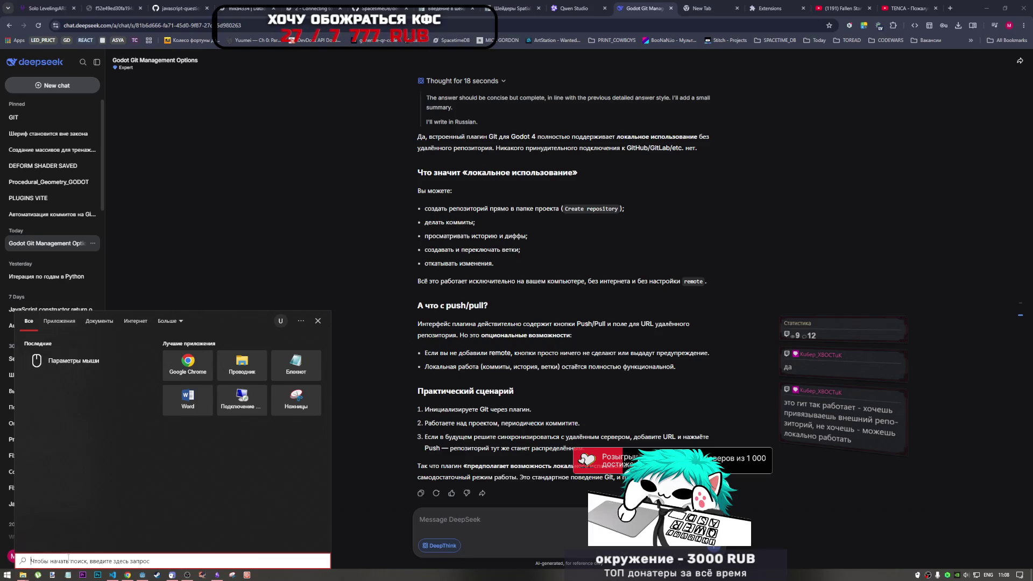
pyautogui.click(27, 570)
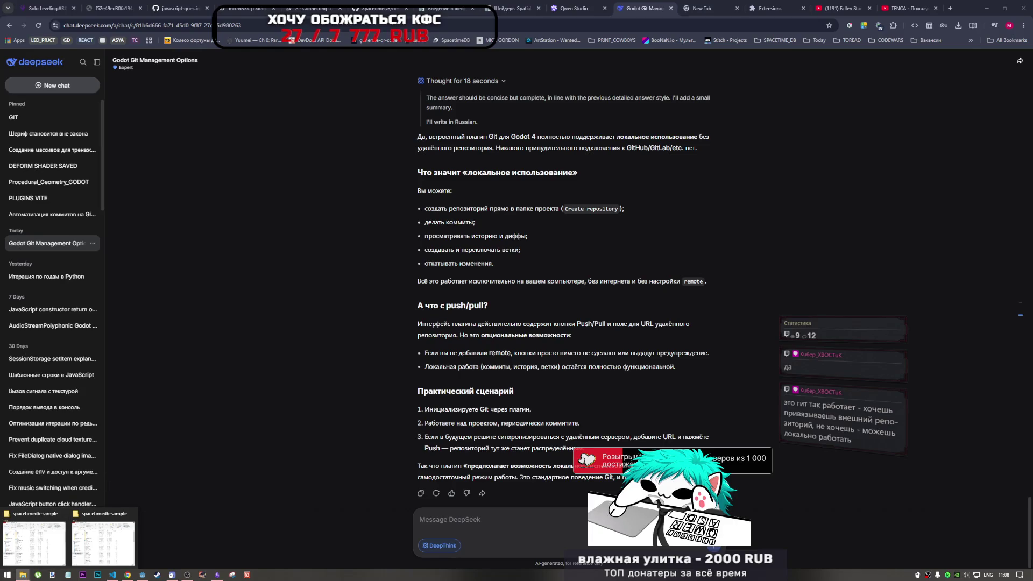
# - Review DeepSeek's local Git answer, then switch to the TENCA YouTube tab
pyautogui.click(605, 289)
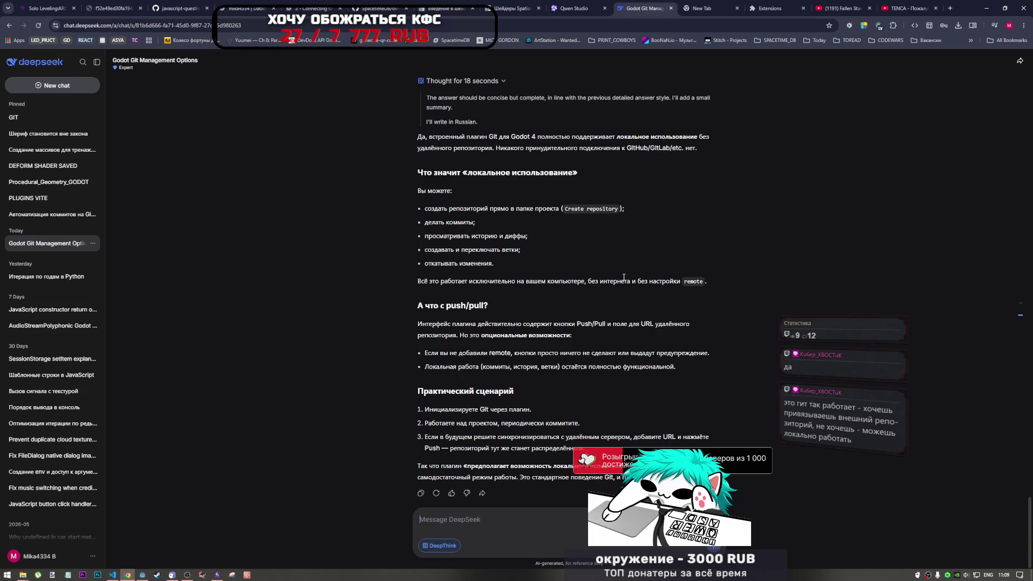
pyautogui.scroll(2, 538, 231)
pyautogui.moveTo(500, 217); pyautogui.dragTo(538, 217)
pyautogui.click(520, 245)
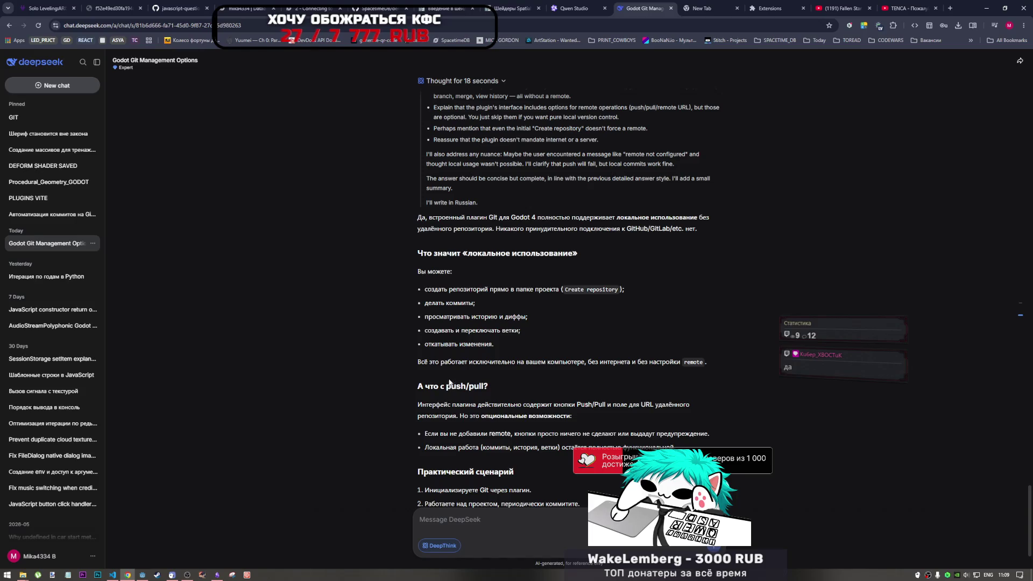
pyautogui.scroll(-2, 449, 382)
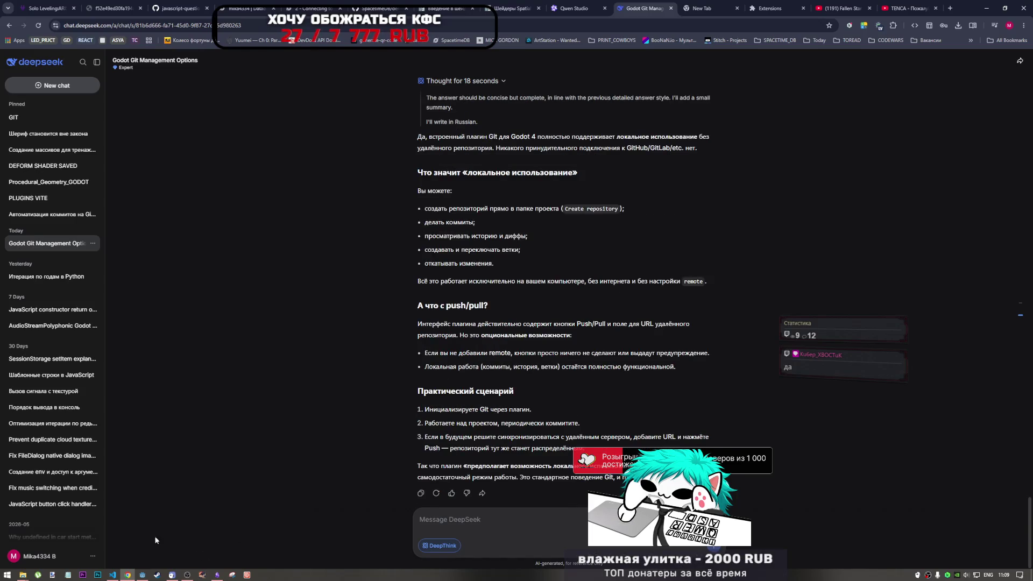
pyautogui.click(891, 11)
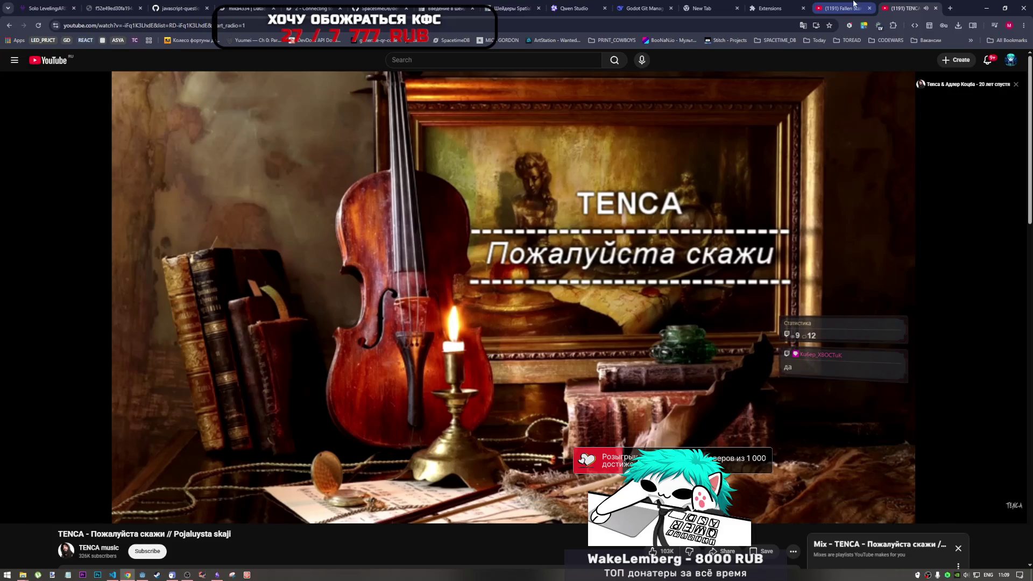
# - Bring Godot forward and show the game scene in the 2D view
pyautogui.click(113, 575)
pyautogui.click(142, 575)
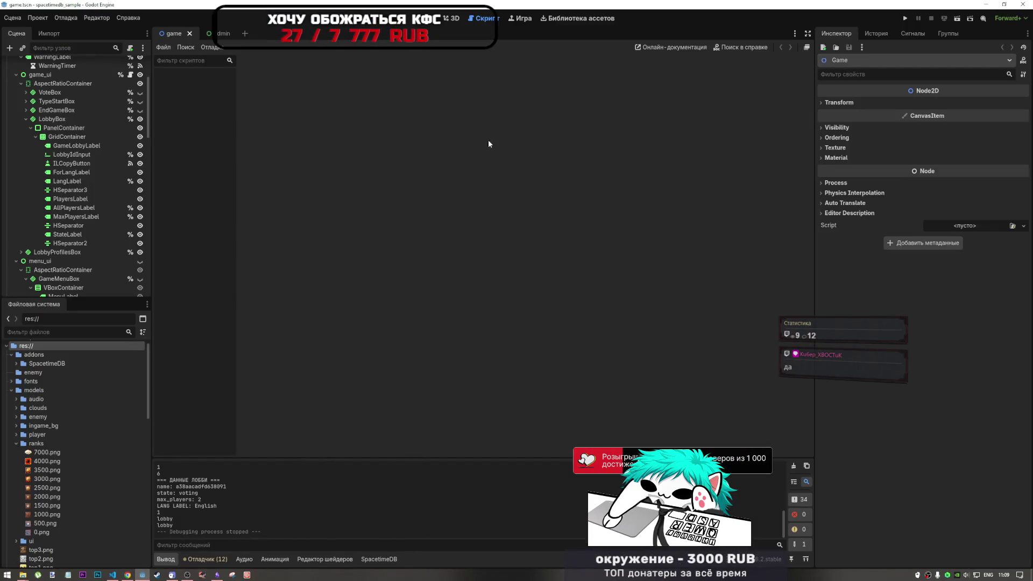
pyautogui.click(430, 17)
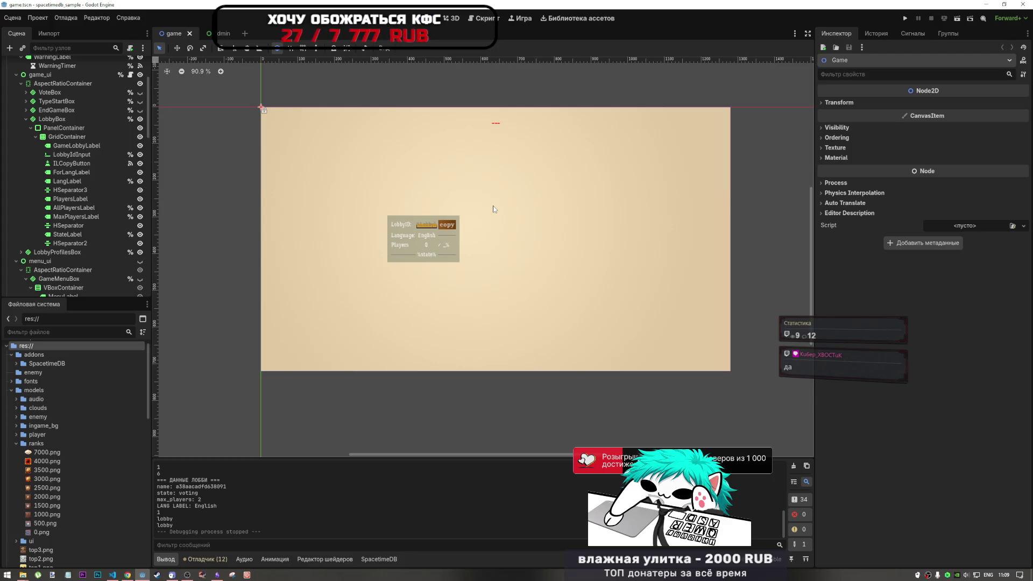
# - Bring up Obsidian's Current Tasks notes from the taskbar
pyautogui.moveTo(26, 573)
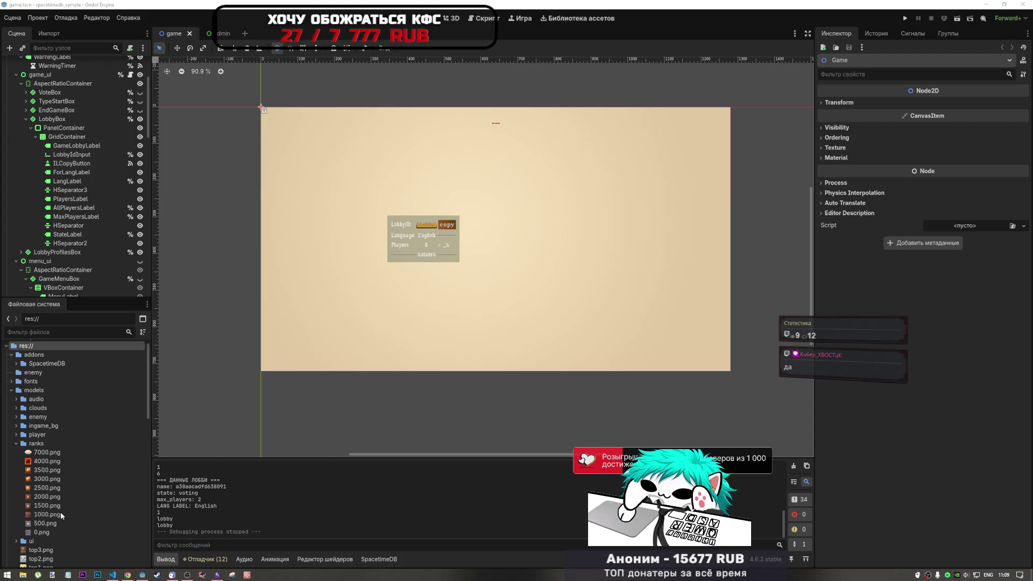
pyautogui.moveTo(218, 575)
pyautogui.click(248, 517)
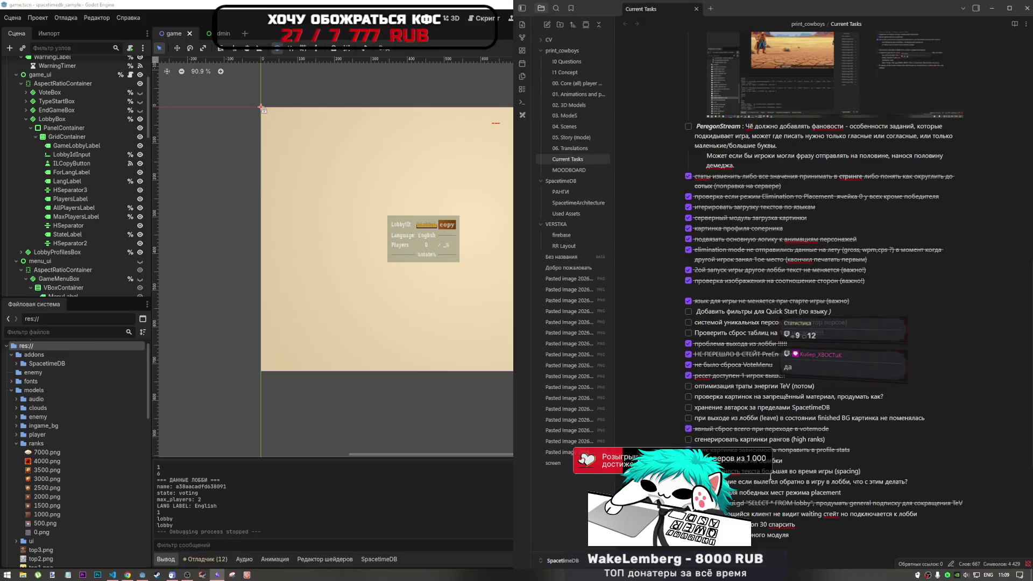
# - Look over the Current Tasks list in Obsidian, then bring Godot and VS Code's index.ts forward
pyautogui.scroll(-3, 823, 323)
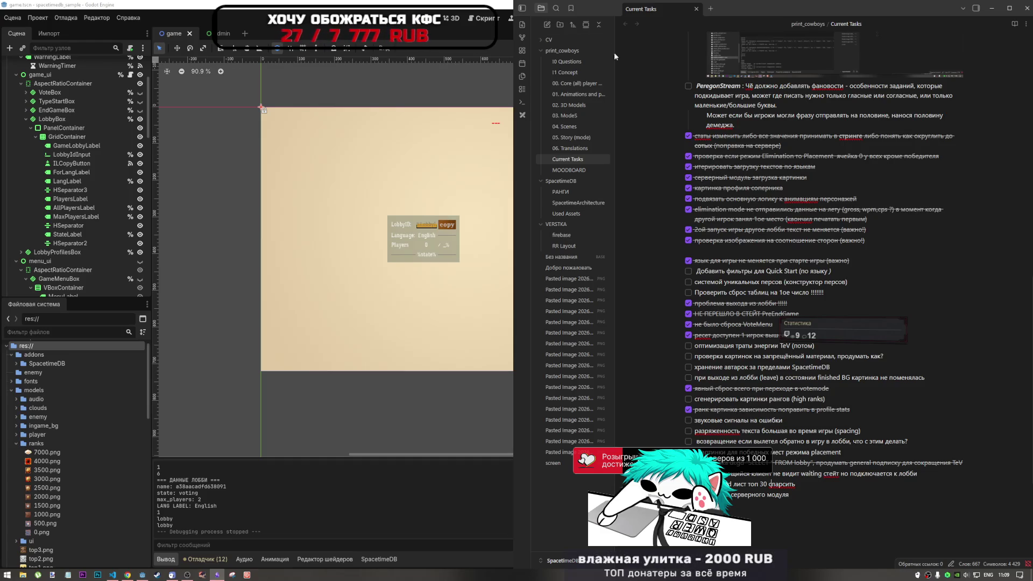
pyautogui.click(201, 205)
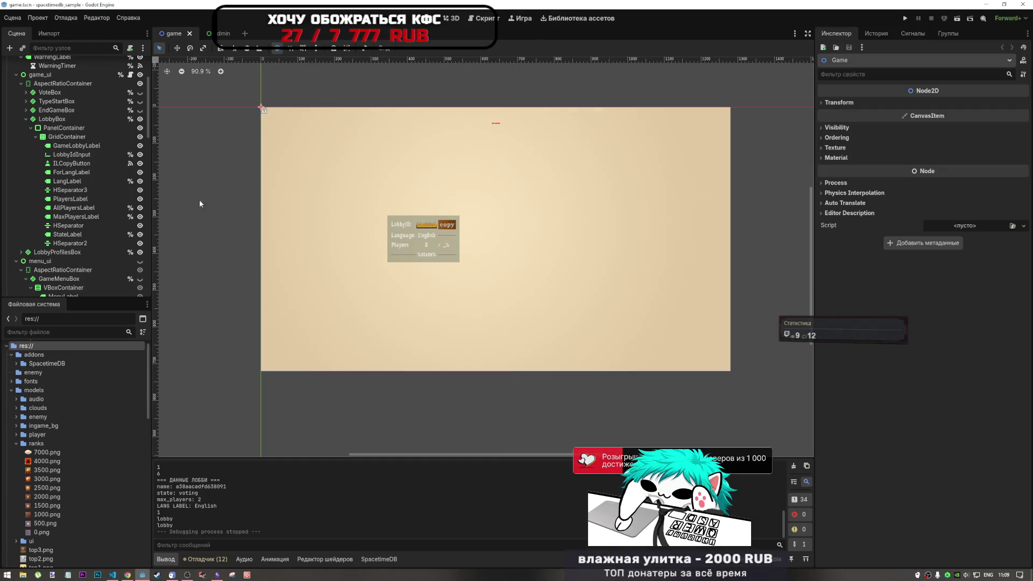
pyautogui.click(113, 575)
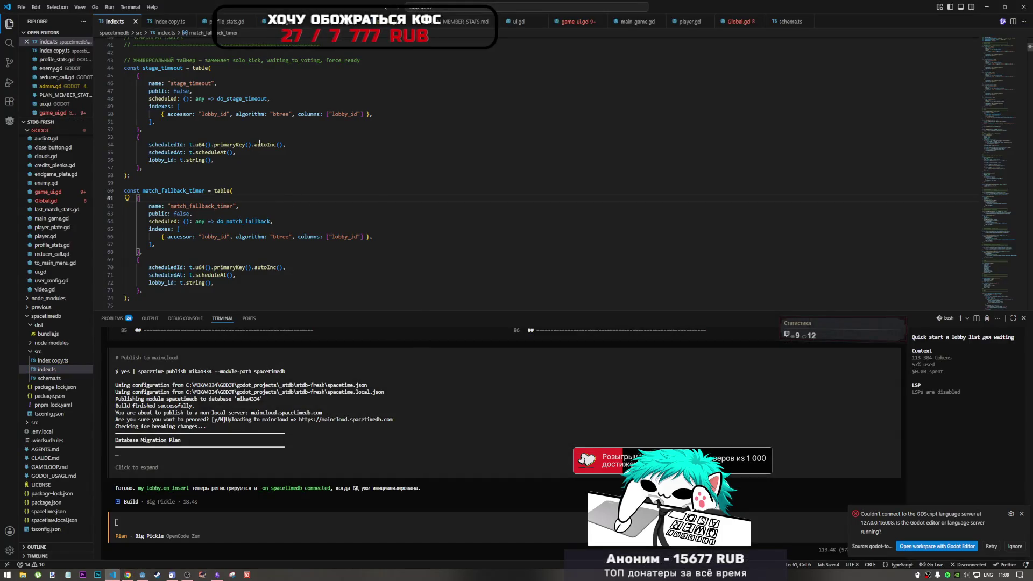
# - Search index.ts for 'leaderboard' and place the caret on the leaderboard_timer definition
pyautogui.hotkey('ctrl', 'f')
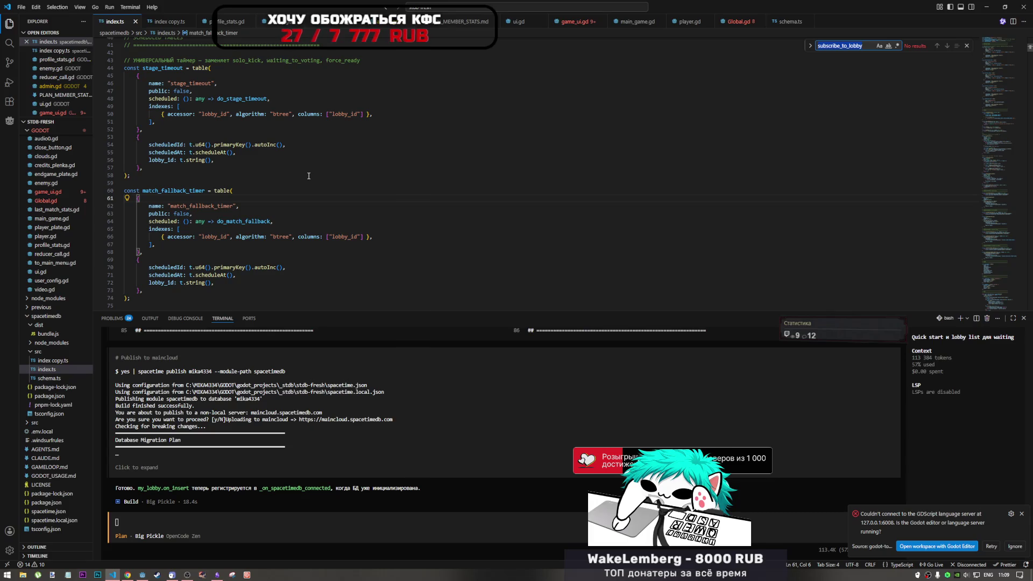
pyautogui.write('leader')
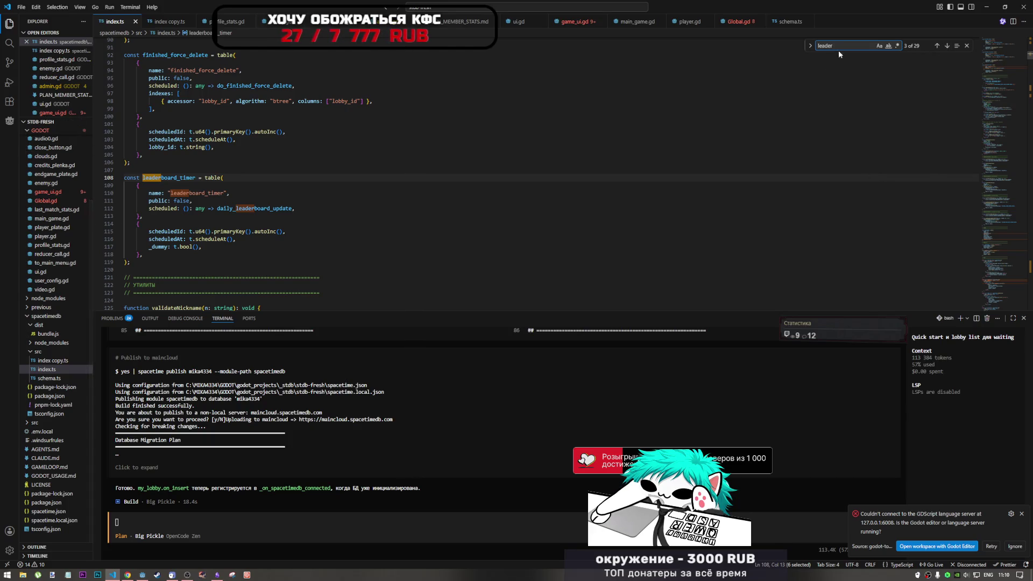
pyautogui.write('ra')
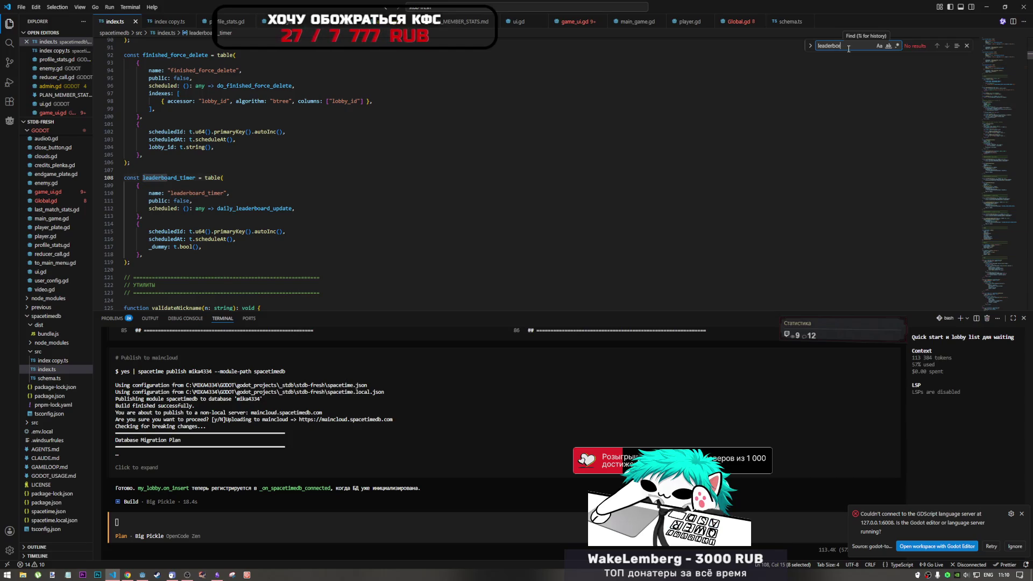
pyautogui.press('BackSpace')
pyautogui.write('ard')
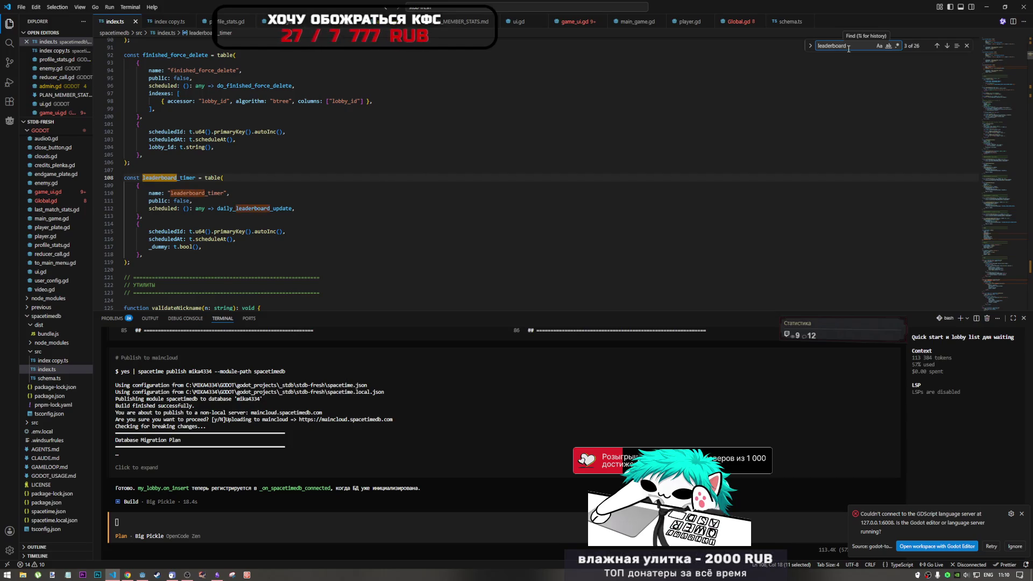
pyautogui.click(245, 215)
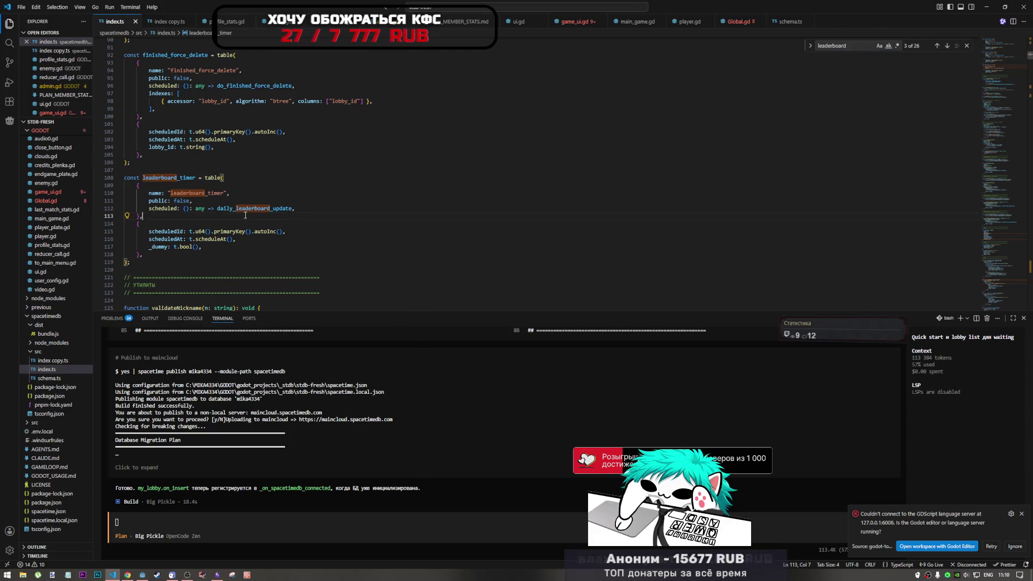
pyautogui.click(170, 178)
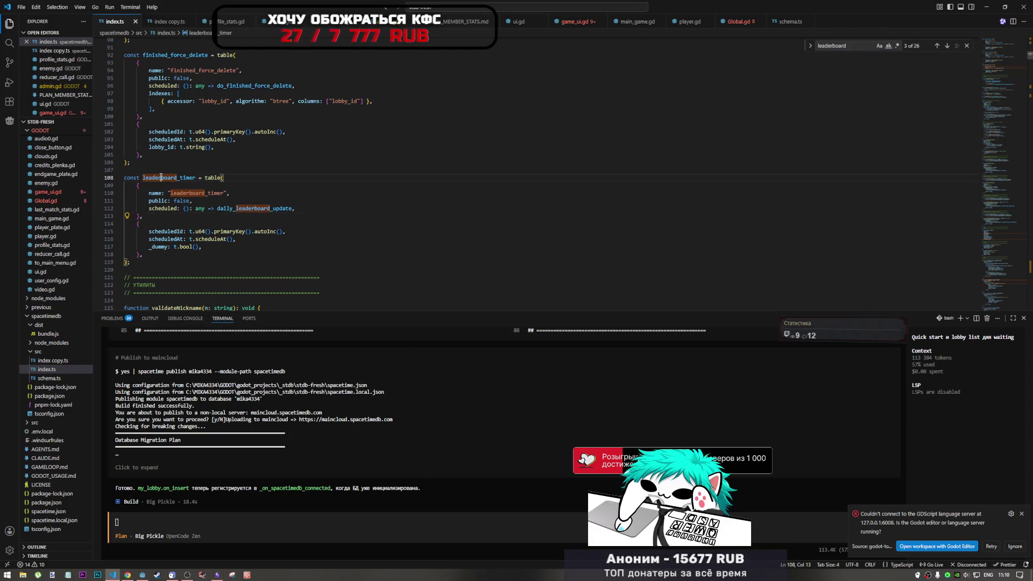
# - Step through the leaderboard matches to the leaderboard_cache schema entry, then return to the file's top
pyautogui.click(947, 46)
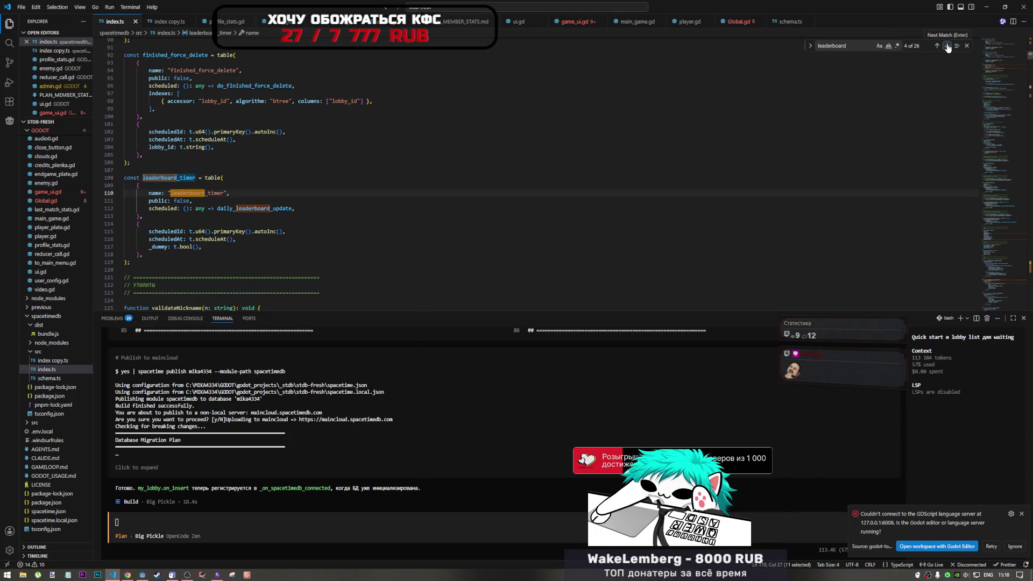
pyautogui.click(947, 47)
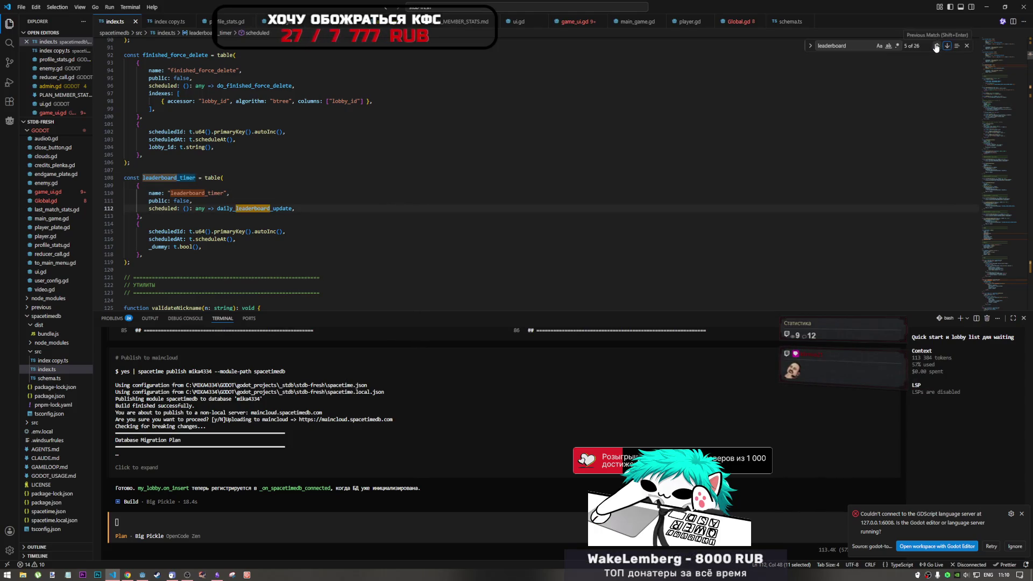
pyautogui.click(936, 47)
pyautogui.click(948, 46)
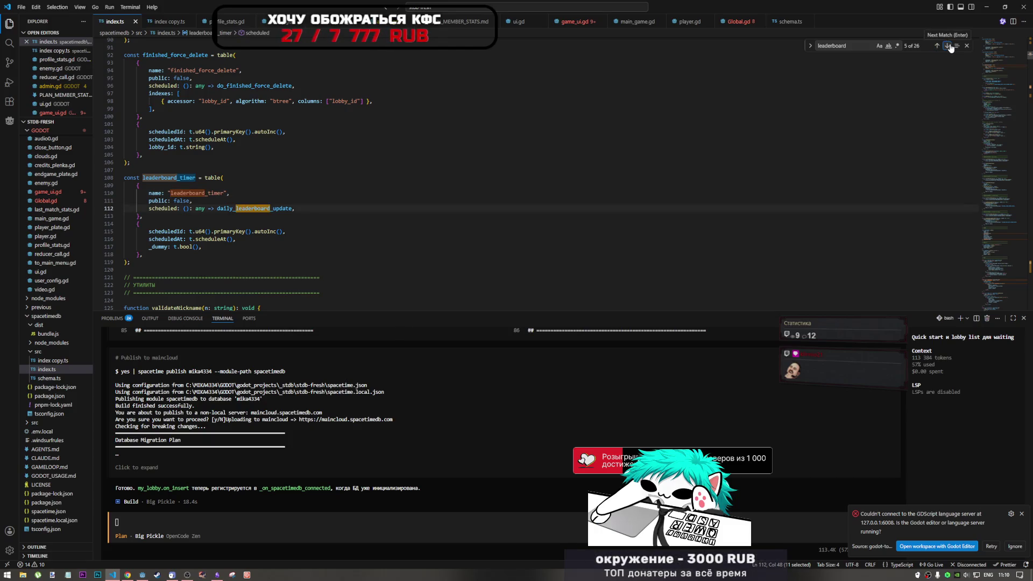
pyautogui.click(947, 46)
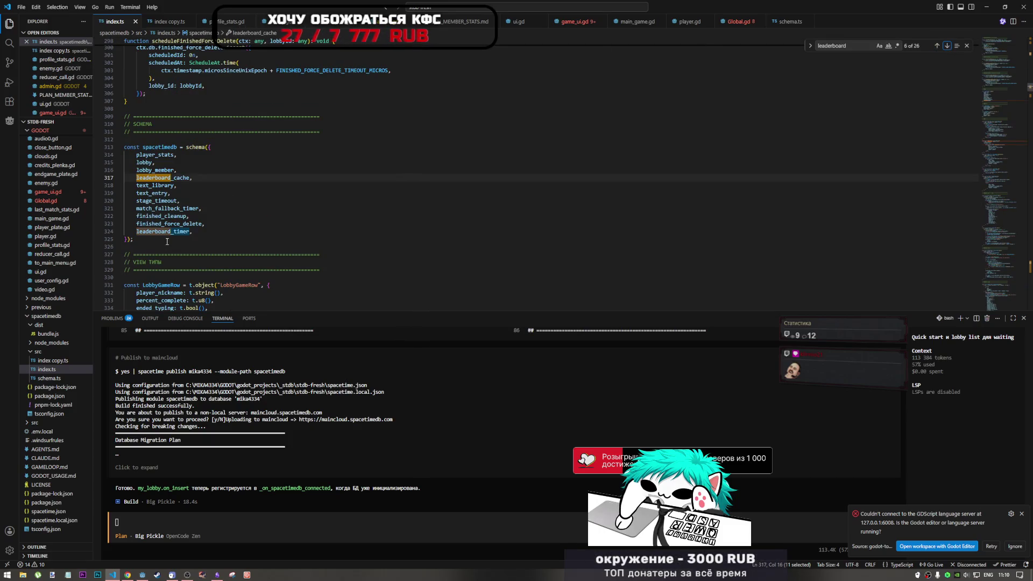
pyautogui.click(186, 178)
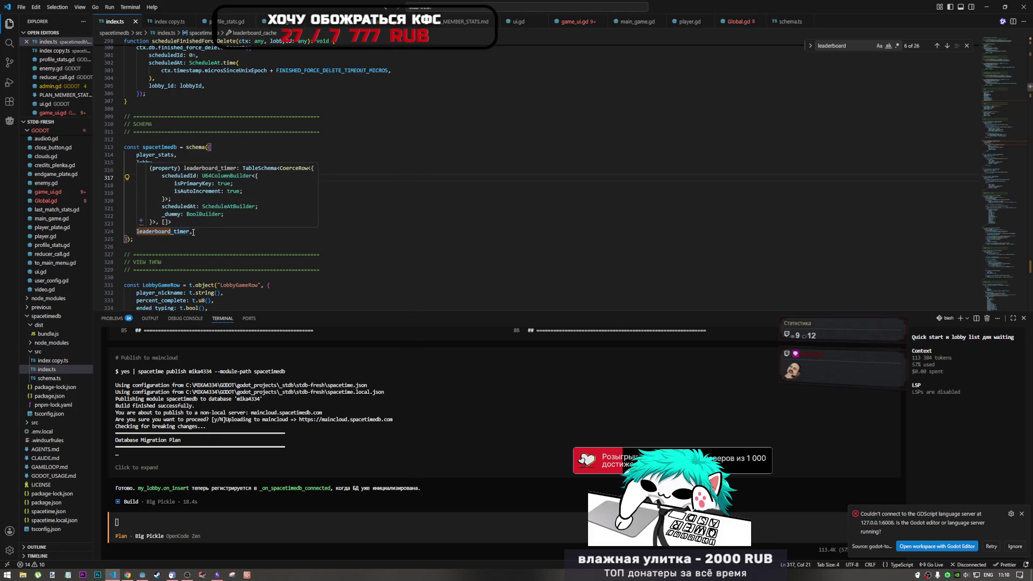
pyautogui.click(186, 232)
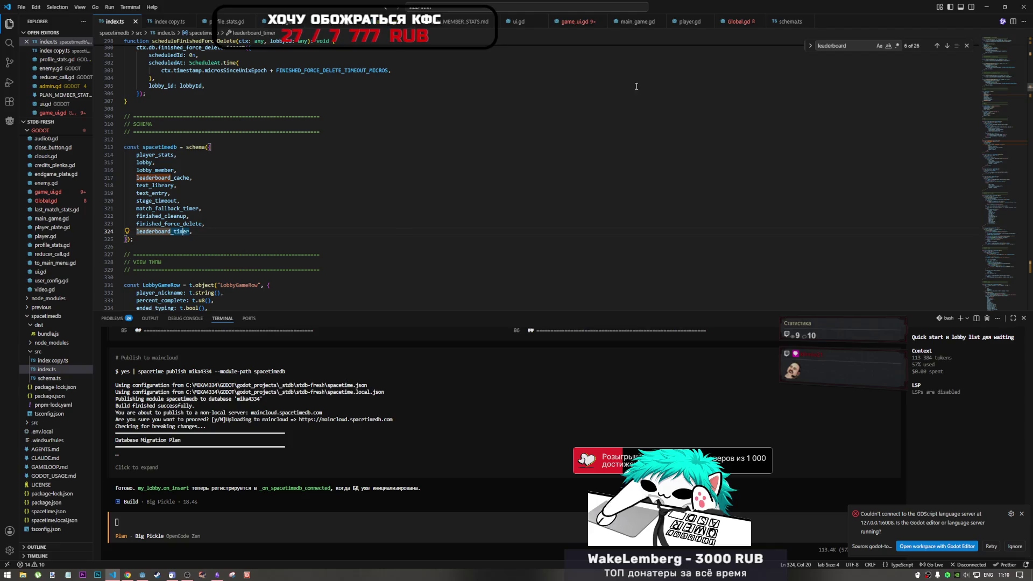
pyautogui.moveTo(1012, 92); pyautogui.dragTo(1009, 40)
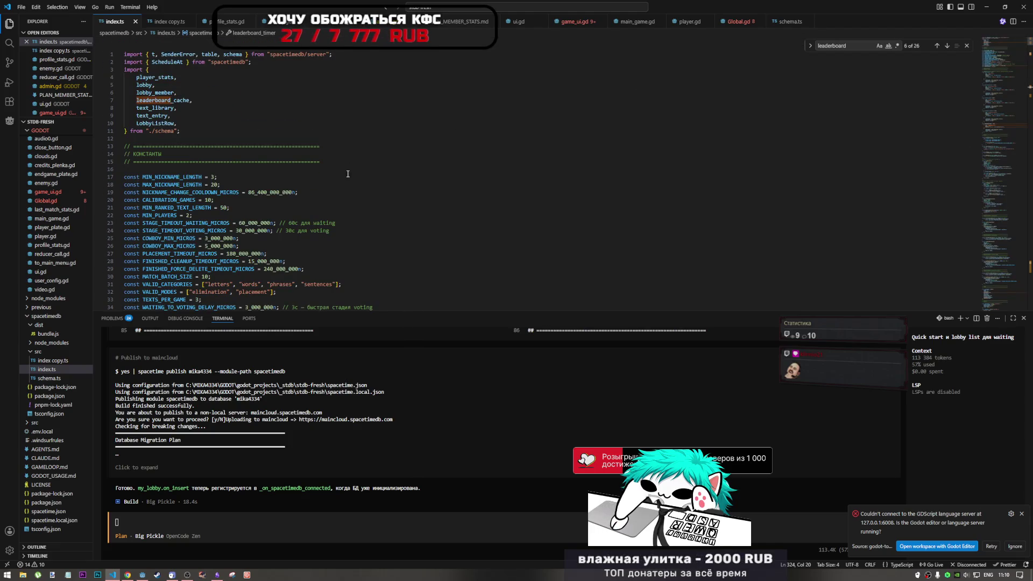
# - Replace the ADMIN_PASSWORD value on line 37 with a new password and save index.ts
pyautogui.scroll(-5, 237, 143)
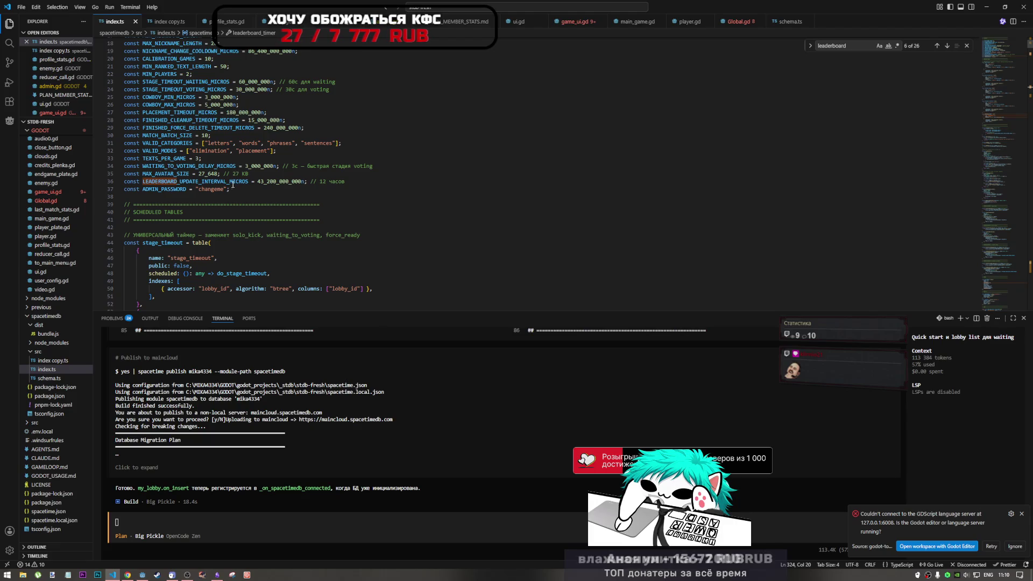
pyautogui.doubleClick(213, 189)
pyautogui.click(225, 189)
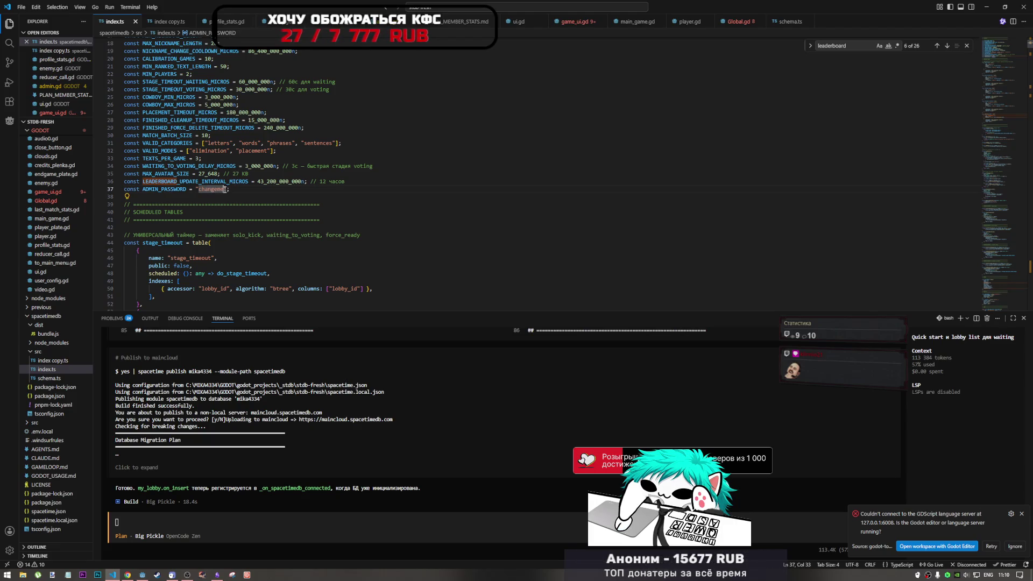
pyautogui.moveTo(223, 191); pyautogui.dragTo(204, 191)
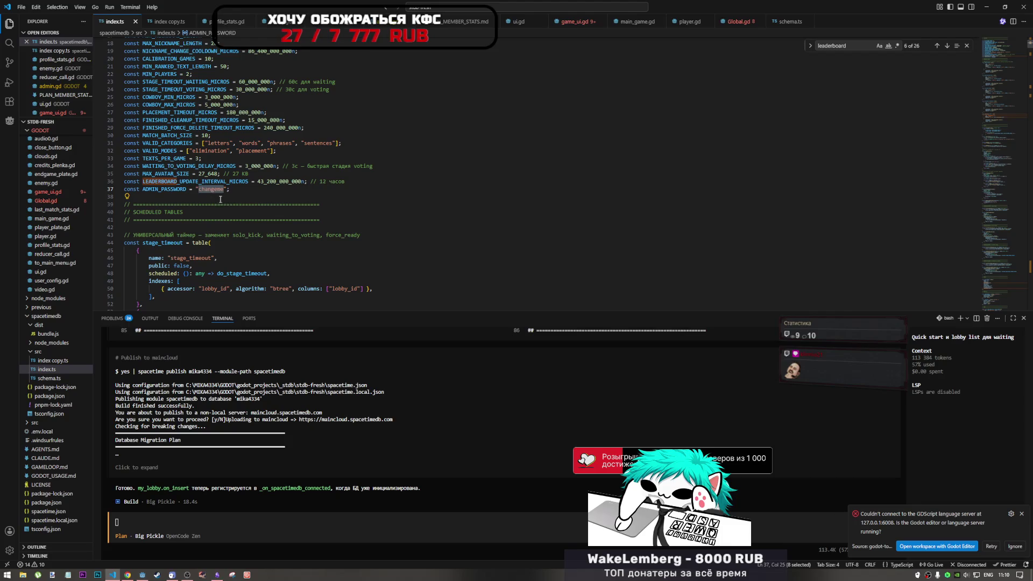
pyautogui.press('BackSpace')
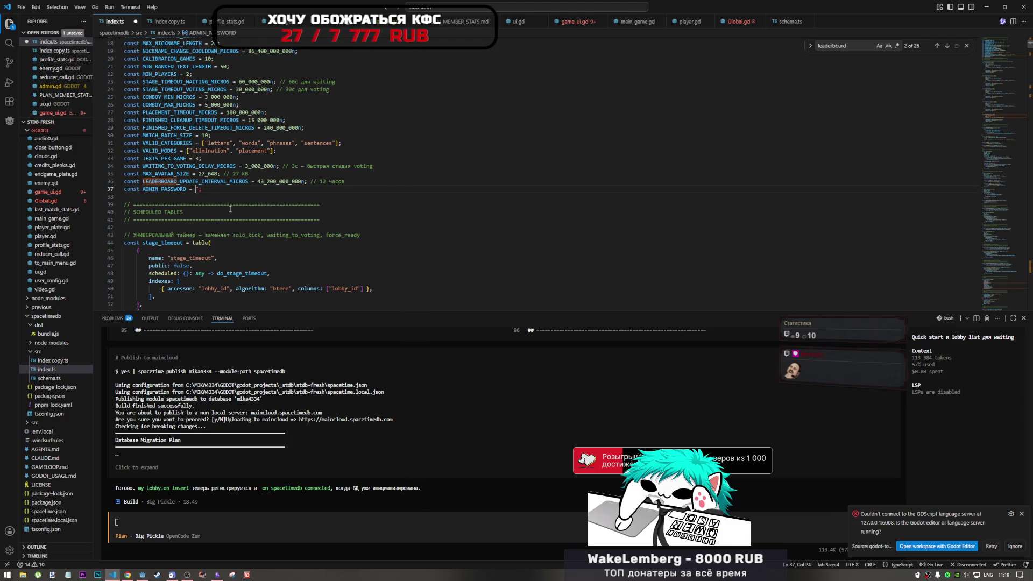
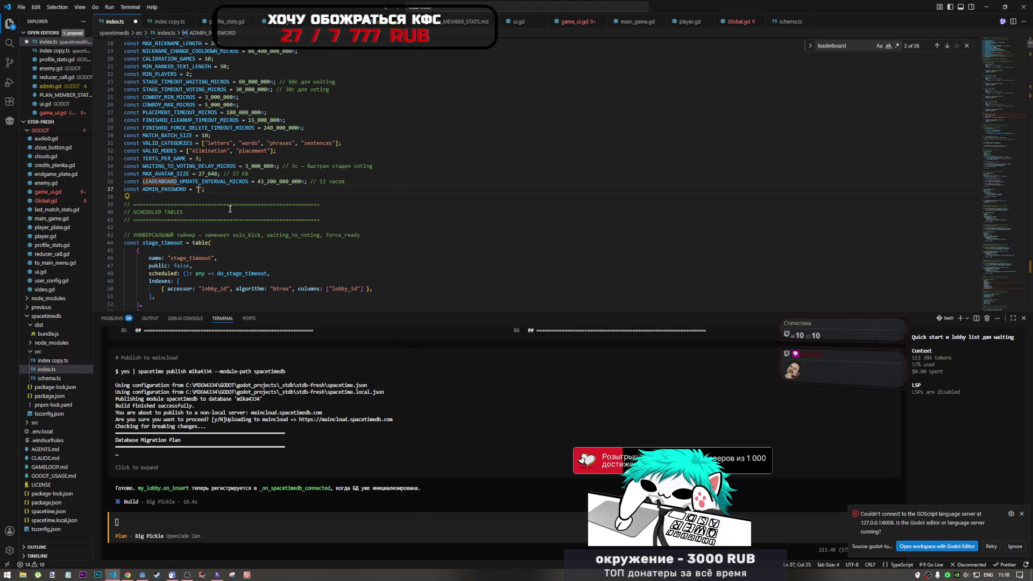
pyautogui.press('End')
pyautogui.hotkey('ctrl', 's')
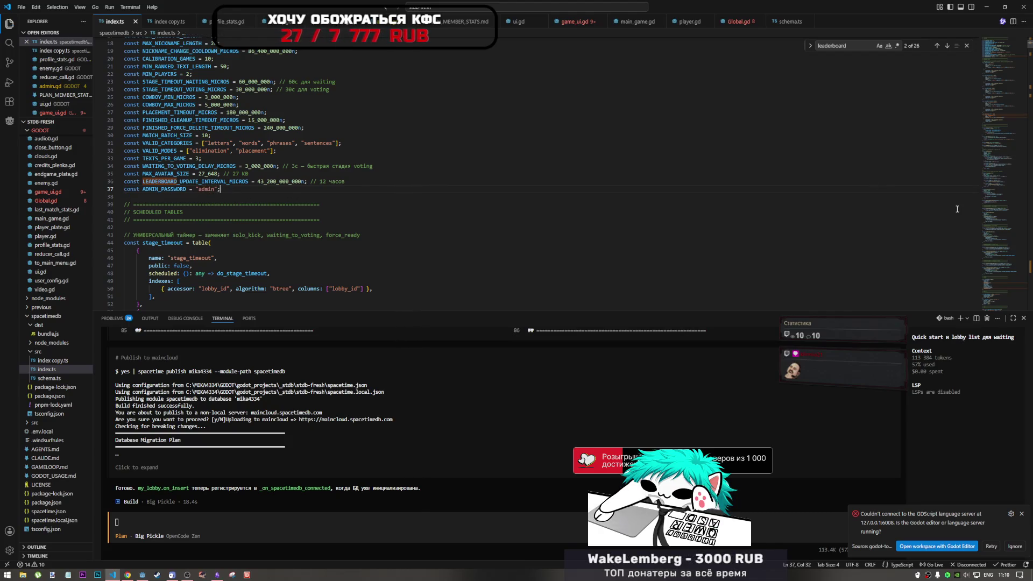
# - Scroll back to the ADMIN_PASSWORD constant and select its new value to check it
pyautogui.click(1013, 83)
pyautogui.moveTo(1012, 83); pyautogui.dragTo(1013, 60)
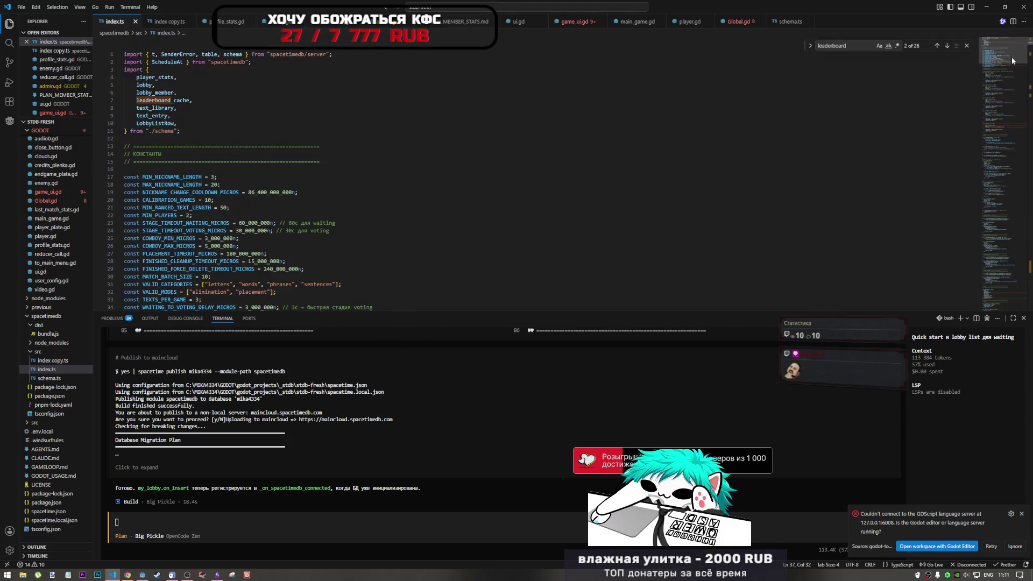
pyautogui.scroll(-5, 409, 202)
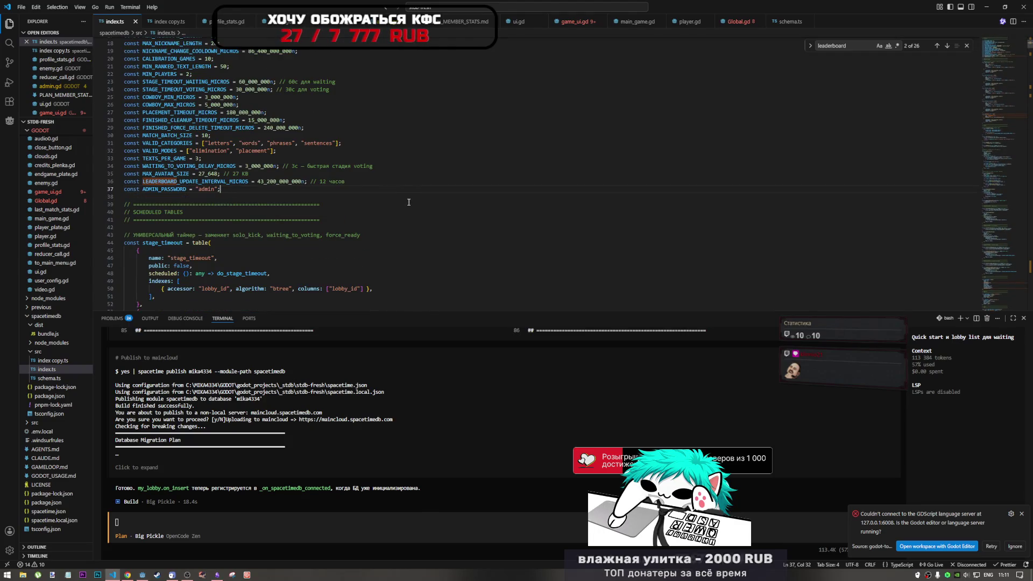
pyautogui.doubleClick(195, 189)
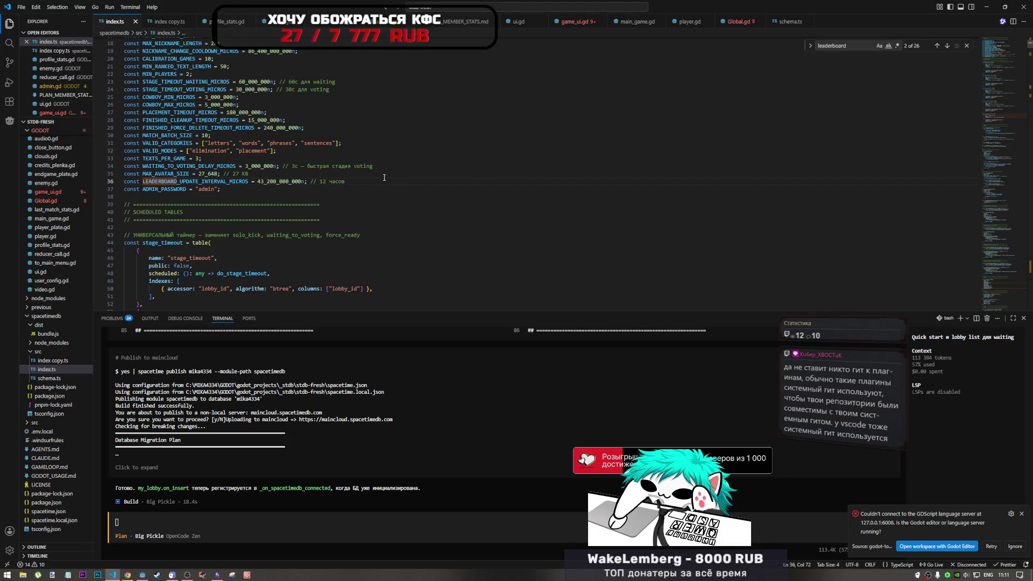
pyautogui.doubleClick(207, 189)
pyautogui.click(312, 193)
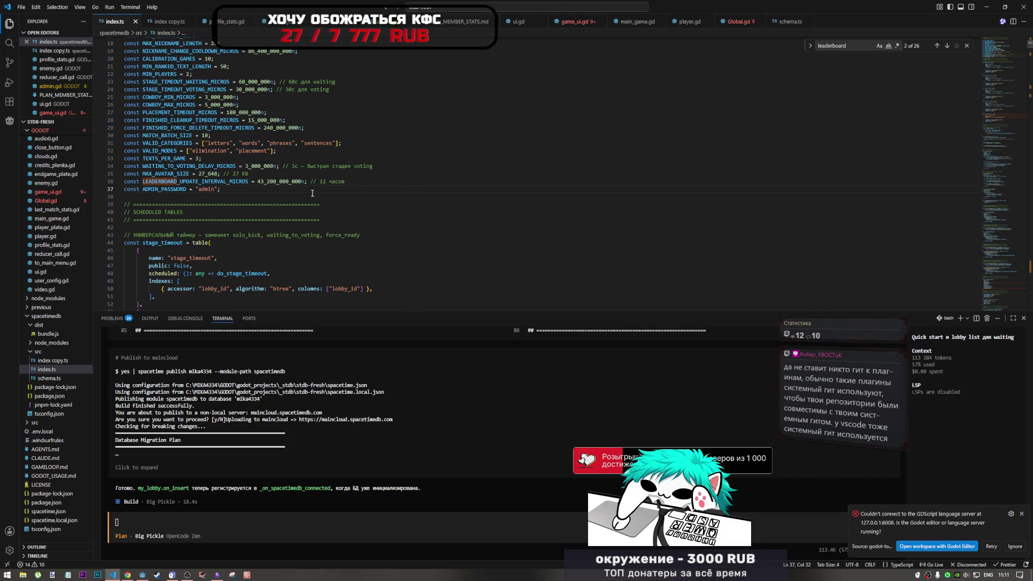
pyautogui.click(326, 289)
pyautogui.click(202, 243)
pyautogui.click(199, 258)
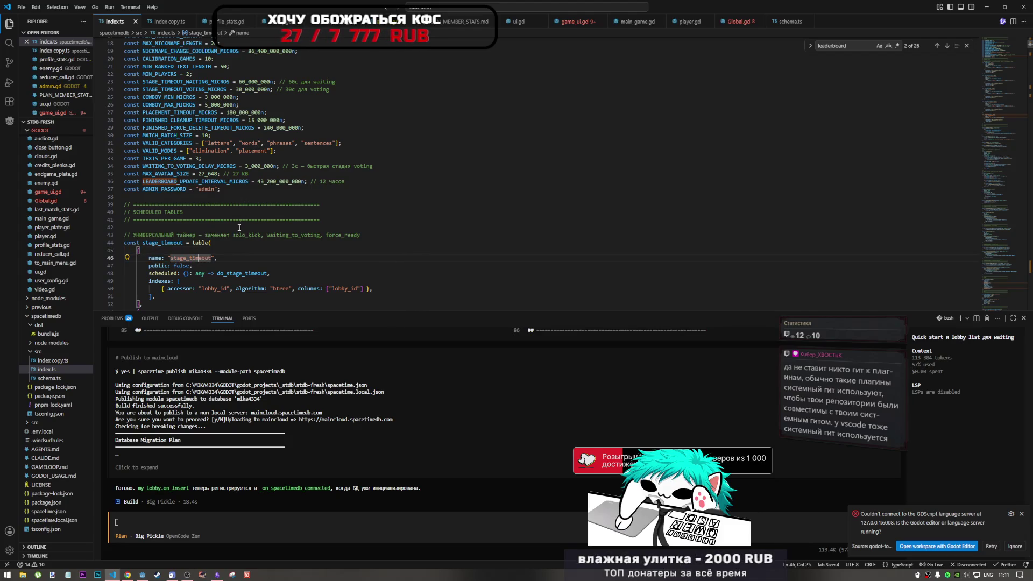
pyautogui.scroll(-4, 270, 264)
pyautogui.click(199, 235)
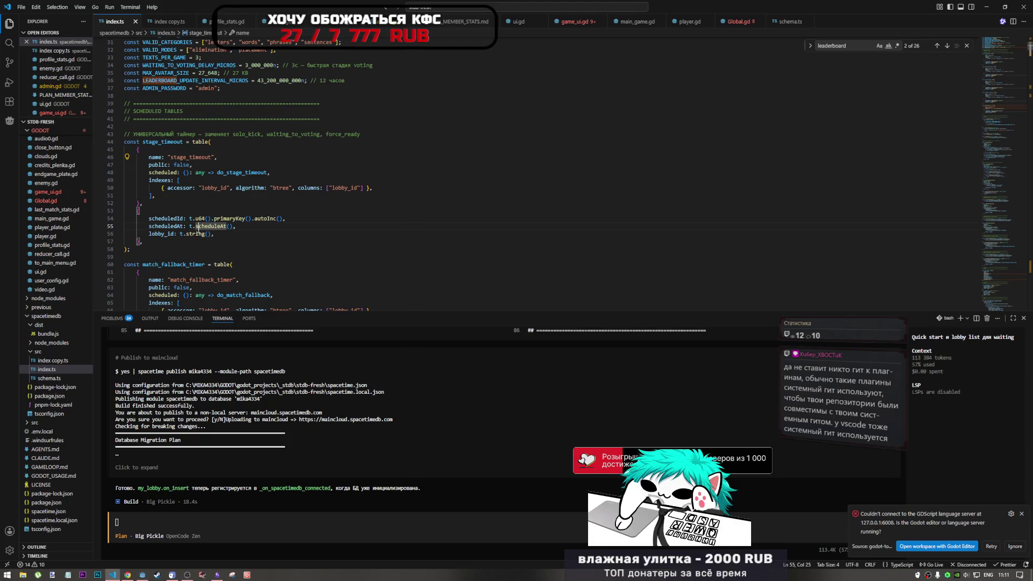
pyautogui.click(218, 280)
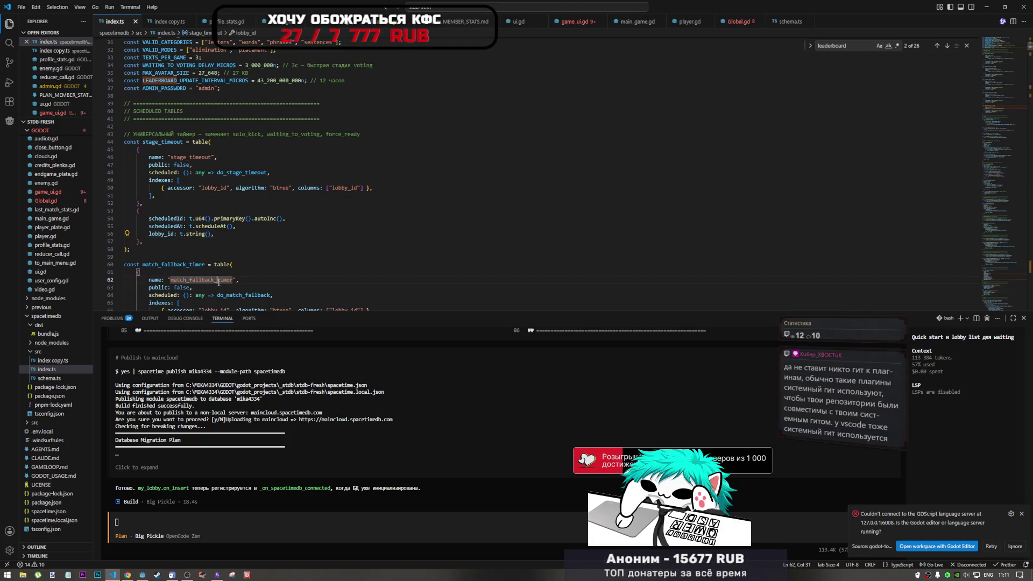
pyautogui.scroll(1, 176, 106)
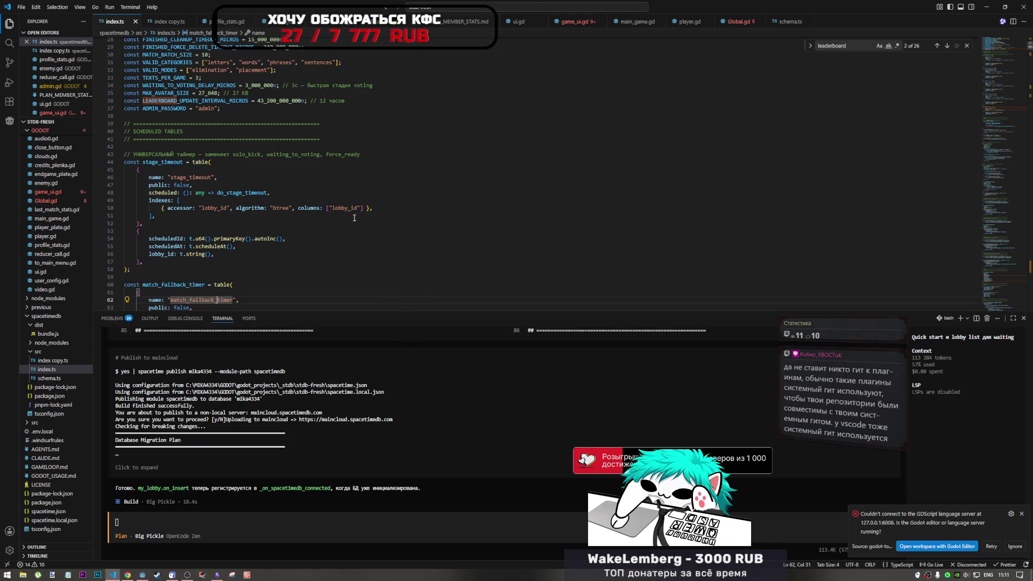
pyautogui.click(237, 146)
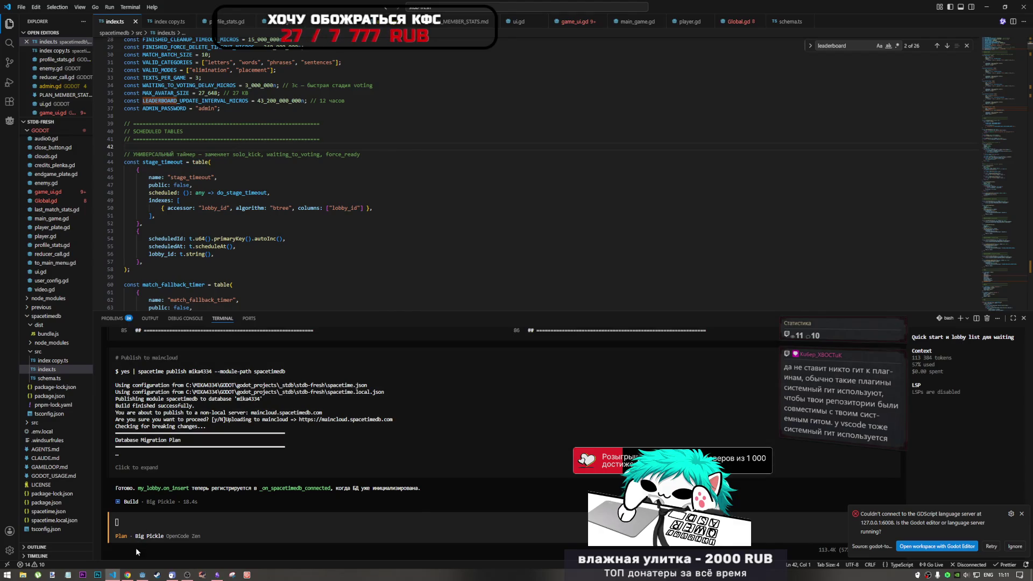
pyautogui.moveTo(141, 576)
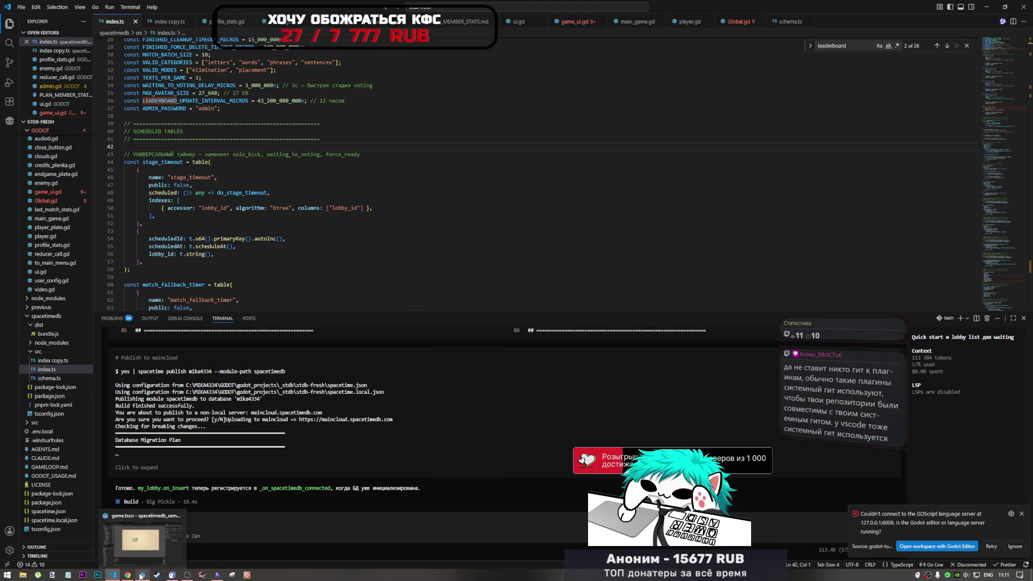
pyautogui.click(354, 244)
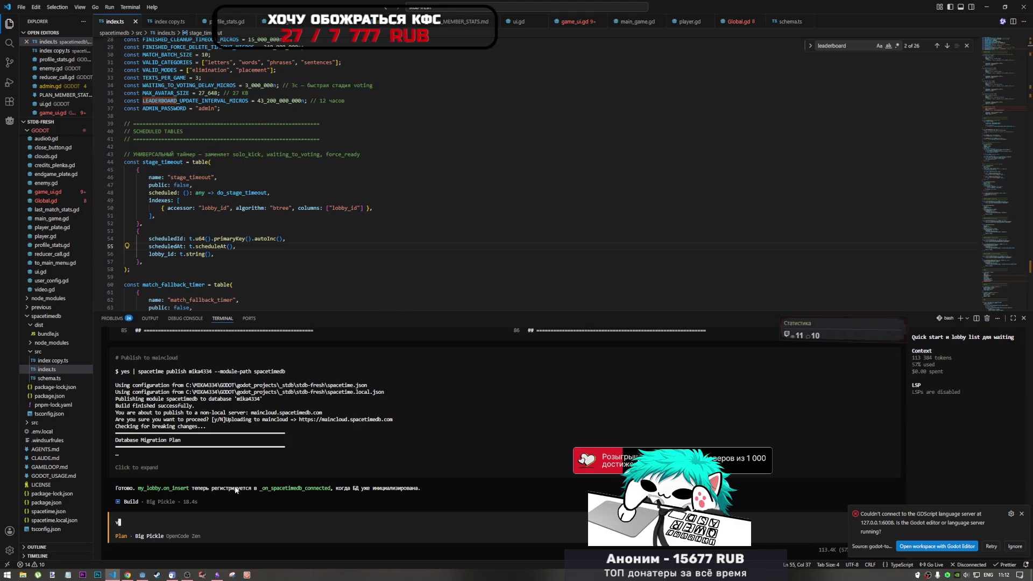
# - Write a Russian prompt asking the agent to call the leaderboard schedule reducer for the top 30
pyautogui.hotkey('alt', 'shift')
pyautogui.write('можешь')
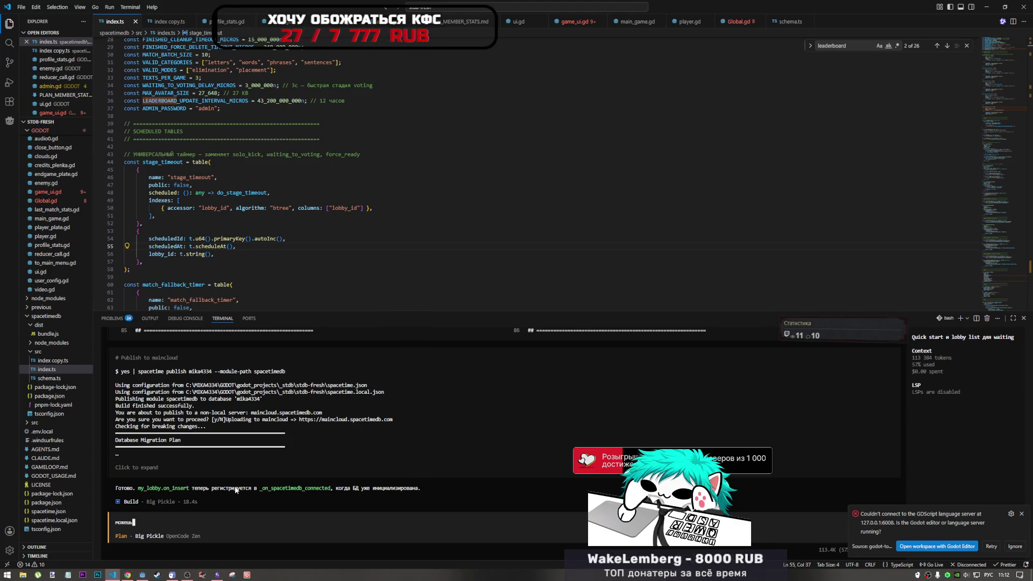
pyautogui.write('выз')
pyautogui.write('вать редью')
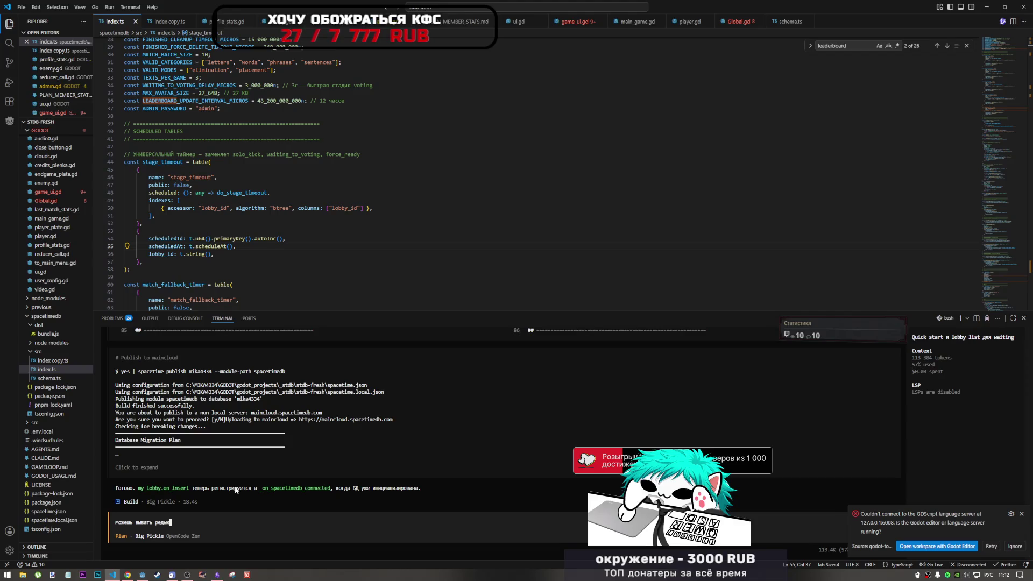
pyautogui.write('ер за')
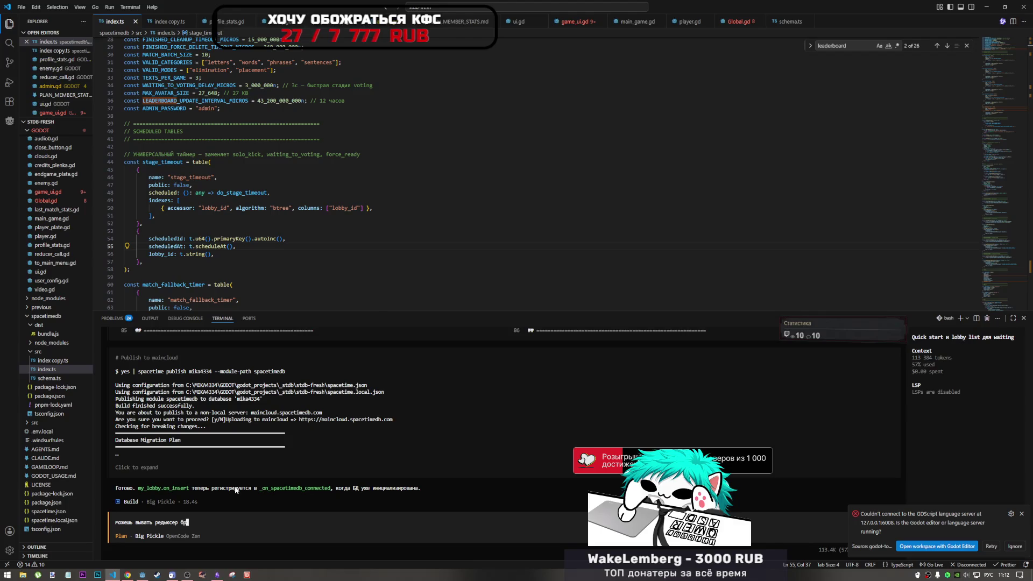
pyautogui.write('каста')
pyautogui.hotkey('alt', 'shift')
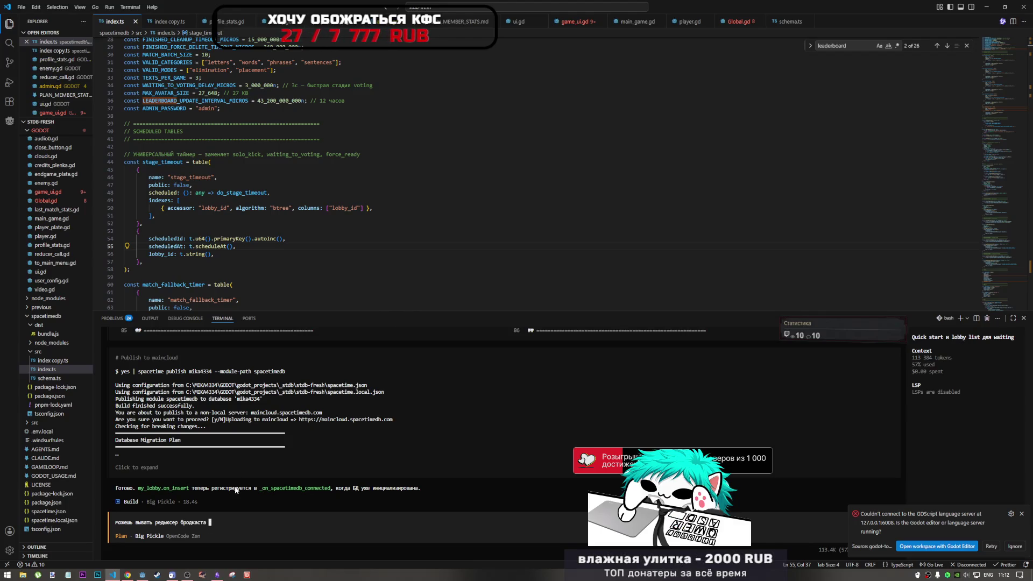
pyautogui.write('lead')
pyautogui.press('BackSpace')
pyautogui.press('BackSpace')
pyautogui.press('BackSpace')
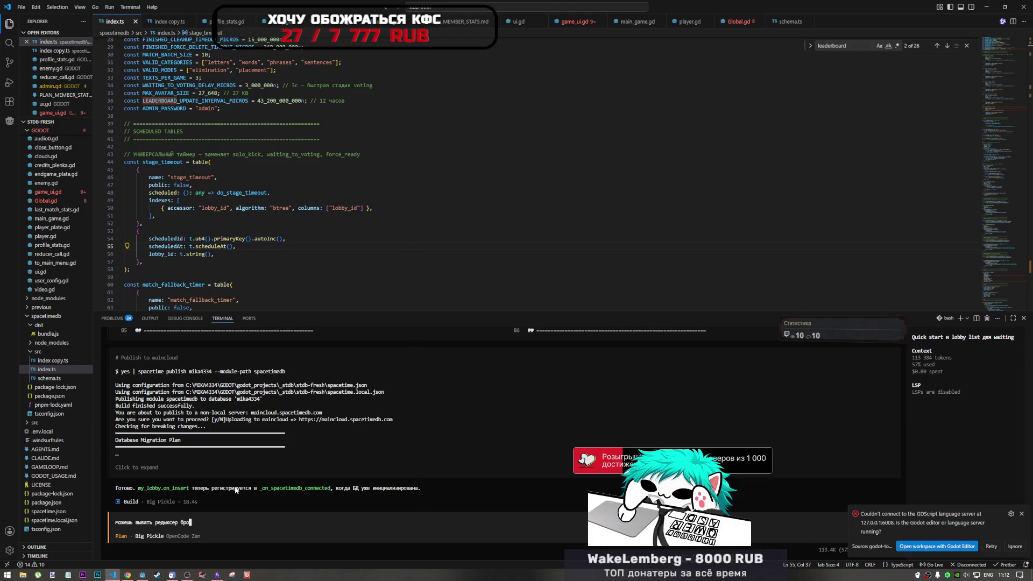
pyautogui.hotkey('alt', 'shift')
pyautogui.hotkey('alt', 'shift')
pyautogui.write('pfge')
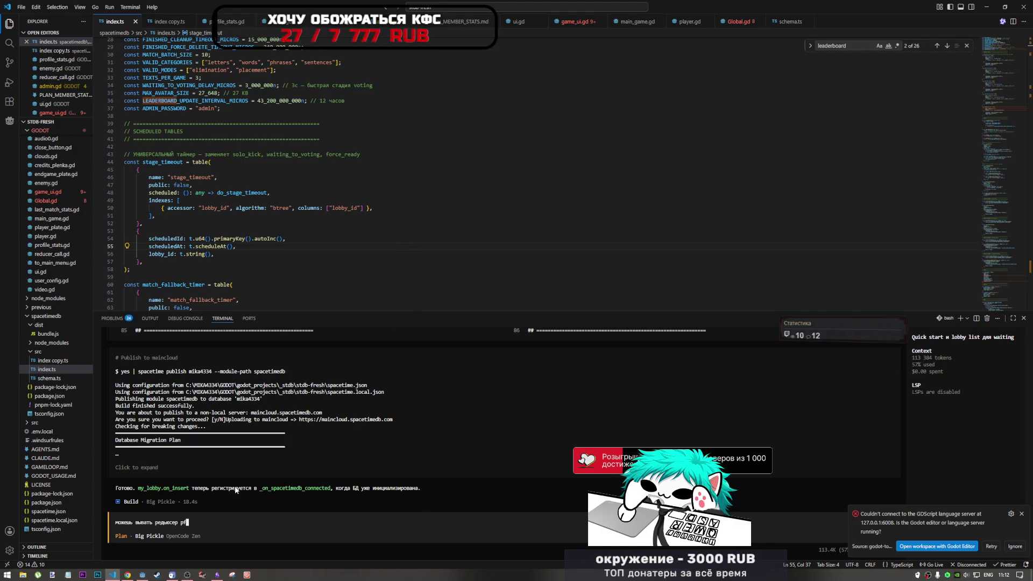
pyautogui.press('BackSpace')
pyautogui.hotkey('alt', 'shift')
pyautogui.write('ска')
pyautogui.hotkey('alt', 'shift')
pyautogui.write('schedule')
pyautogui.hotkey('alt', 'shift')
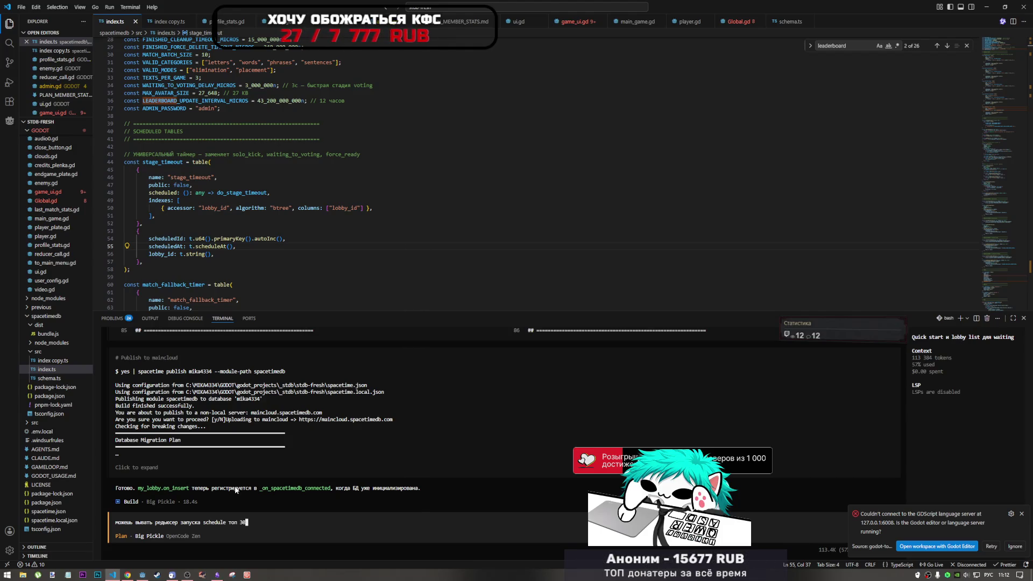
# - Fix the misspelled word, send the prompt, and select the reported toggle_leaderboard call command
pyautogui.press('Left')
pyautogui.press('Left')
pyautogui.press('Left')
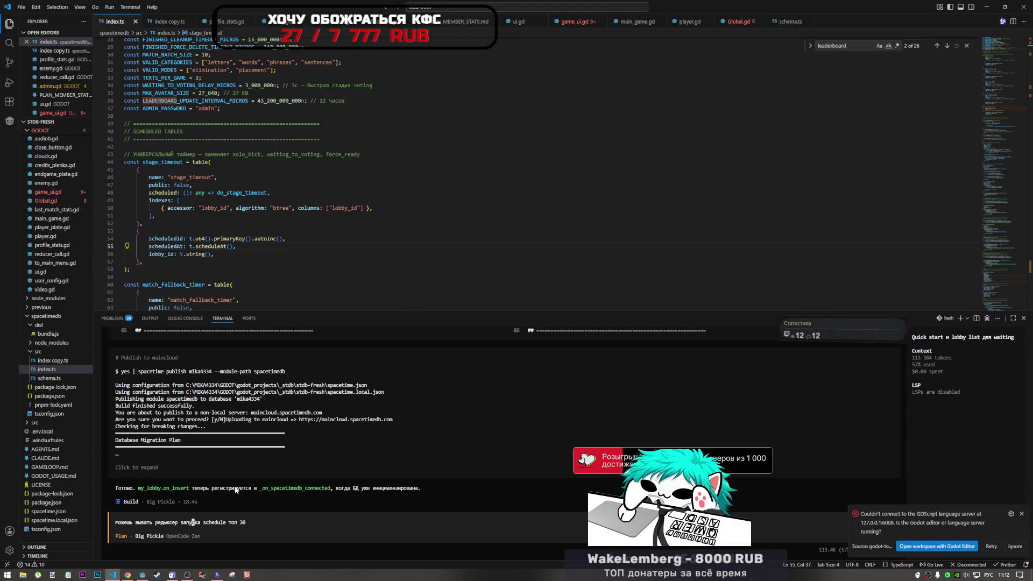
pyautogui.write('з')
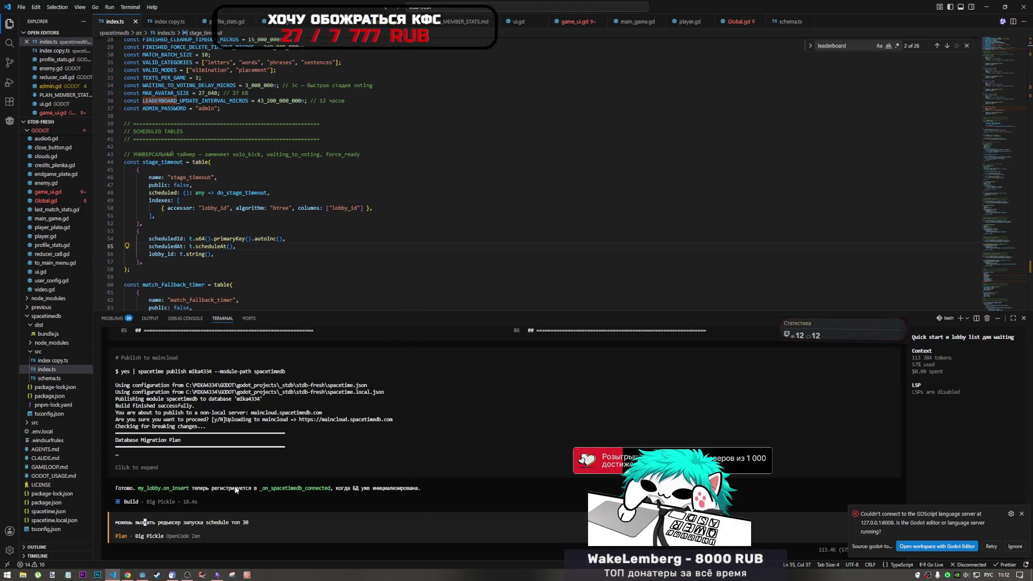
pyautogui.press('Right')
pyautogui.press('Right')
pyautogui.press('Right')
pyautogui.press('Return')
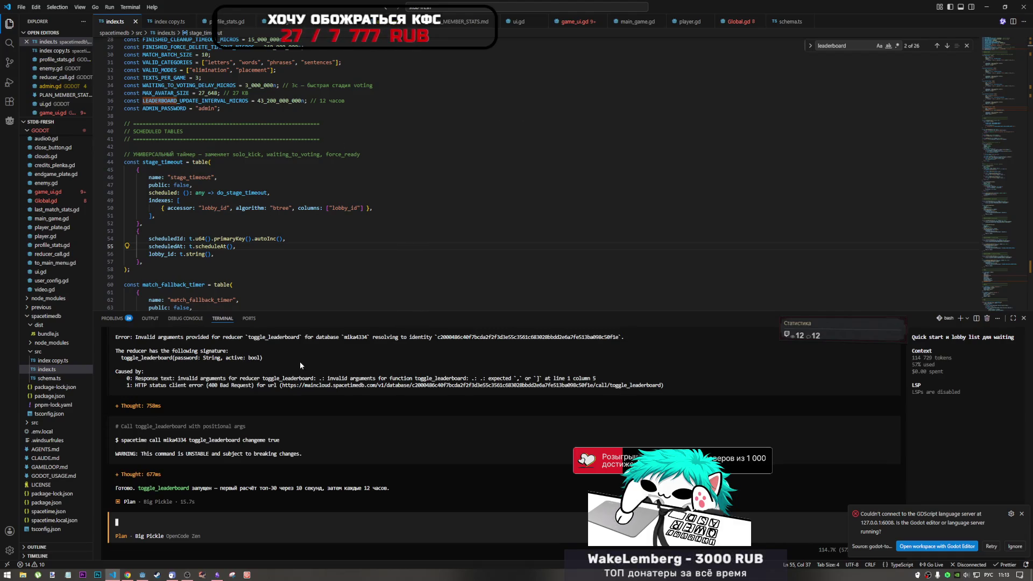
pyautogui.moveTo(157, 440); pyautogui.dragTo(269, 441)
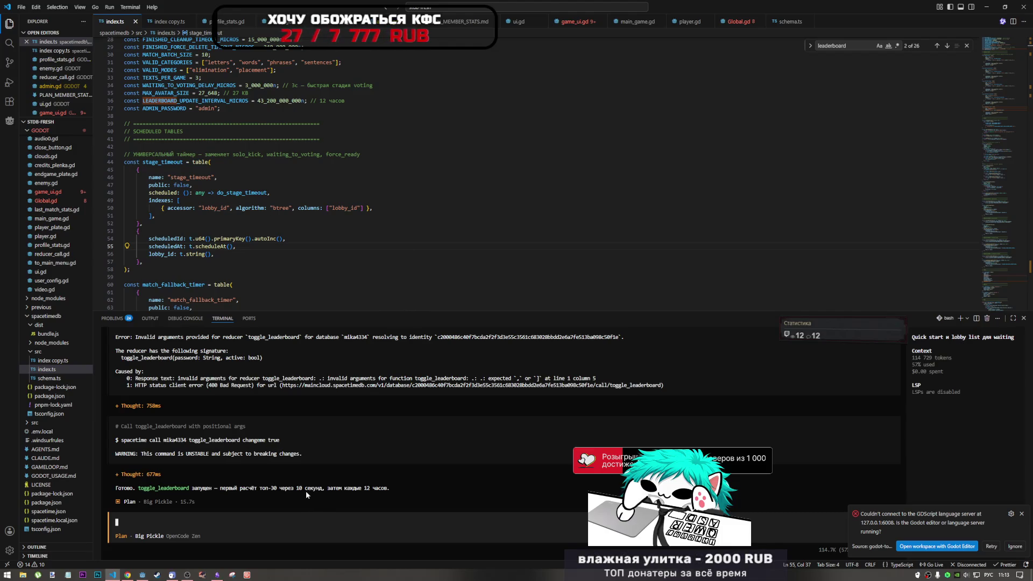
pyautogui.click(127, 574)
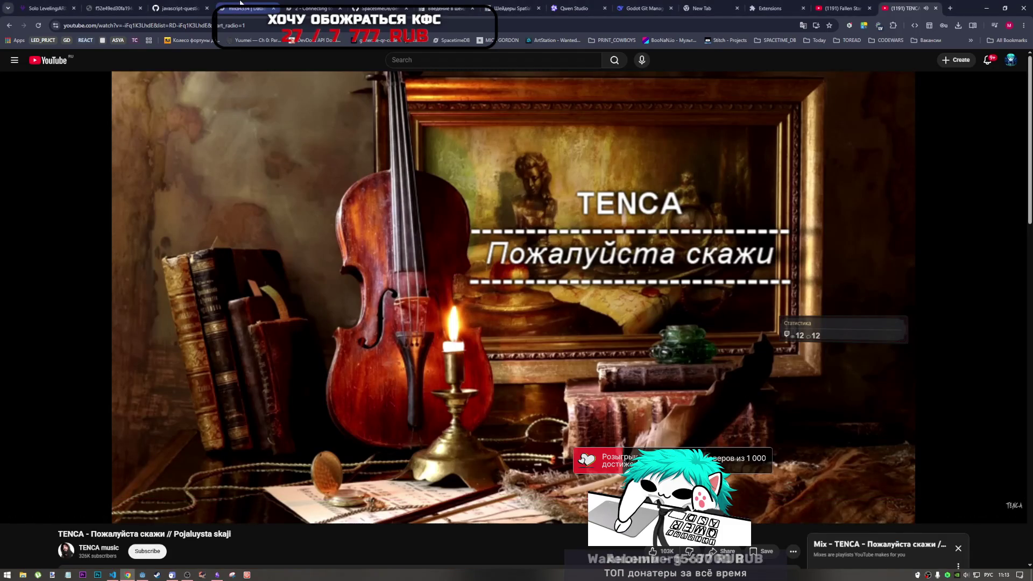
# - Open the leaderboard_cache table in SpacetimeDB showing 19 ranked players, then return to Godot
pyautogui.click(240, 3)
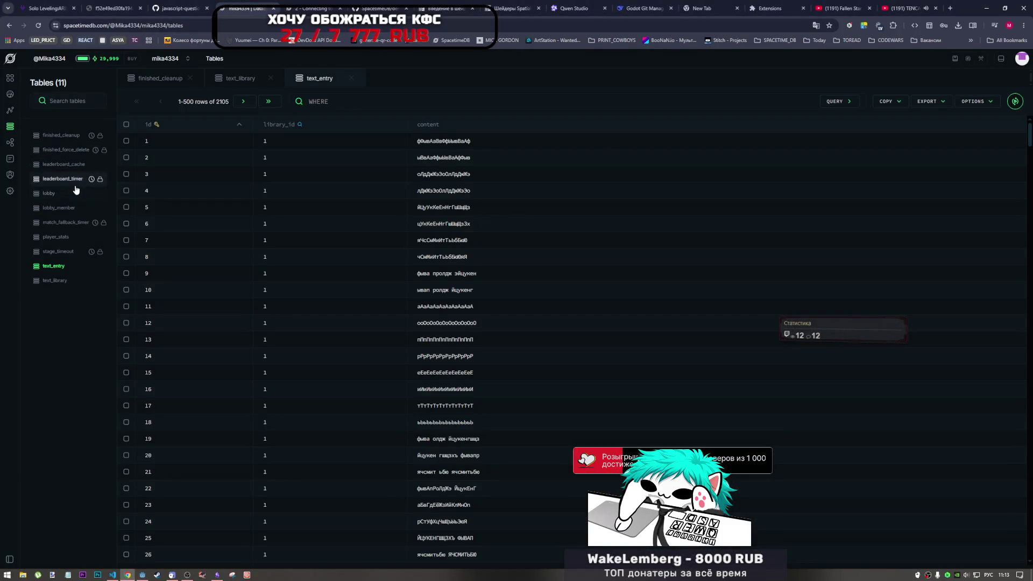
pyautogui.click(70, 165)
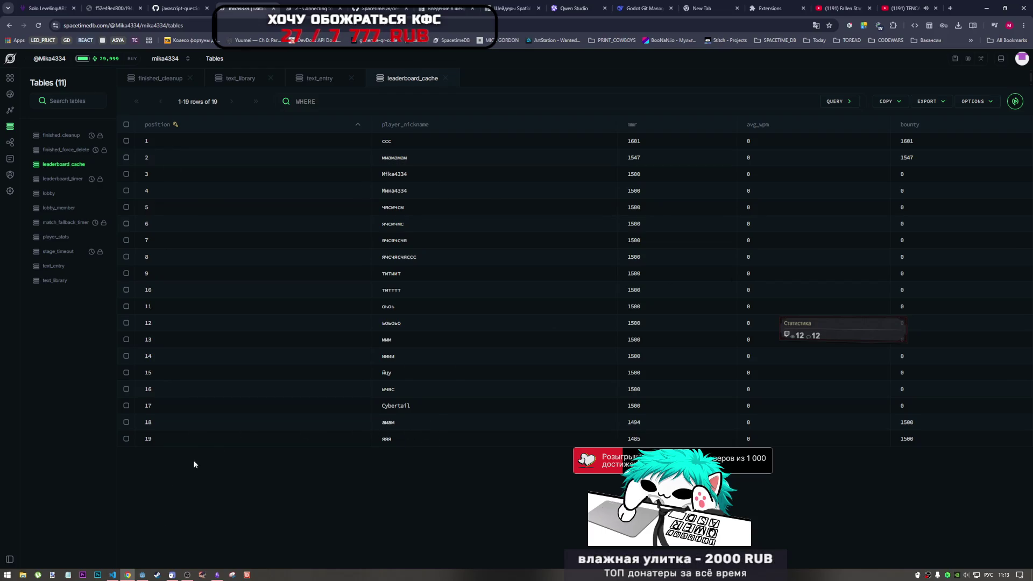
pyautogui.moveTo(143, 574)
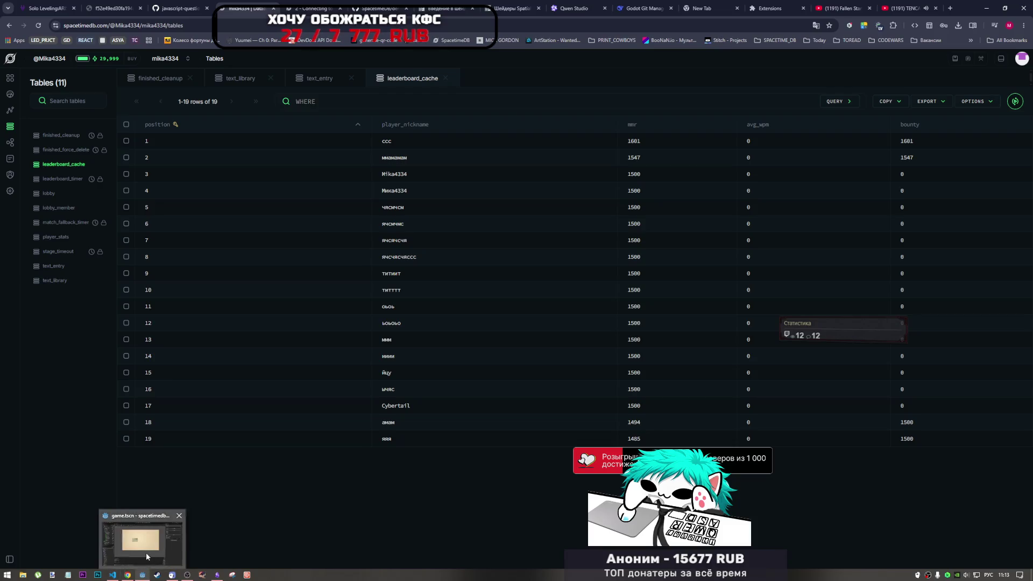
pyautogui.click(146, 553)
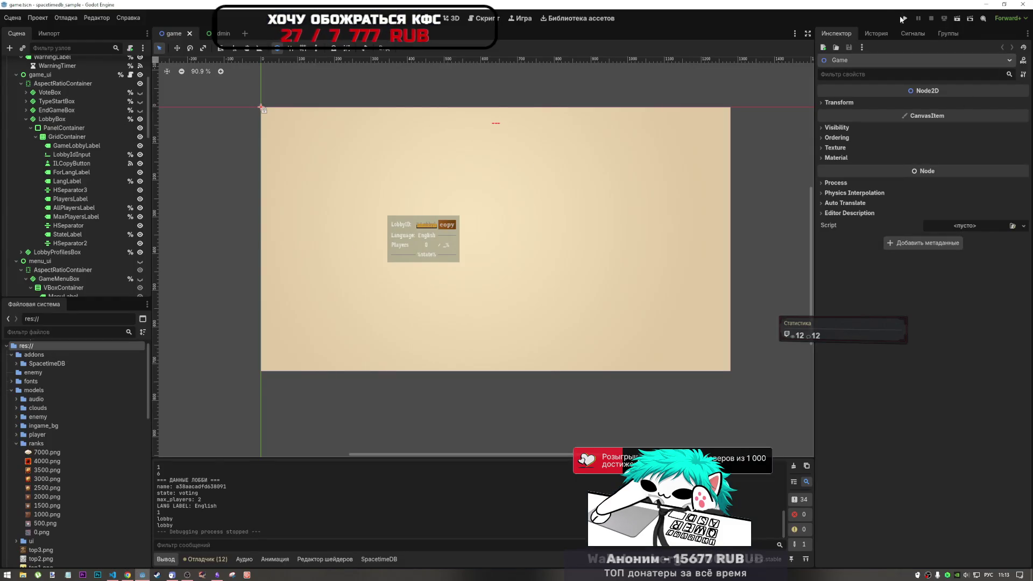
# - Confirm the Отладка run-instance settings and launch the game to its nickname screen
pyautogui.click(66, 18)
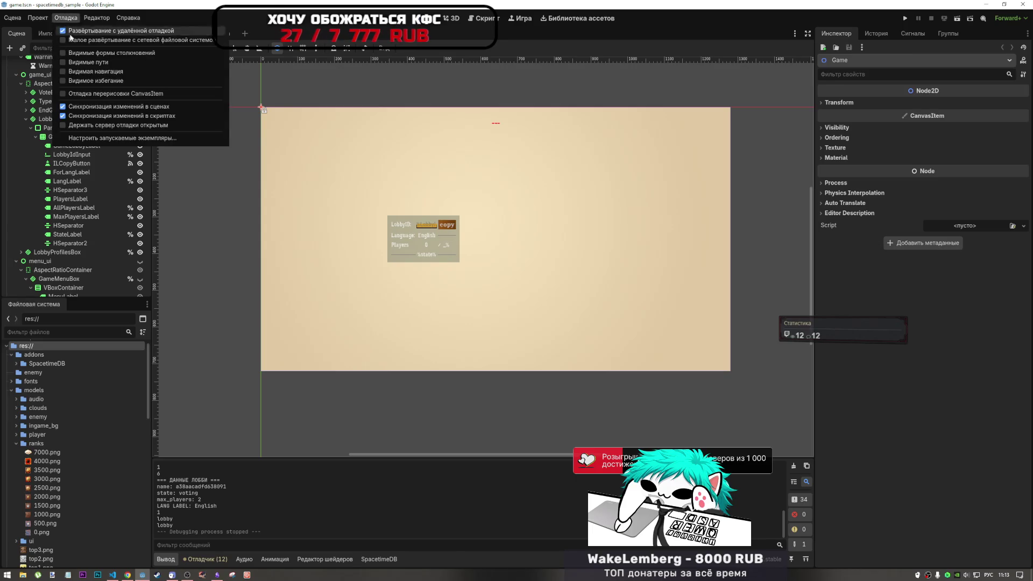
pyautogui.moveTo(92, 22)
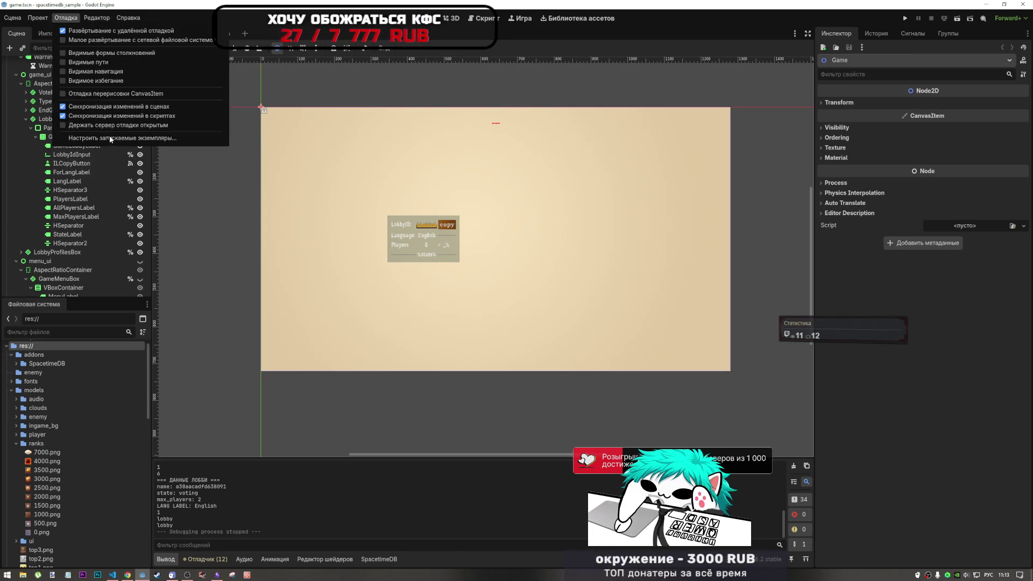
pyautogui.click(108, 138)
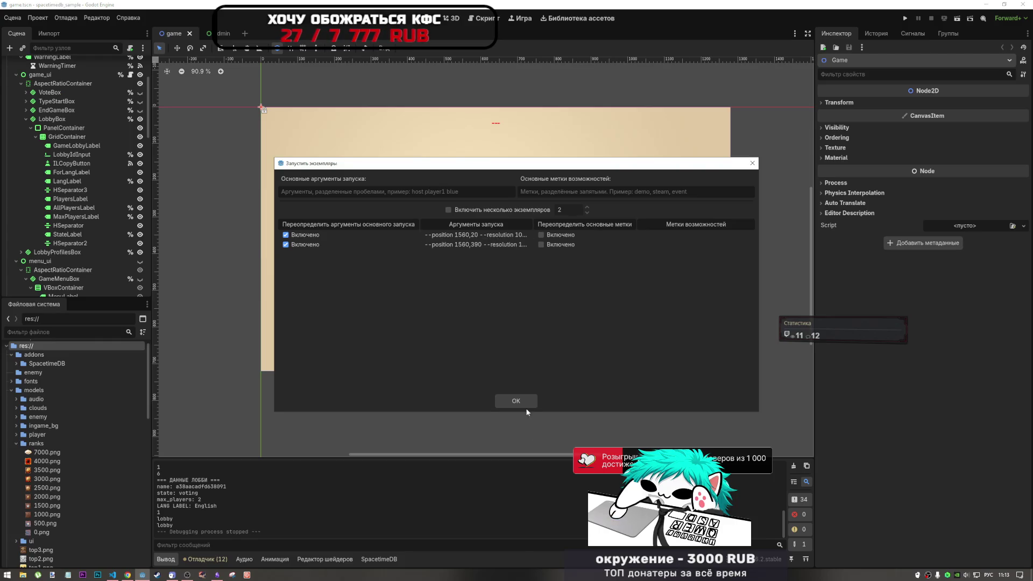
pyautogui.click(525, 405)
pyautogui.click(904, 18)
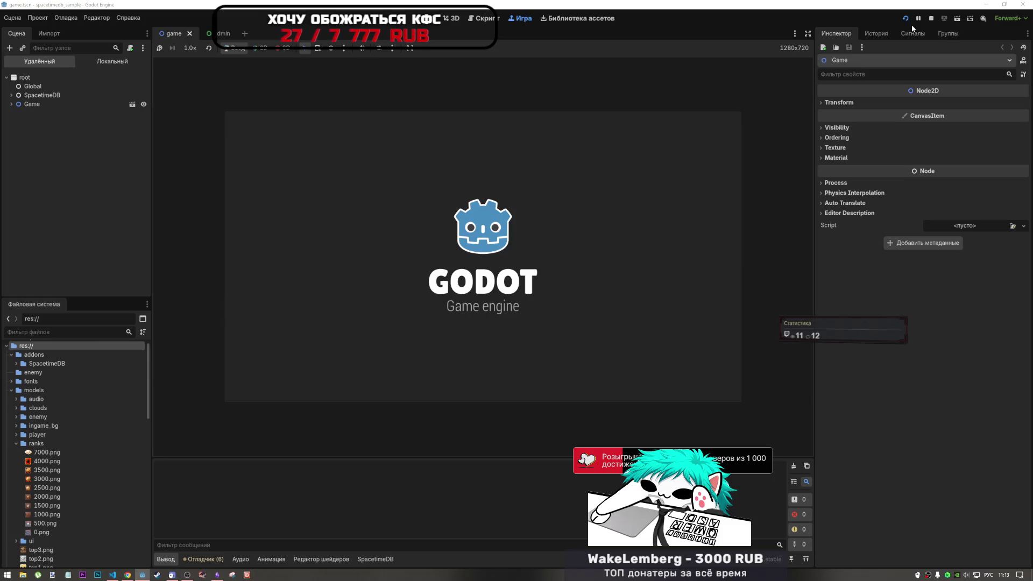
pyautogui.click(119, 574)
pyautogui.click(127, 574)
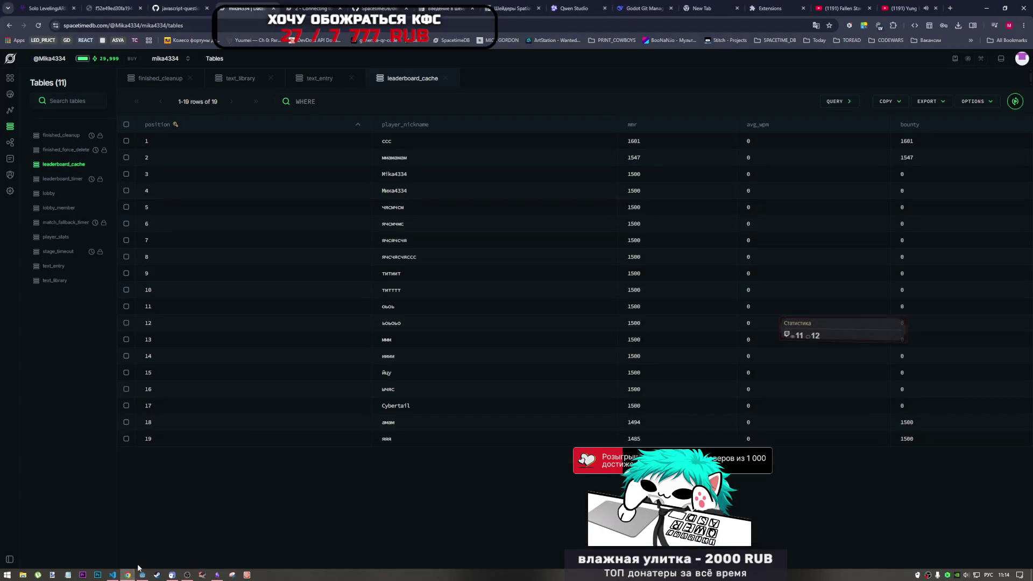
# - Close the extra YouTube music tab so Fallen Star keeps playing
pyautogui.click(907, 5)
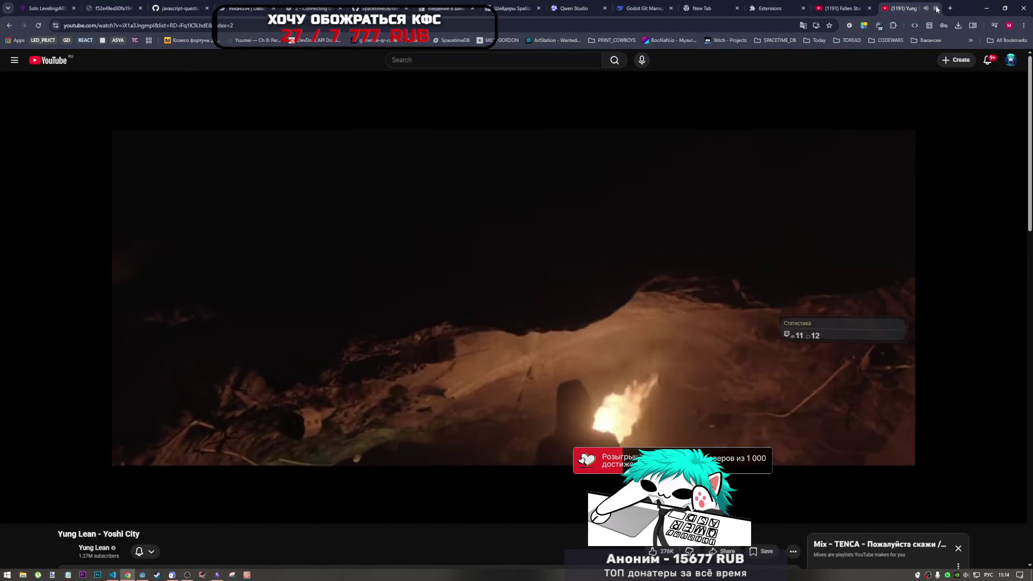
pyautogui.click(936, 8)
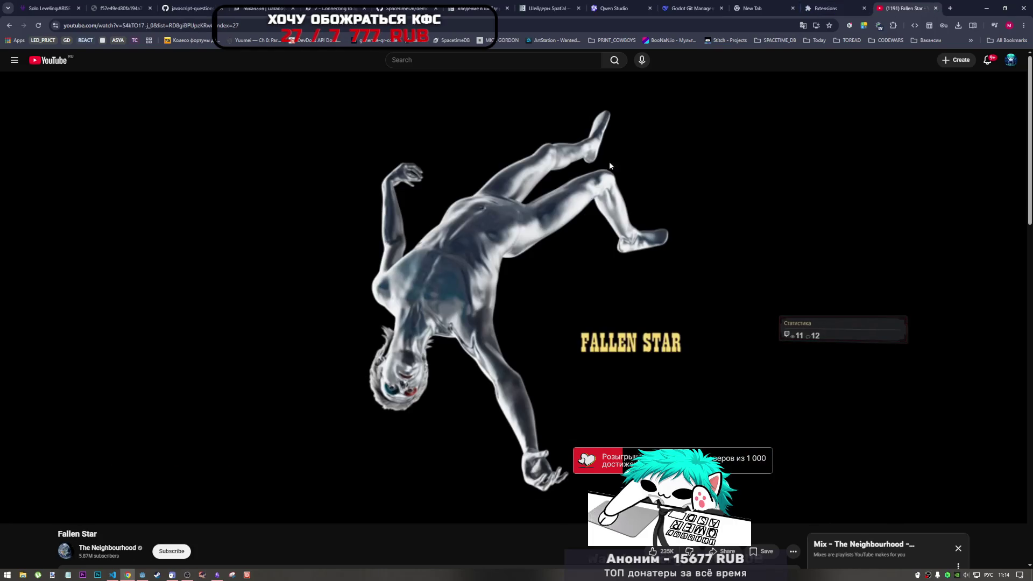
pyautogui.click(541, 280)
# - Back in index.ts, look over line 37 and the SCHEDULED TABLES section near stage_timeout
pyautogui.click(113, 574)
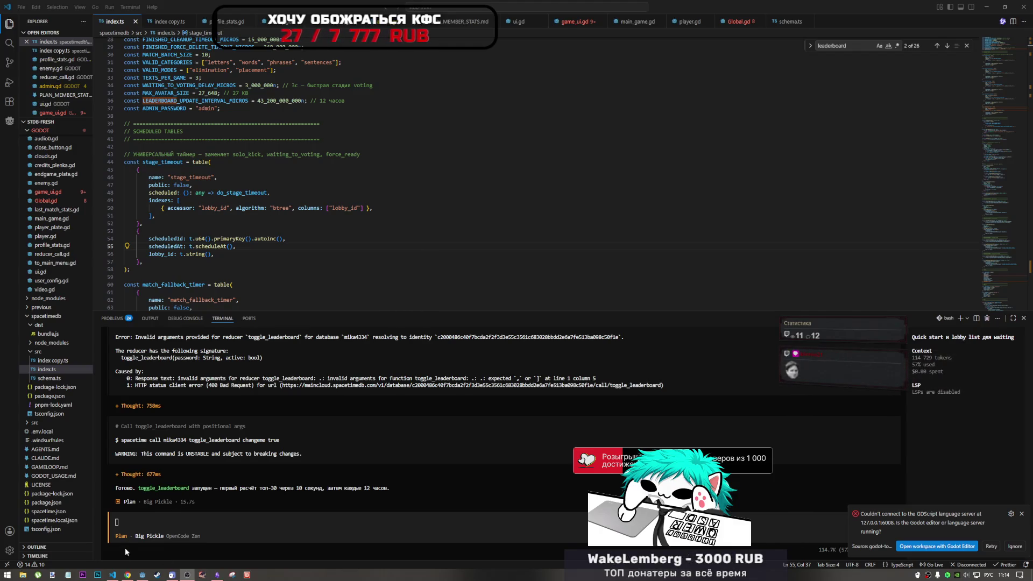
pyautogui.click(122, 577)
pyautogui.click(122, 576)
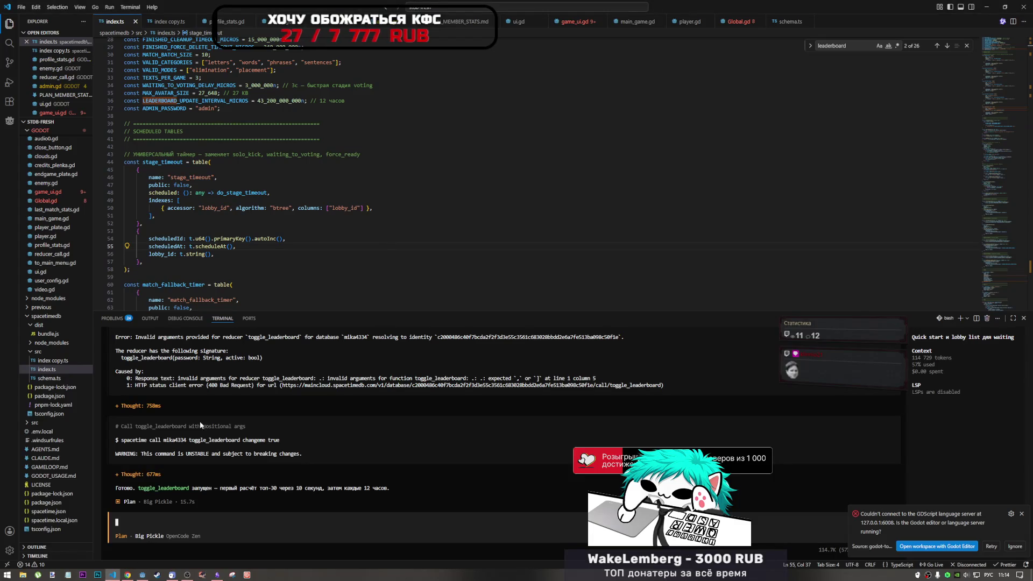
pyautogui.moveTo(183, 108); pyautogui.dragTo(230, 108)
pyautogui.click(230, 108)
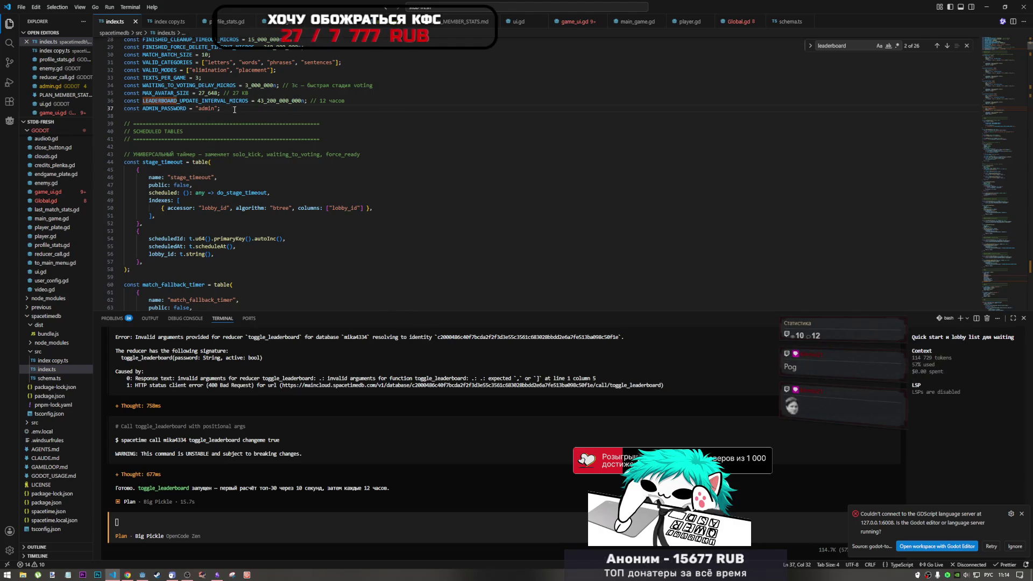
pyautogui.click(237, 170)
pyautogui.click(194, 131)
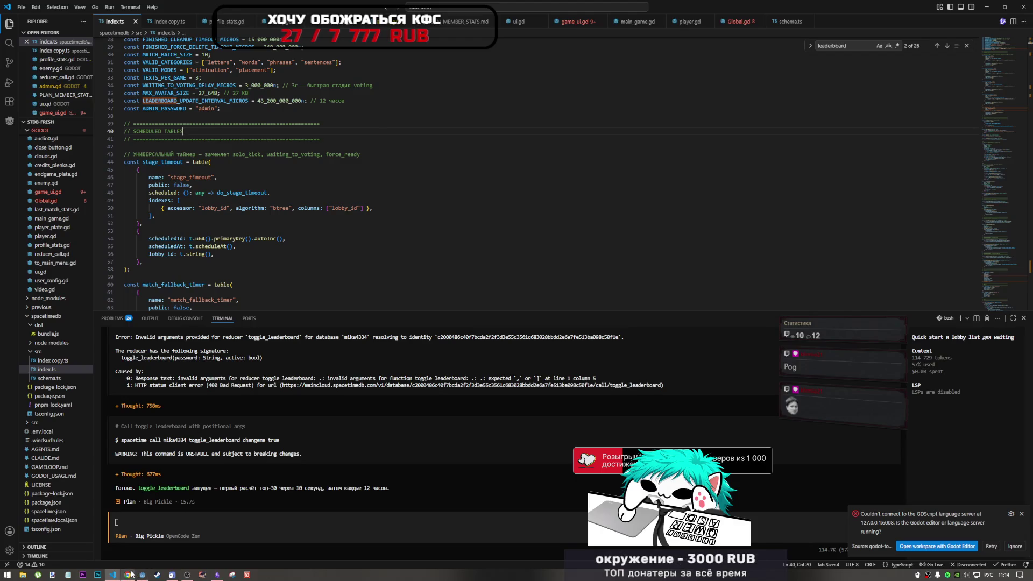
# - Log into the running game past the robot check, expand and collapse MOST WANTED, then stop it
pyautogui.moveTo(141, 575)
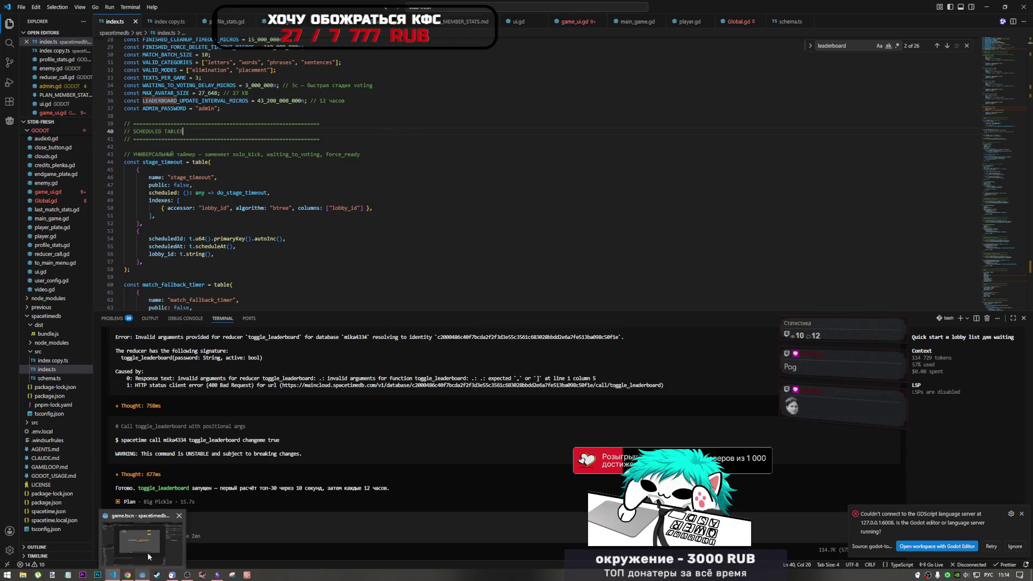
pyautogui.click(150, 556)
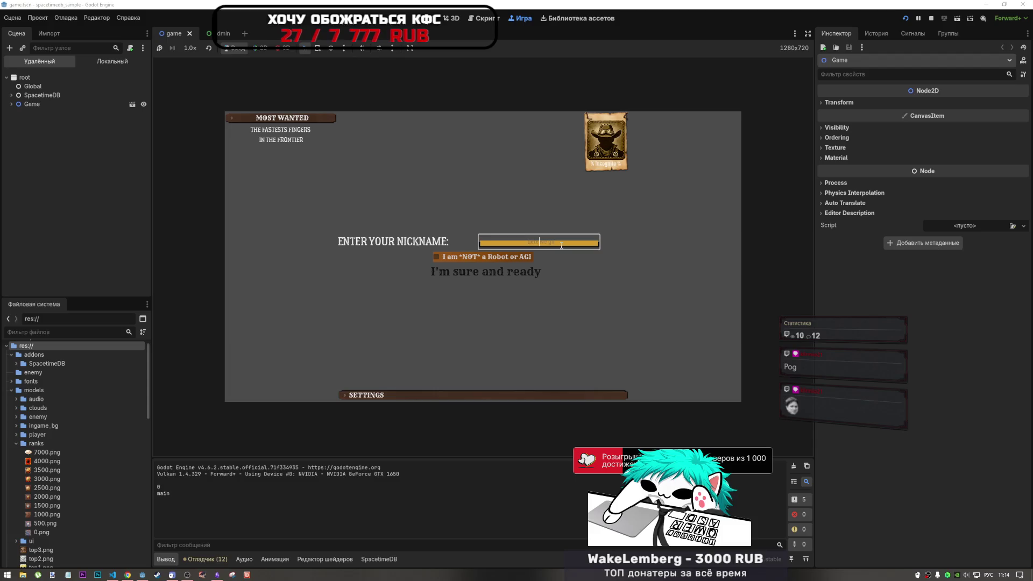
pyautogui.click(511, 257)
pyautogui.click(506, 272)
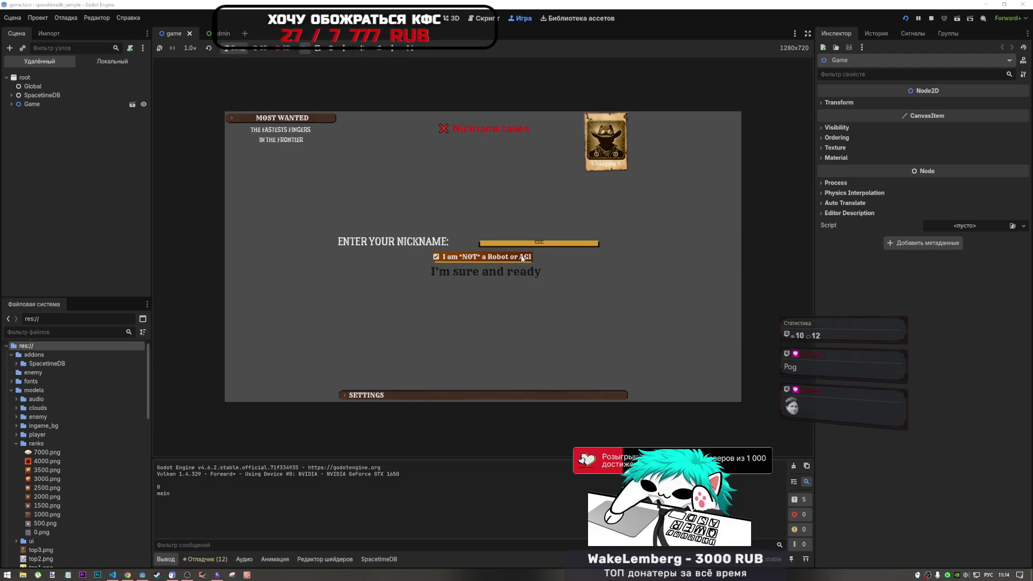
pyautogui.click(537, 272)
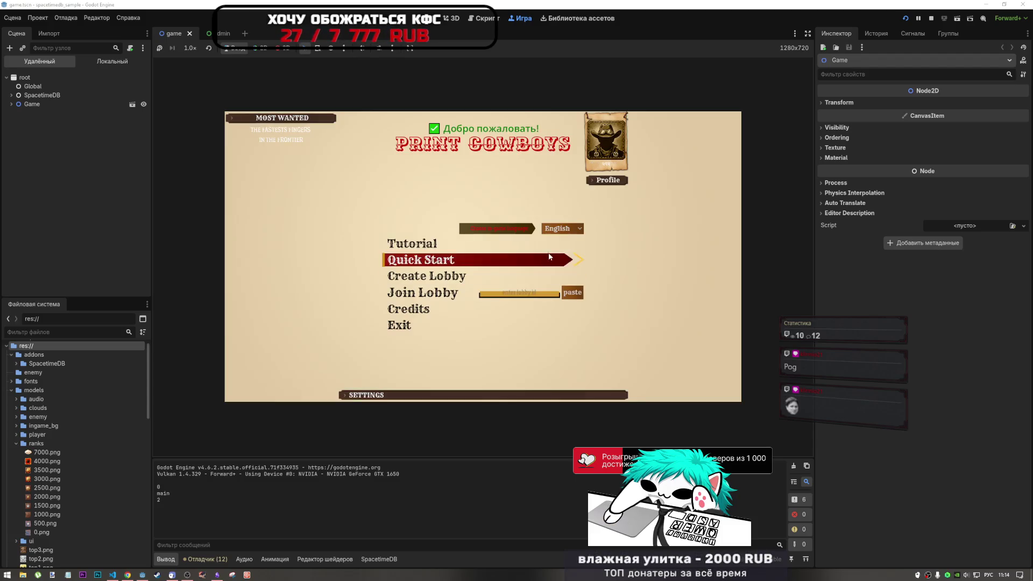
pyautogui.click(320, 118)
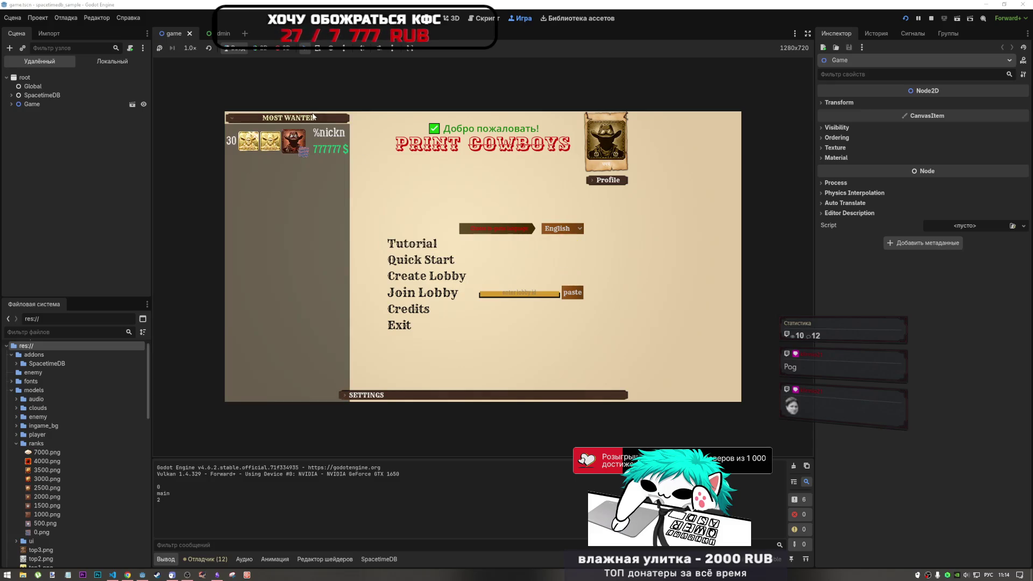
pyautogui.click(313, 116)
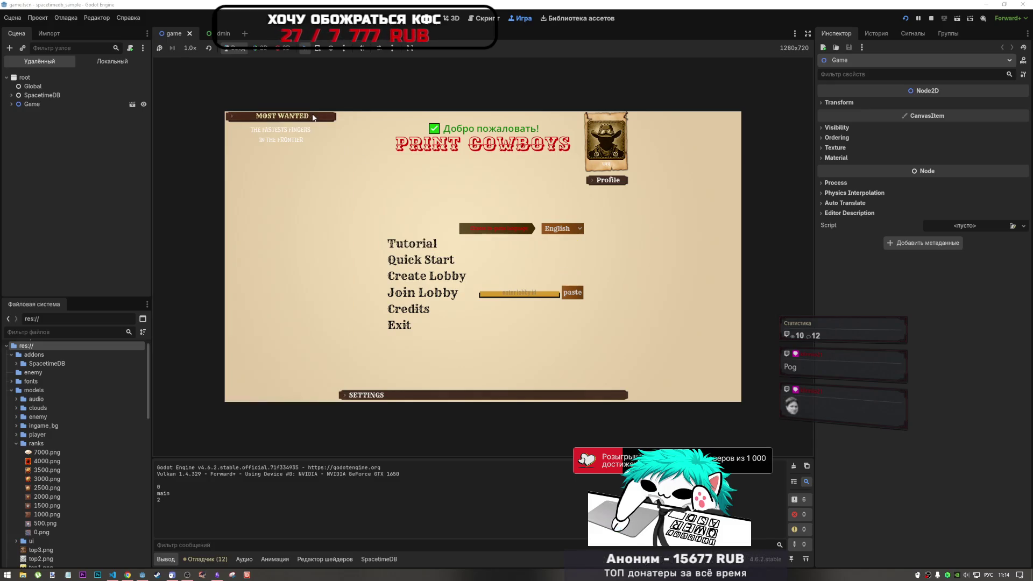
pyautogui.click(931, 18)
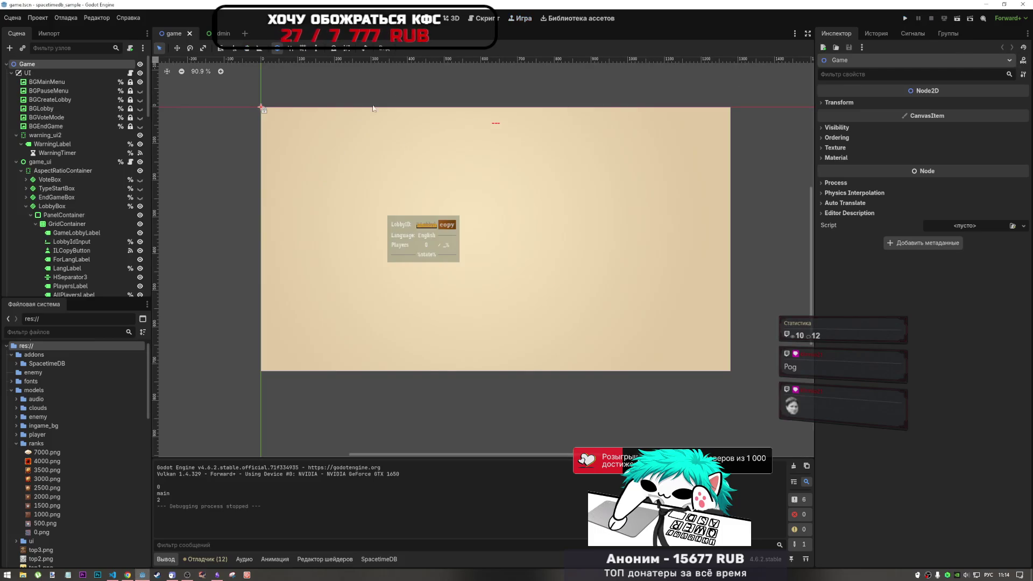
# - Jump from Top30's folding_changed signal to its ui.gd handler and add blank lines below line 465
pyautogui.click(479, 19)
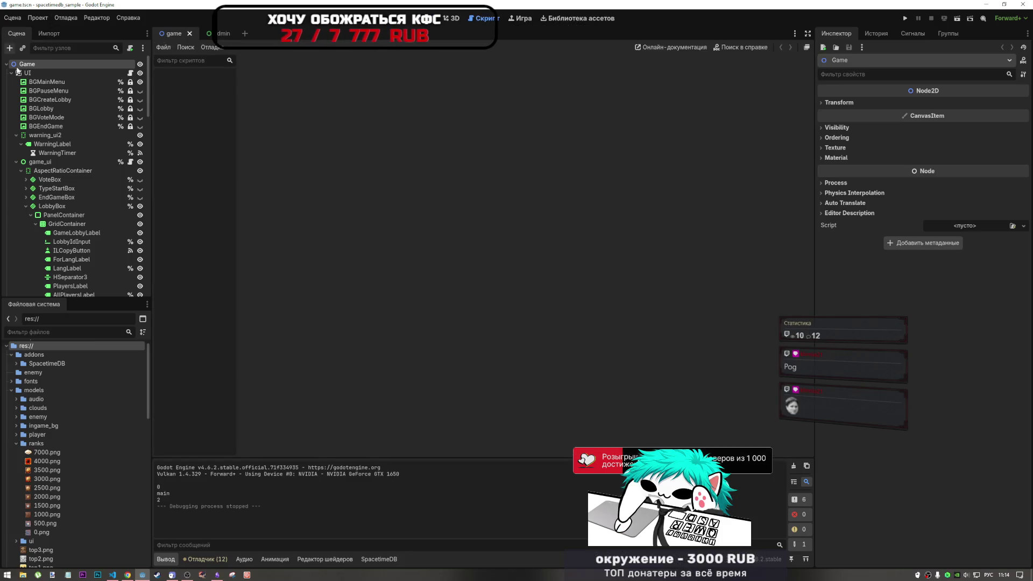
pyautogui.scroll(-10, 69, 285)
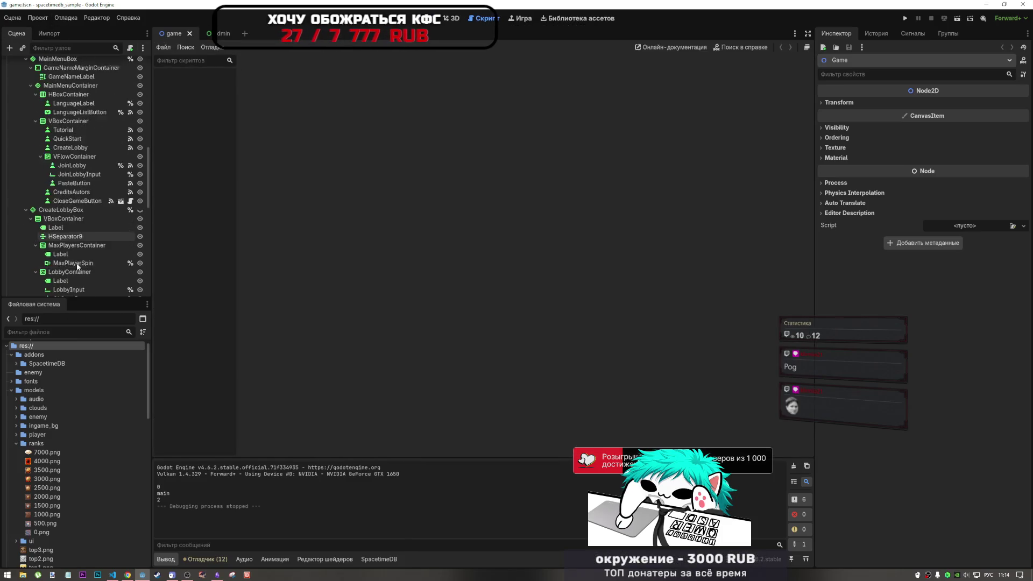
pyautogui.scroll(-10, 105, 182)
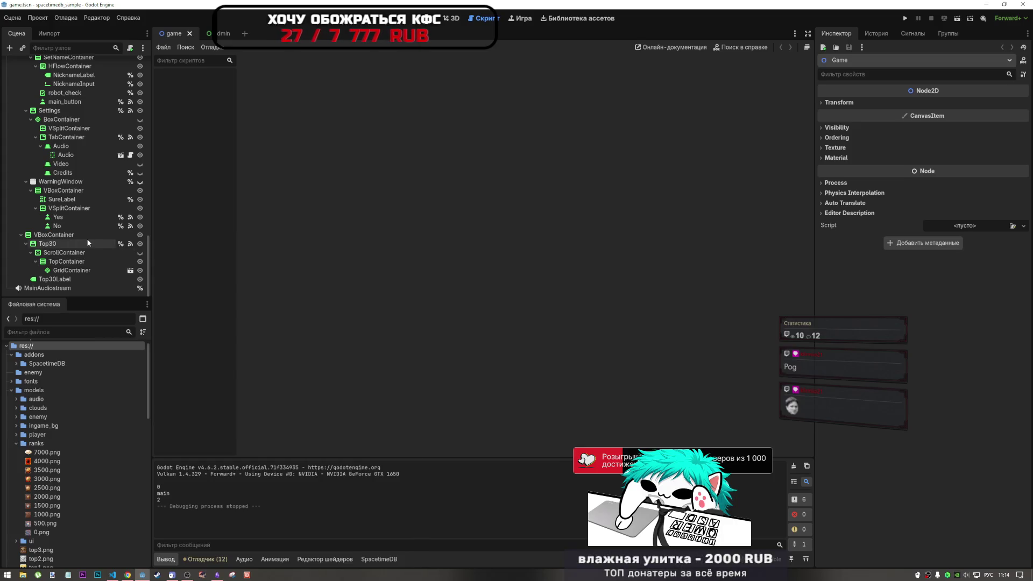
pyautogui.click(87, 241)
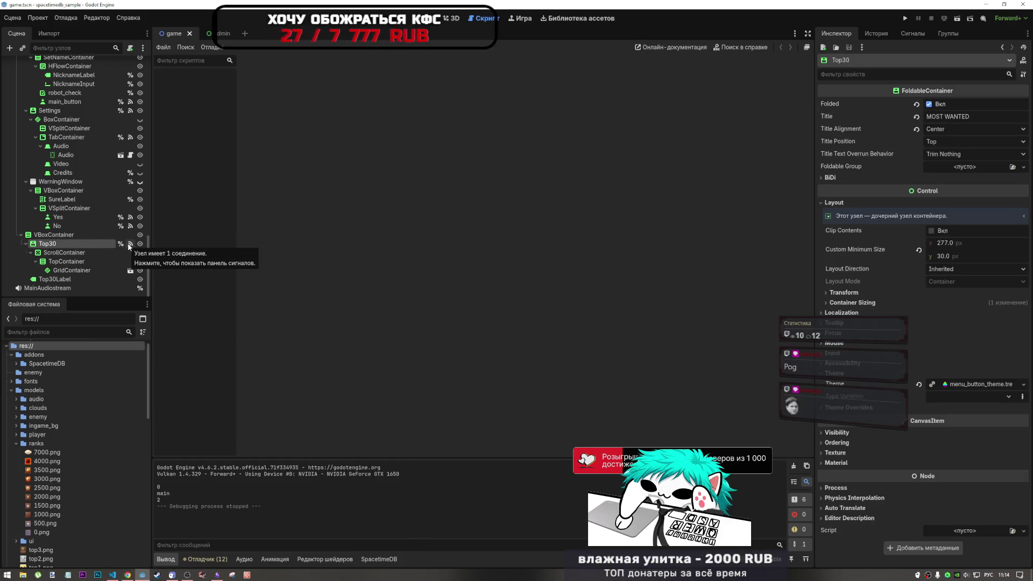
pyautogui.click(129, 244)
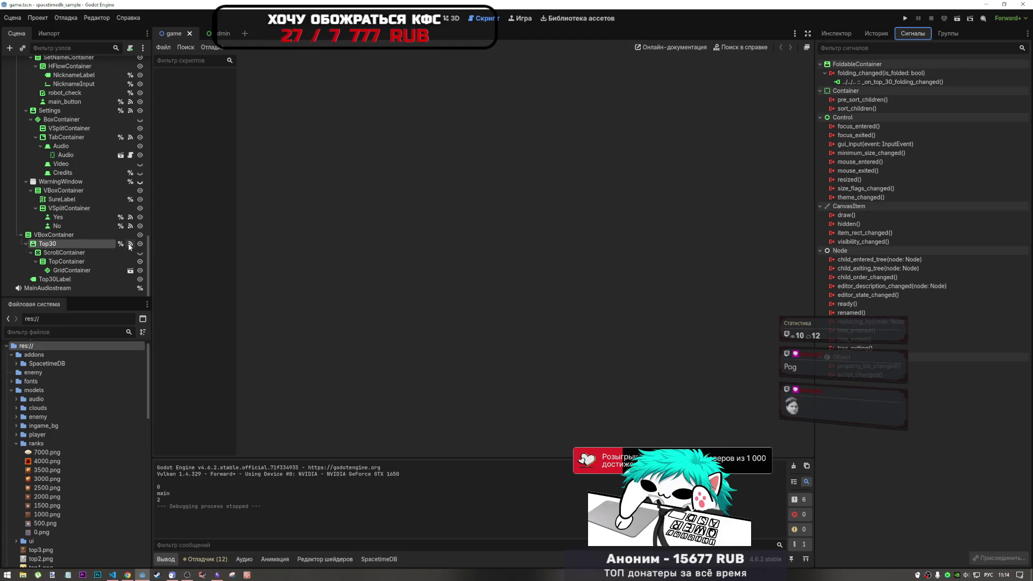
pyautogui.doubleClick(933, 83)
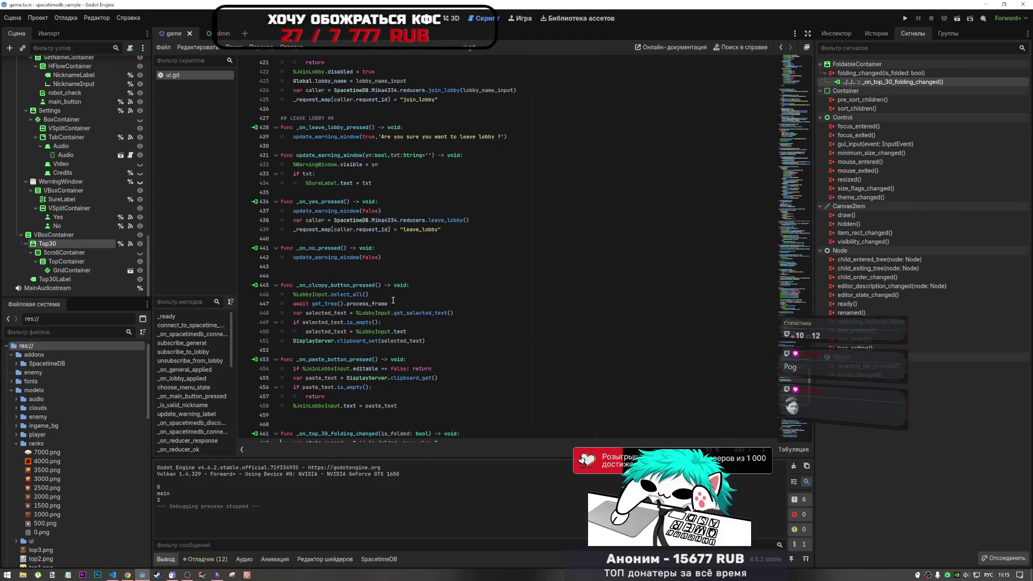
pyautogui.press('Down')
pyautogui.press('Down')
pyautogui.press('Down')
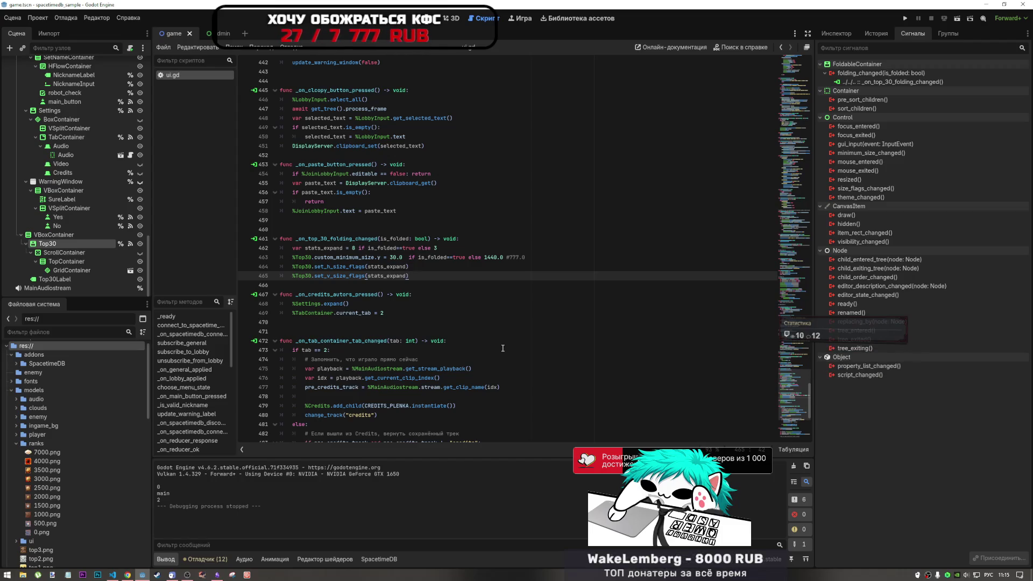
pyautogui.press('Return')
pyautogui.press('Return')
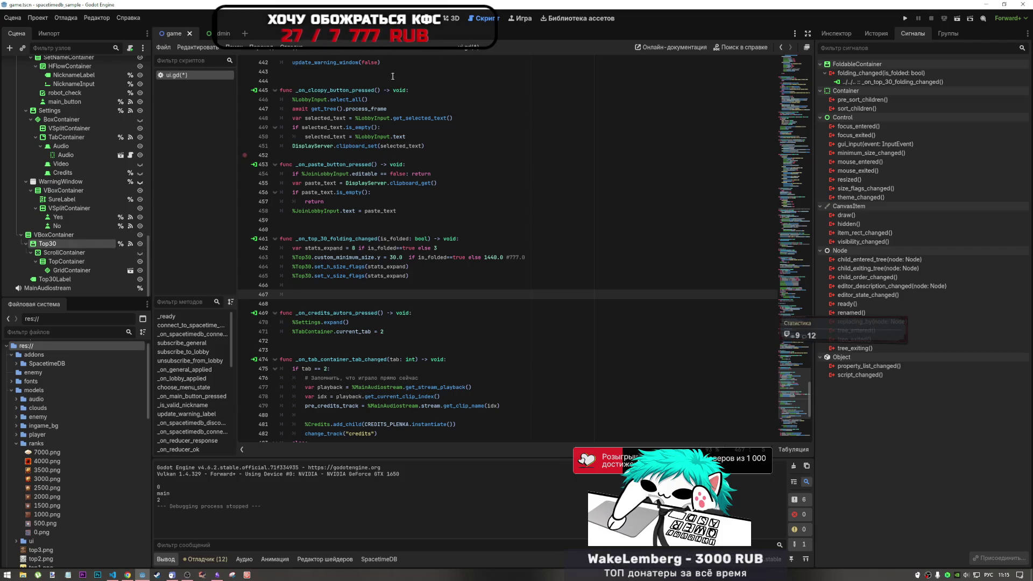
# - Open the profile scene and find the leaderboard_cache table name in subscribe_general in ui.gd
pyautogui.click(131, 270)
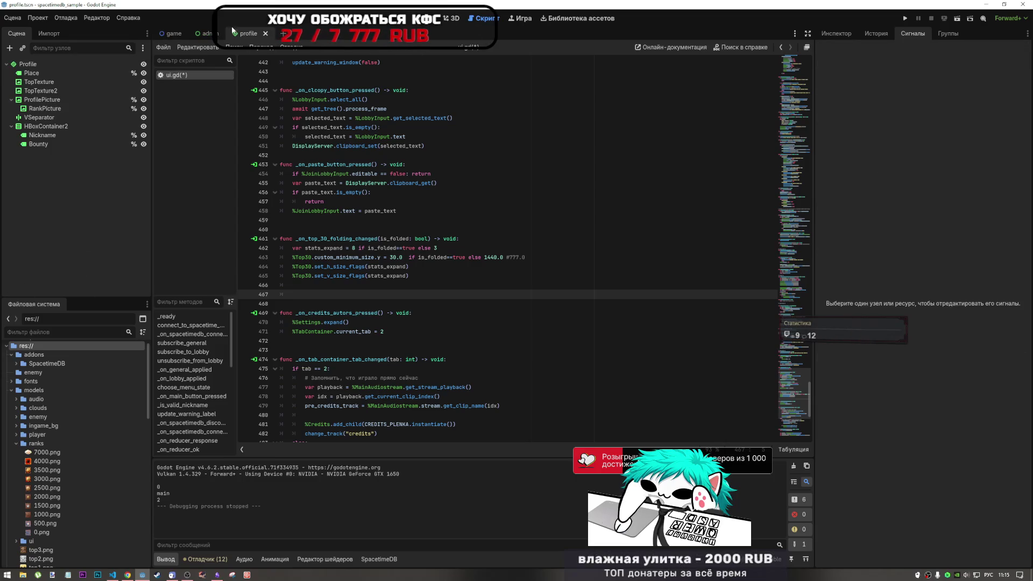
pyautogui.press('Up')
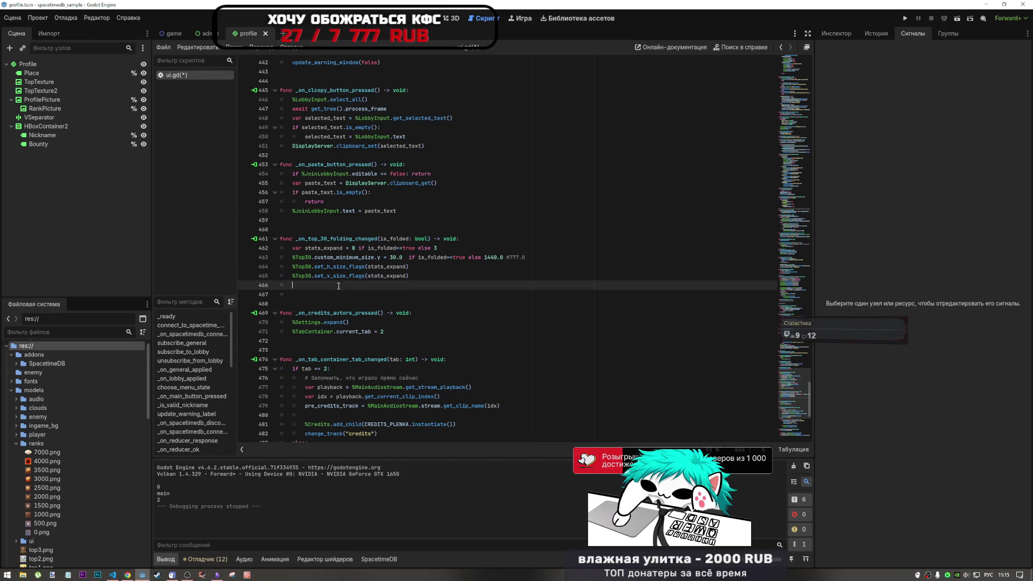
pyautogui.click(789, 290)
pyautogui.moveTo(789, 290)
pyautogui.mouseDown()
pyautogui.moveTo(789, 134)
pyautogui.moveTo(780, 285)
pyautogui.moveTo(761, 369)
pyautogui.mouseUp()
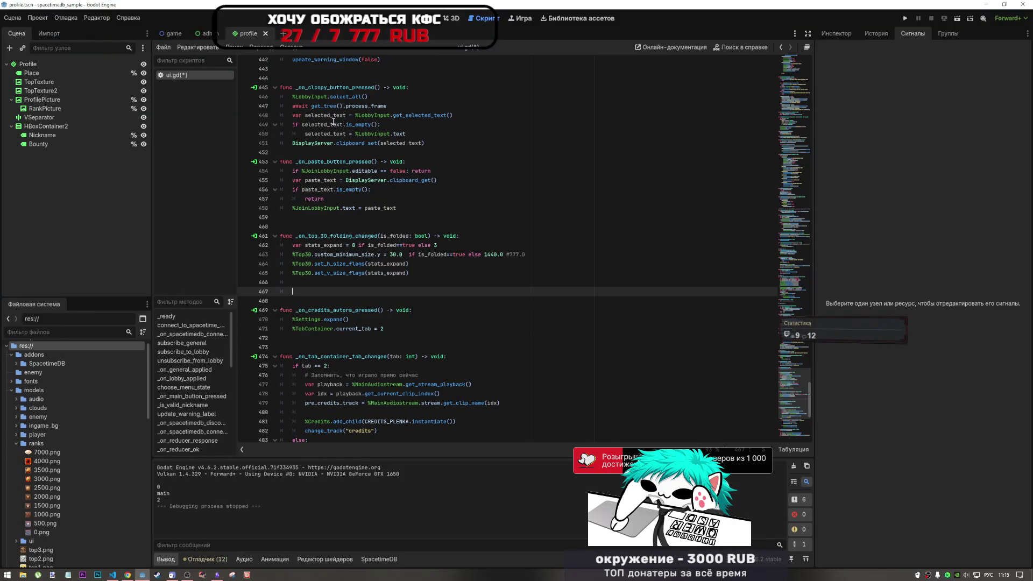
pyautogui.moveTo(801, 393)
pyautogui.mouseDown()
pyautogui.moveTo(802, 235)
pyautogui.moveTo(799, 248)
pyautogui.mouseUp()
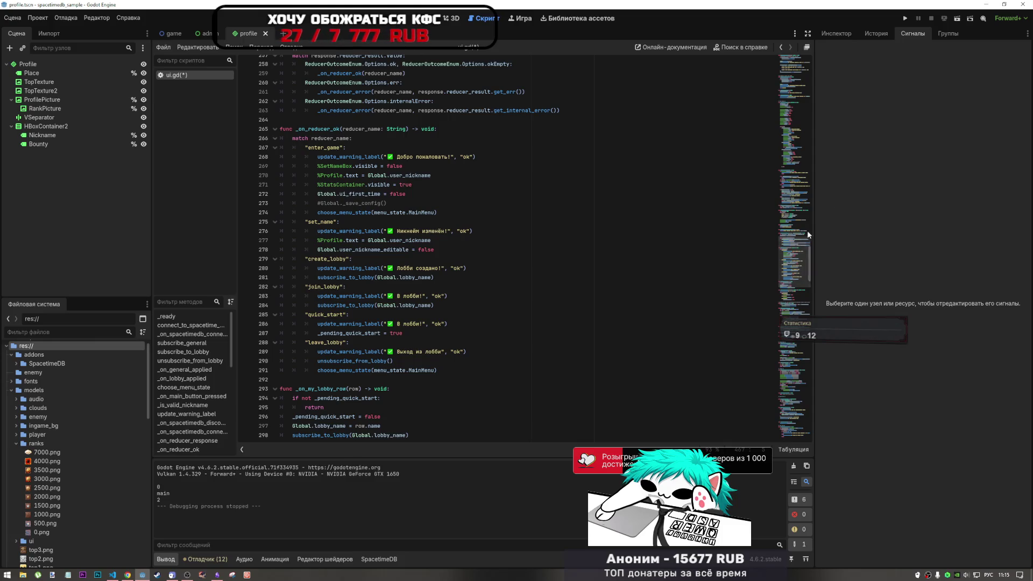
pyautogui.moveTo(797, 249); pyautogui.dragTo(790, 132)
pyautogui.click(378, 297)
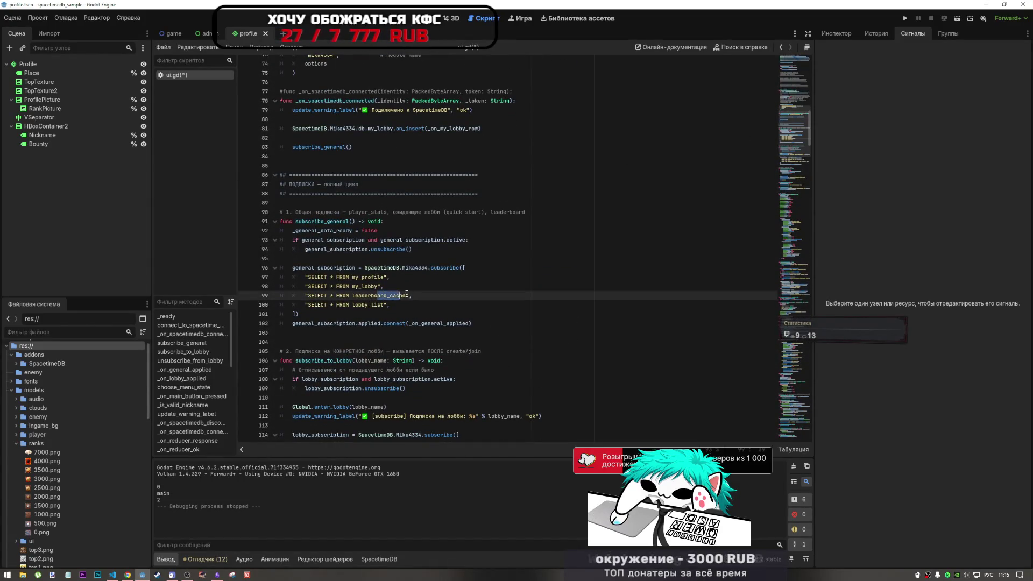
pyautogui.doubleClick(379, 296)
# - Type leaderboard_cache on a new line 468 below the Top30 folding handler
pyautogui.moveTo(784, 187)
pyautogui.mouseDown()
pyautogui.moveTo(754, 380)
pyautogui.moveTo(754, 366)
pyautogui.mouseUp()
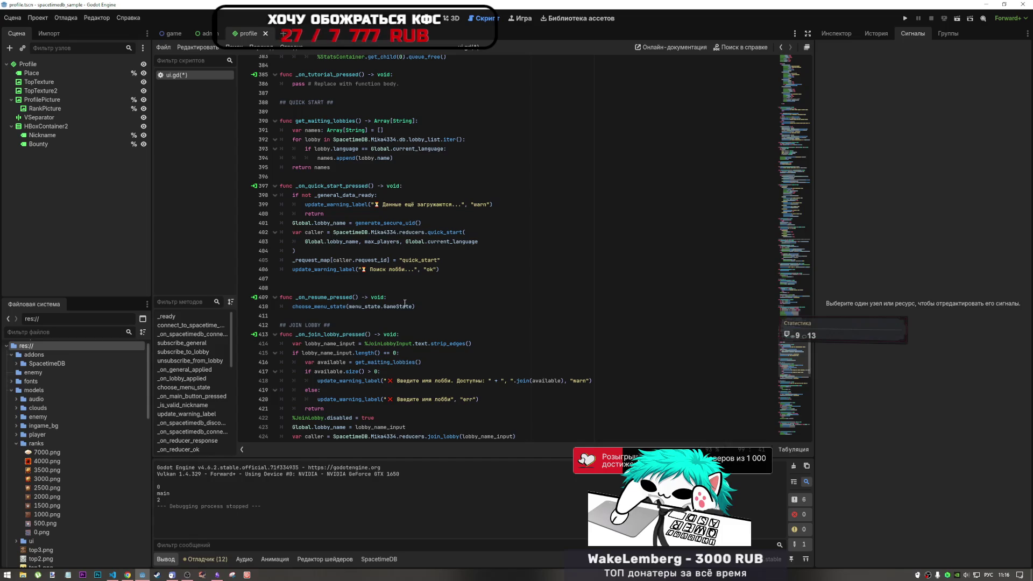
pyautogui.scroll(-10, 615, 374)
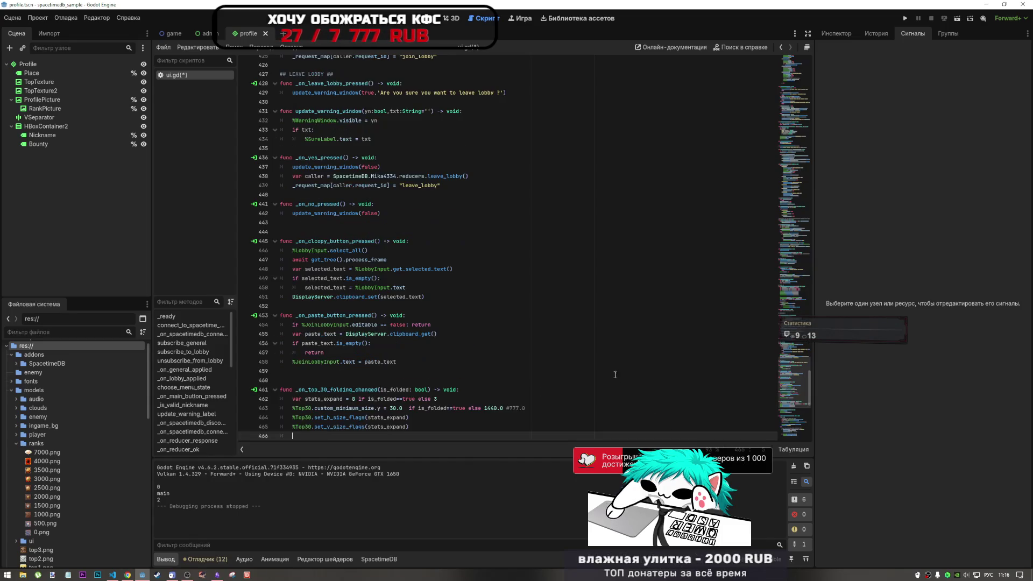
pyautogui.scroll(-5, 356, 372)
pyautogui.press('Return')
pyautogui.press('Return')
pyautogui.write('leaderboard_cache')
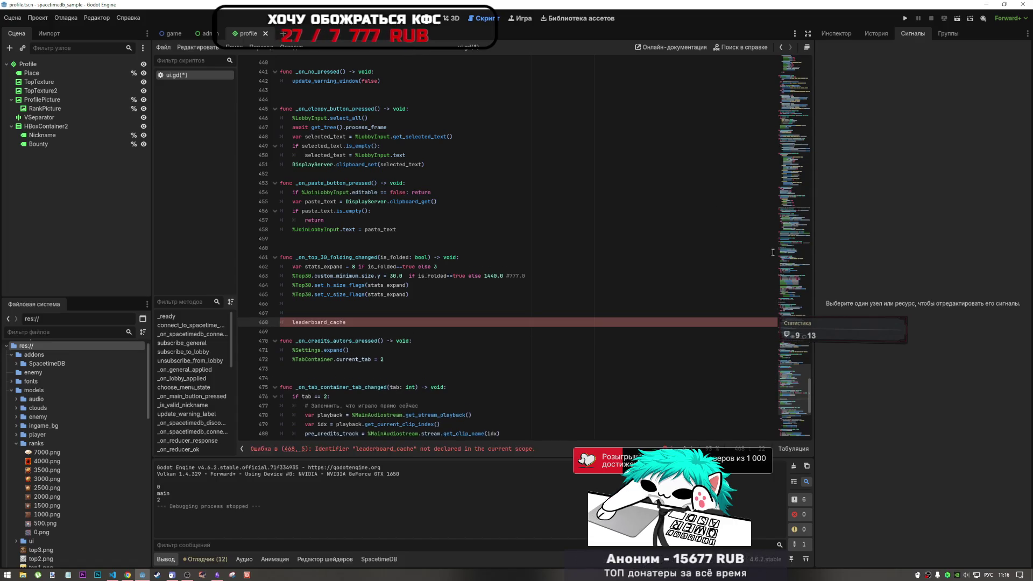
# - Look over the beginning of ui.gd, then go back to the game scene
pyautogui.click(778, 70)
pyautogui.click(778, 62)
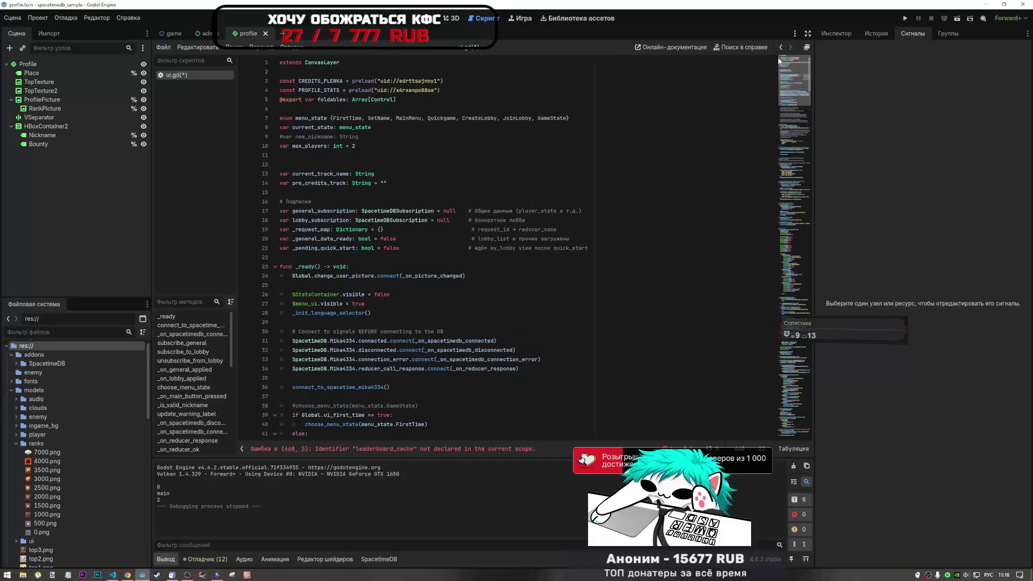
pyautogui.scroll(-5, 785, 81)
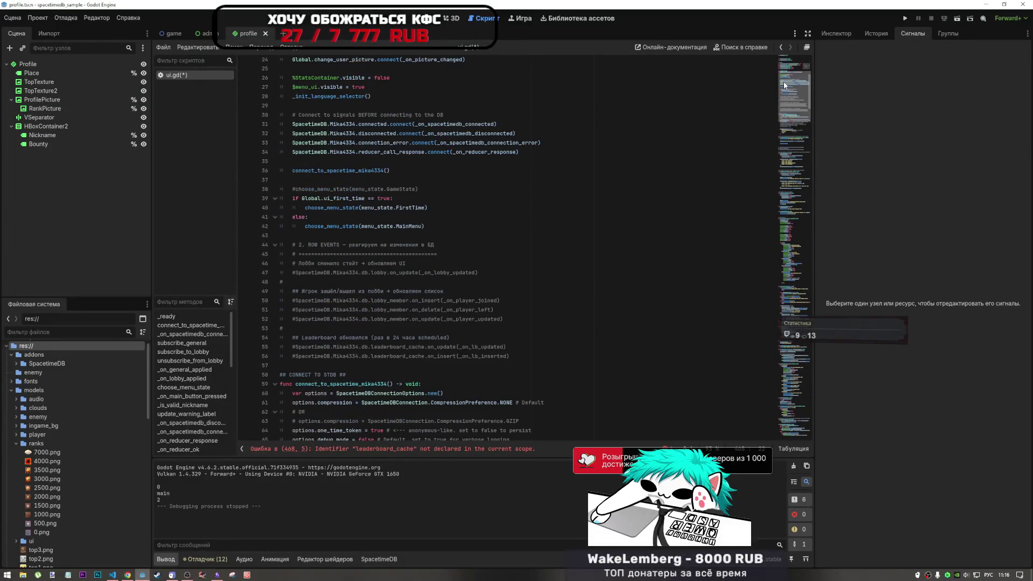
pyautogui.moveTo(784, 85); pyautogui.dragTo(786, 105)
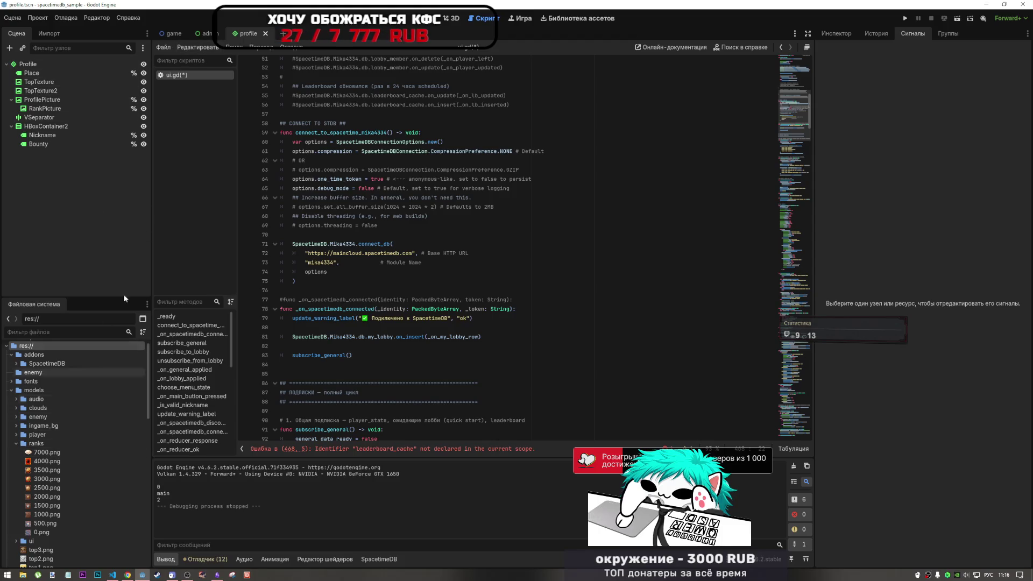
pyautogui.click(171, 33)
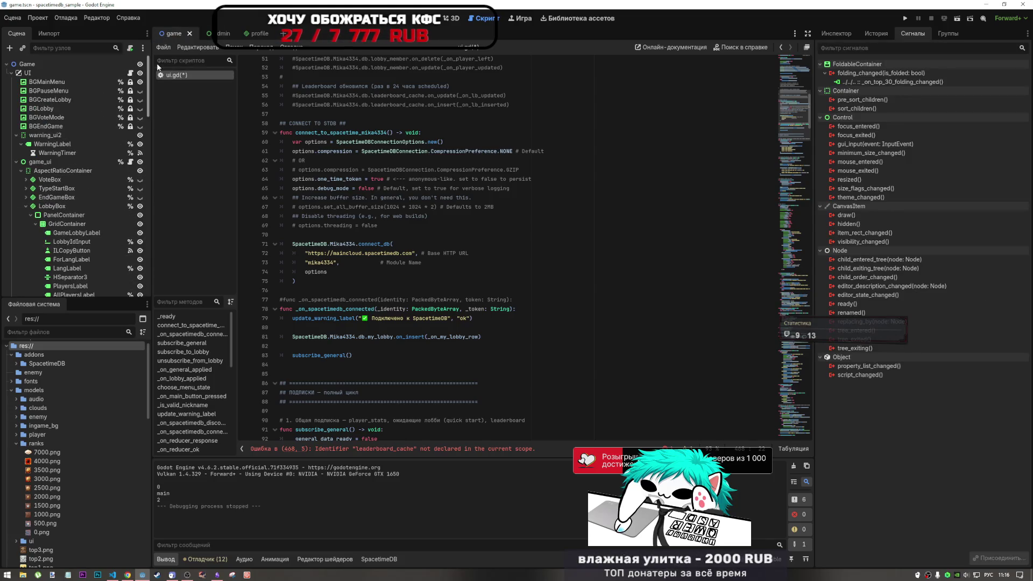
# - Open the profile_stats scene and its profile_stats.gd script
pyautogui.click(131, 161)
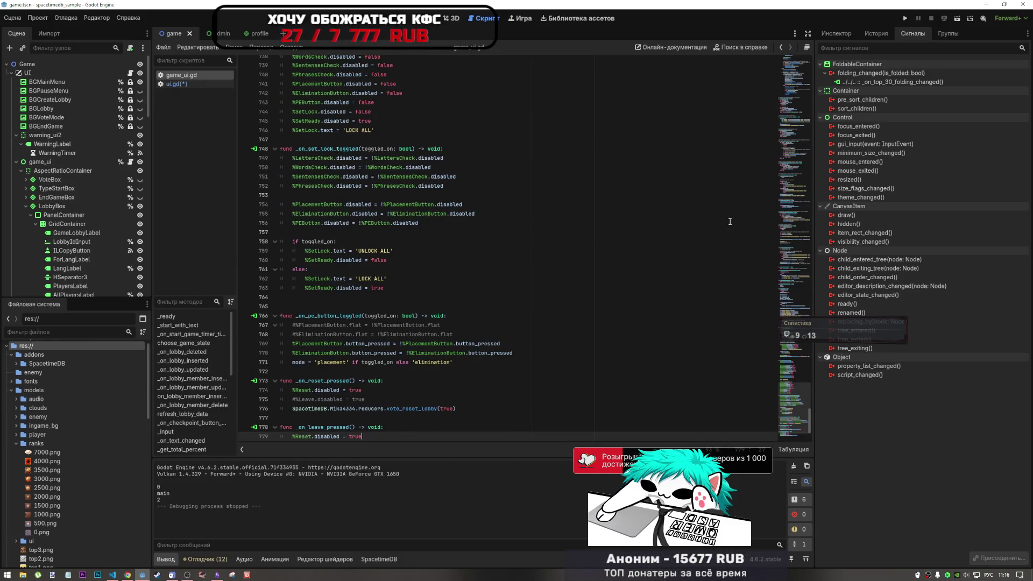
pyautogui.scroll(20, 778, 198)
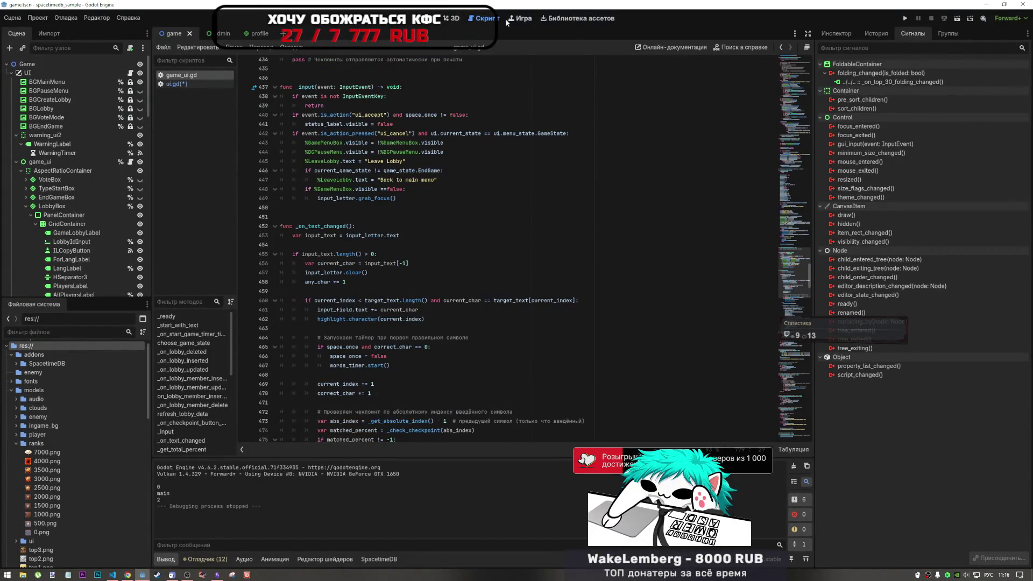
pyautogui.scroll(-5, 68, 387)
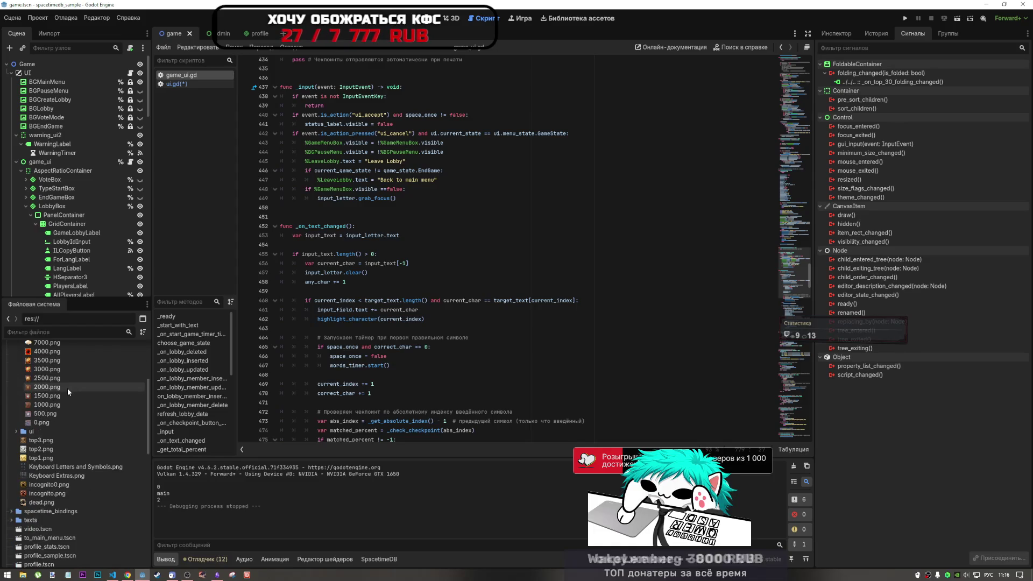
pyautogui.scroll(-4, 70, 442)
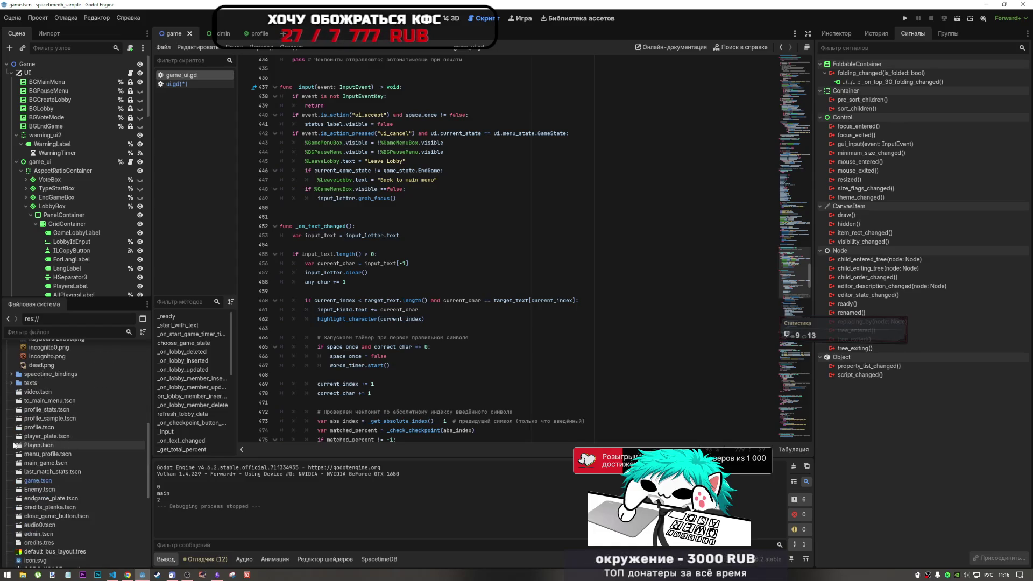
pyautogui.click(56, 408)
pyautogui.doubleClick(56, 408)
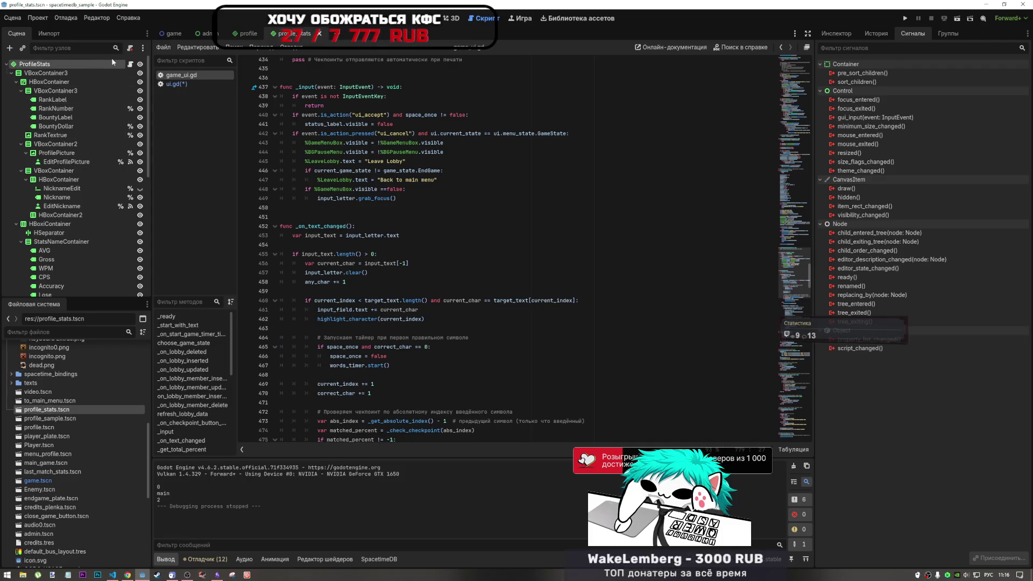
pyautogui.click(131, 64)
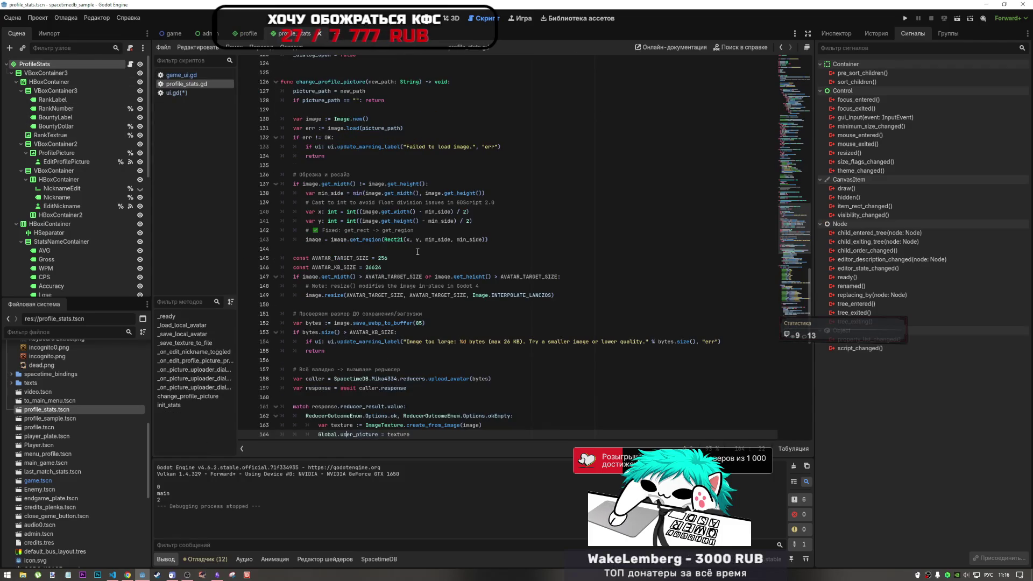
# - Select the caller line that uploads the avatar in profile_stats.gd
pyautogui.scroll(20, 790, 148)
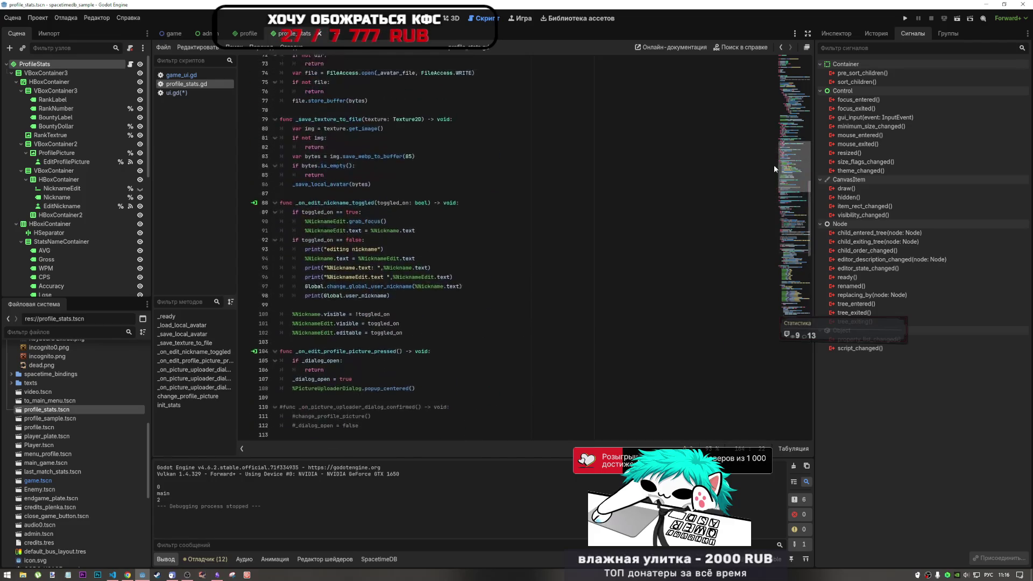
pyautogui.scroll(-20, 763, 99)
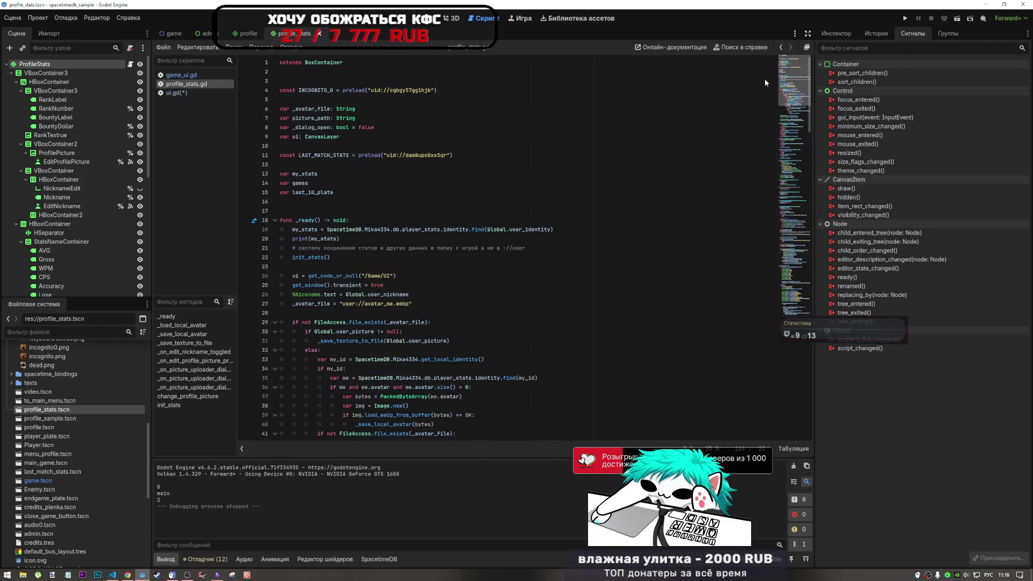
pyautogui.moveTo(781, 273); pyautogui.dragTo(789, 315)
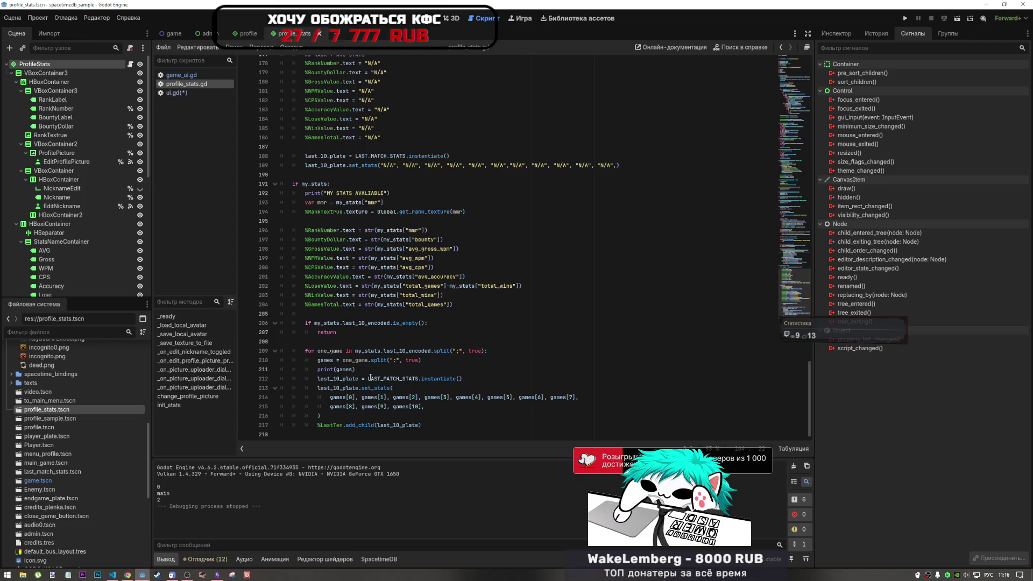
pyautogui.scroll(15, 365, 334)
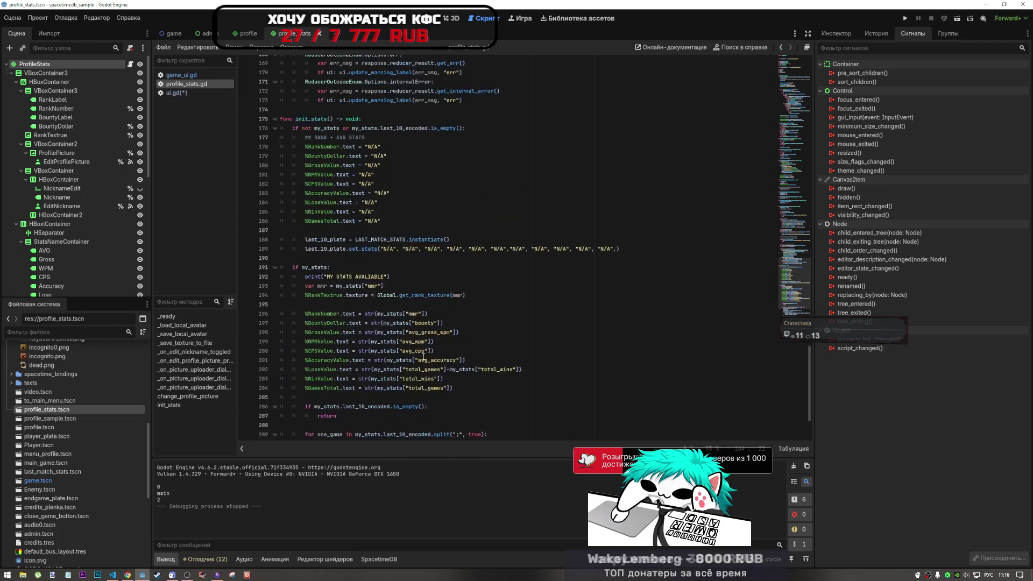
pyautogui.scroll(-5, 417, 363)
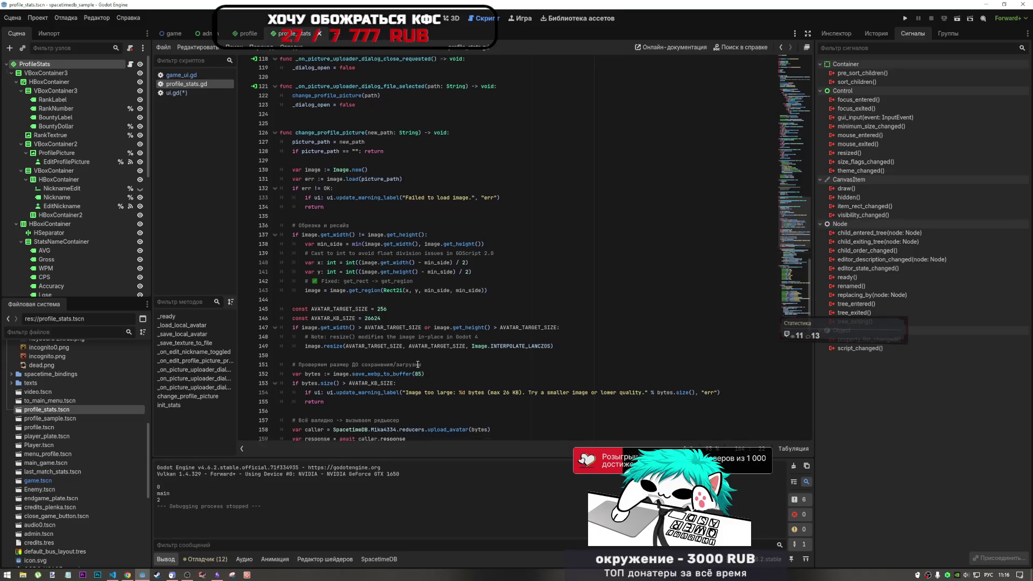
pyautogui.click(403, 296)
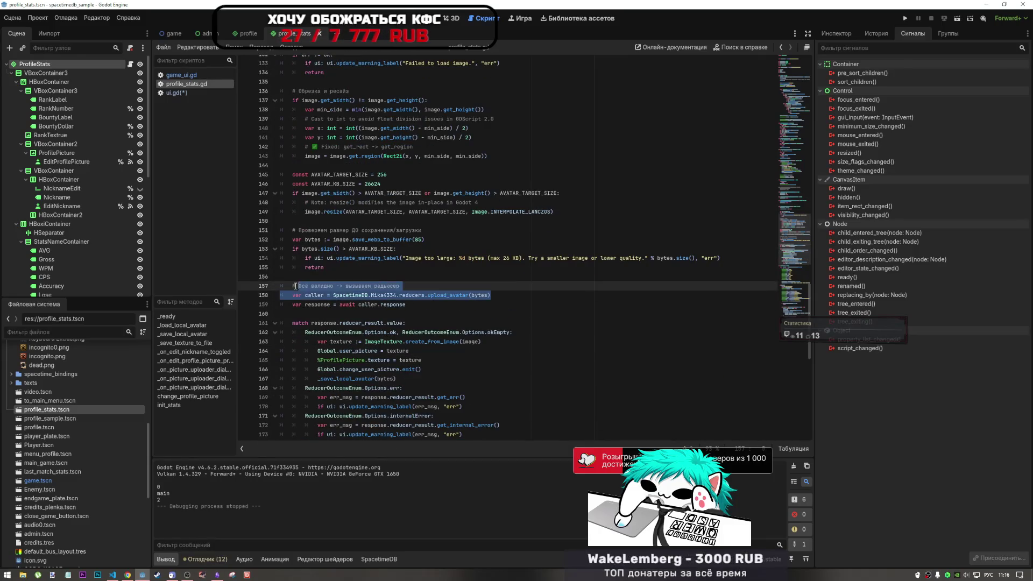
pyautogui.moveTo(490, 295); pyautogui.dragTo(303, 293)
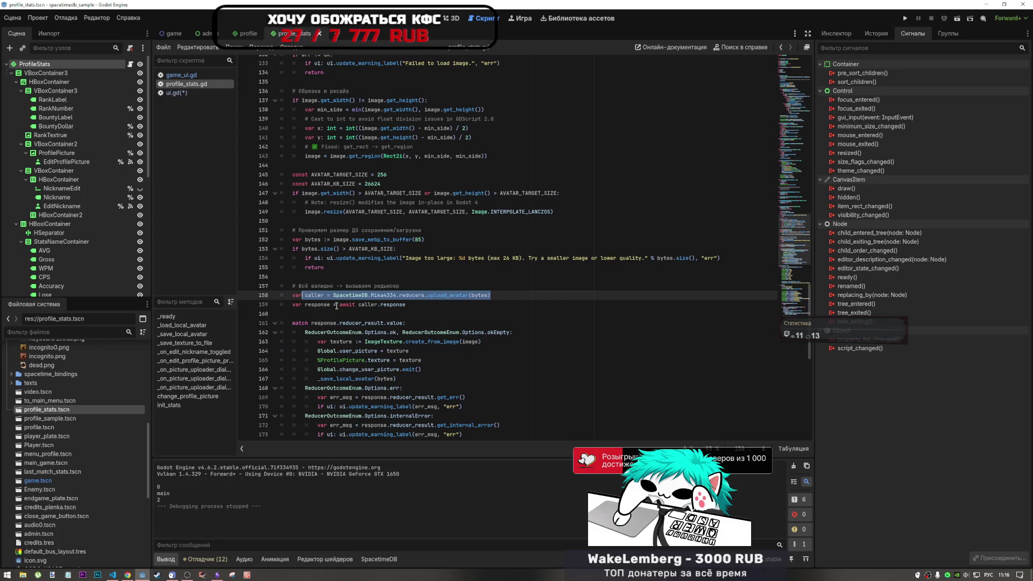
pyautogui.scroll(-3, 344, 312)
pyautogui.scroll(-3, 350, 318)
pyautogui.scroll(2, 348, 320)
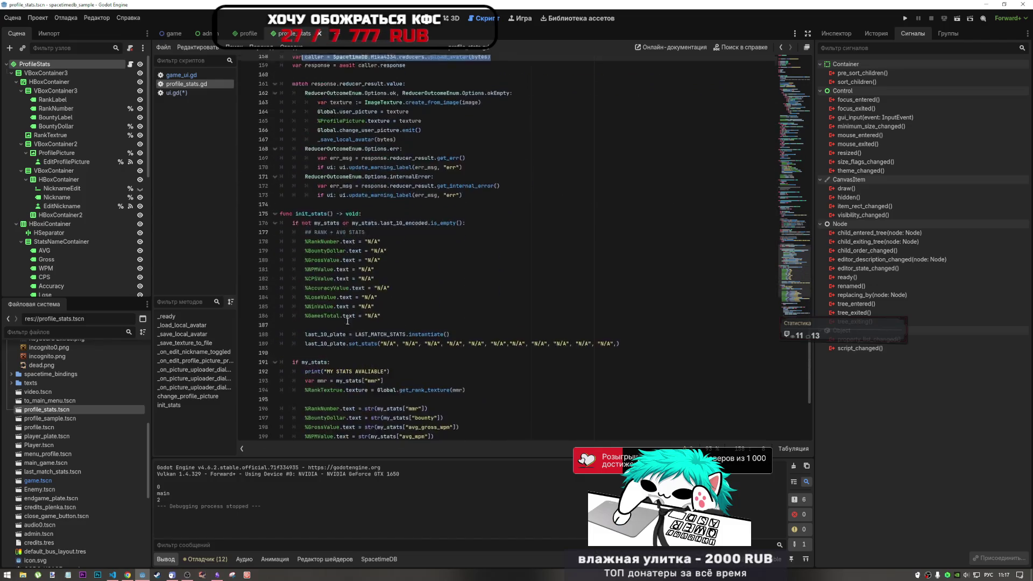
pyautogui.scroll(1, 326, 226)
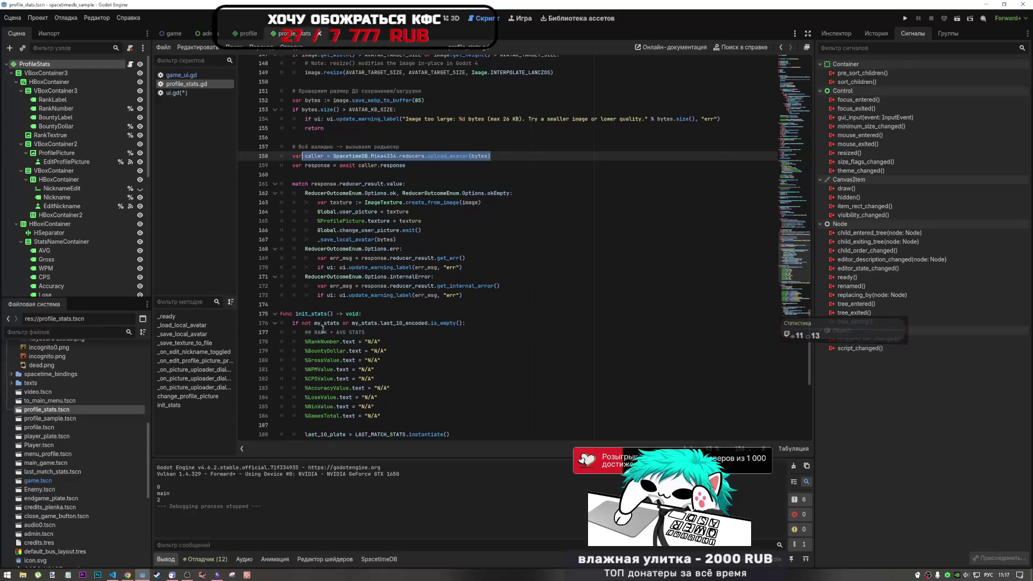
# - Select the my_stats variable on line 13 and search the script for its matches
pyautogui.keyDown('ctrl'); pyautogui.click(332, 326); pyautogui.keyUp('ctrl')
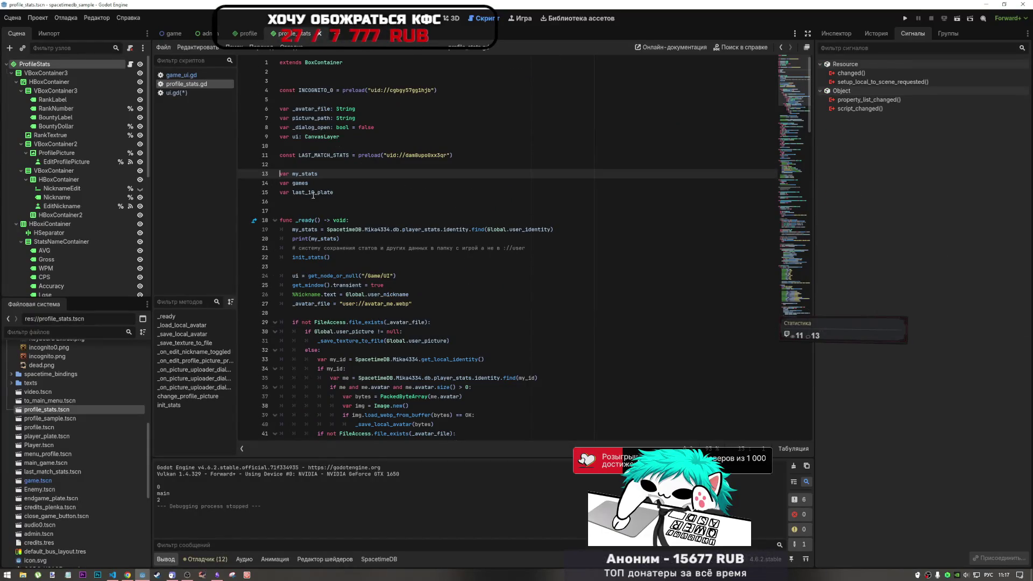
pyautogui.doubleClick(308, 173)
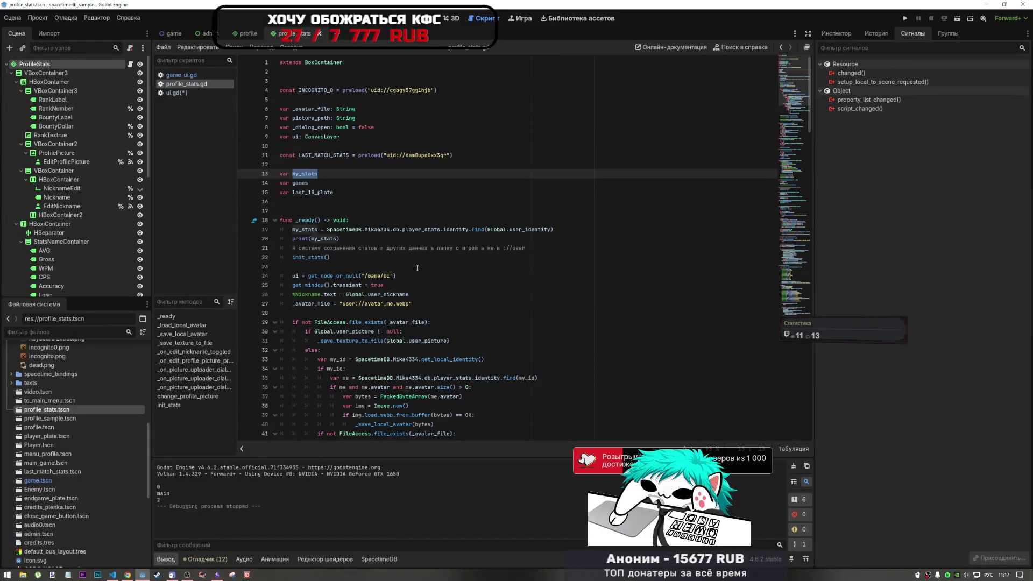
pyautogui.hotkey('ctrl', 'f')
pyautogui.press('Return')
pyautogui.press('Return')
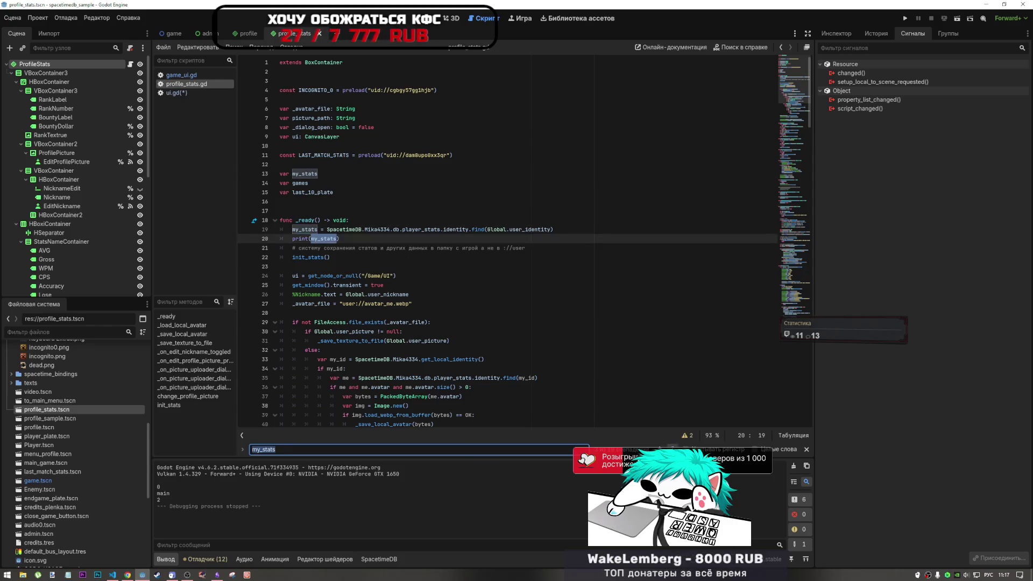
# - Copy the my_stats player_stats lookup from line 19 and paste it into ui.gd at line 467
pyautogui.press('Return')
pyautogui.press('Return')
pyautogui.press('Return')
pyautogui.click(554, 220)
pyautogui.moveTo(555, 230); pyautogui.dragTo(292, 229)
pyautogui.hotkey('ctrl', 'c')
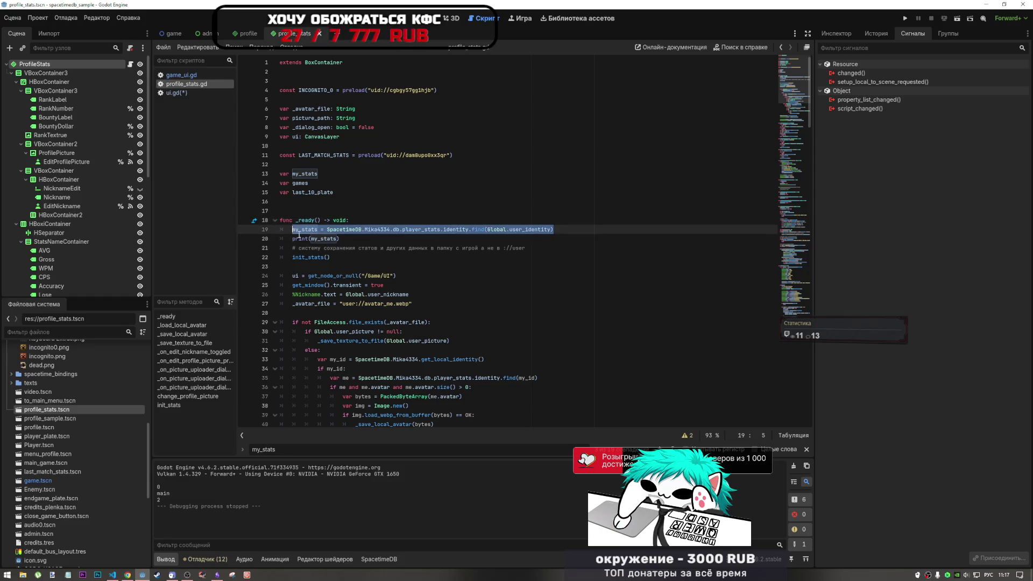
pyautogui.click(182, 93)
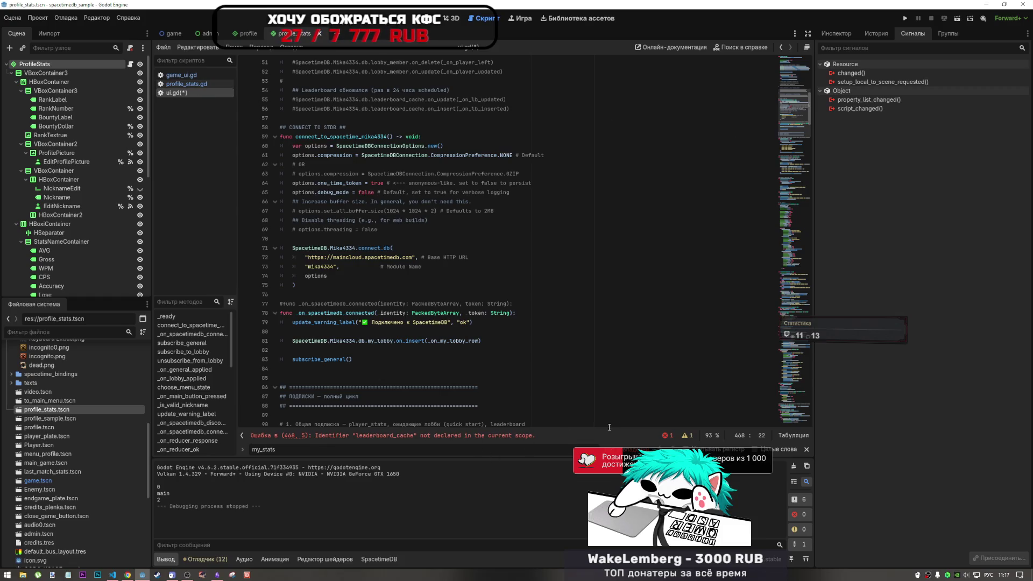
pyautogui.click(504, 435)
pyautogui.click(436, 229)
pyautogui.hotkey('ctrl', 'v')
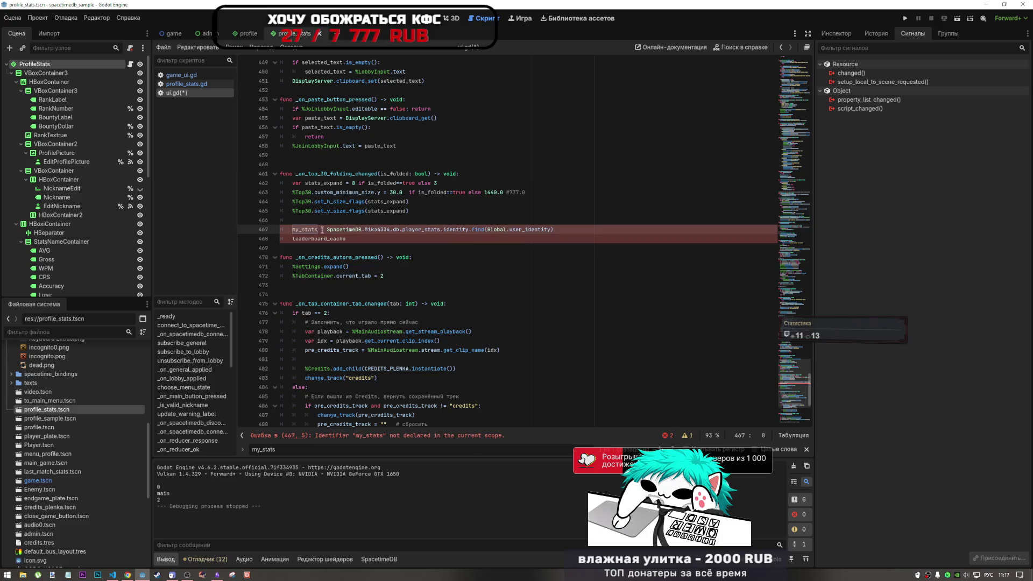
# - Rename my_stats to leaderboard on the pasted line, then cut the whole line
pyautogui.click(316, 231)
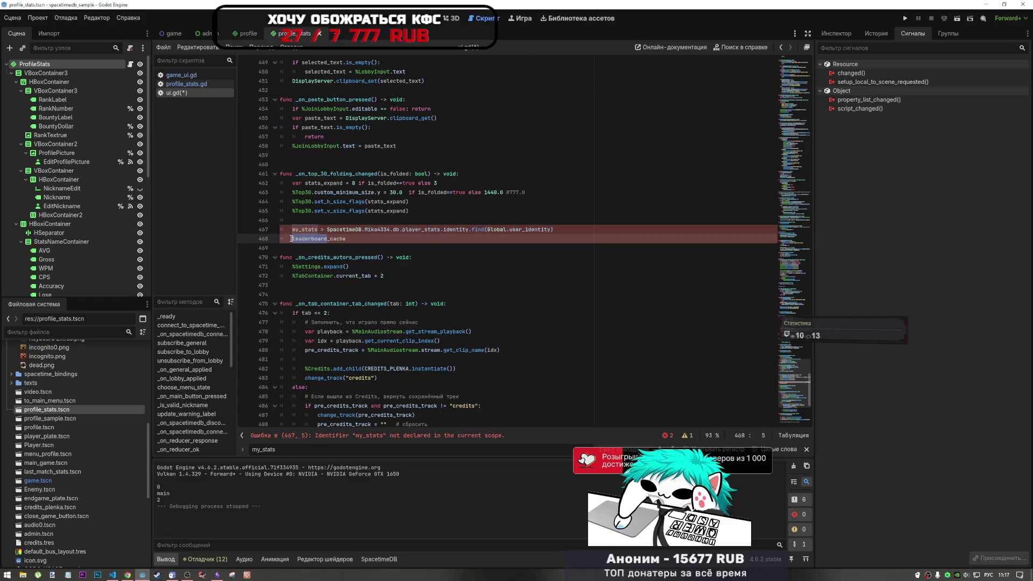
pyautogui.moveTo(318, 230); pyautogui.dragTo(292, 229)
pyautogui.write('leaderboard')
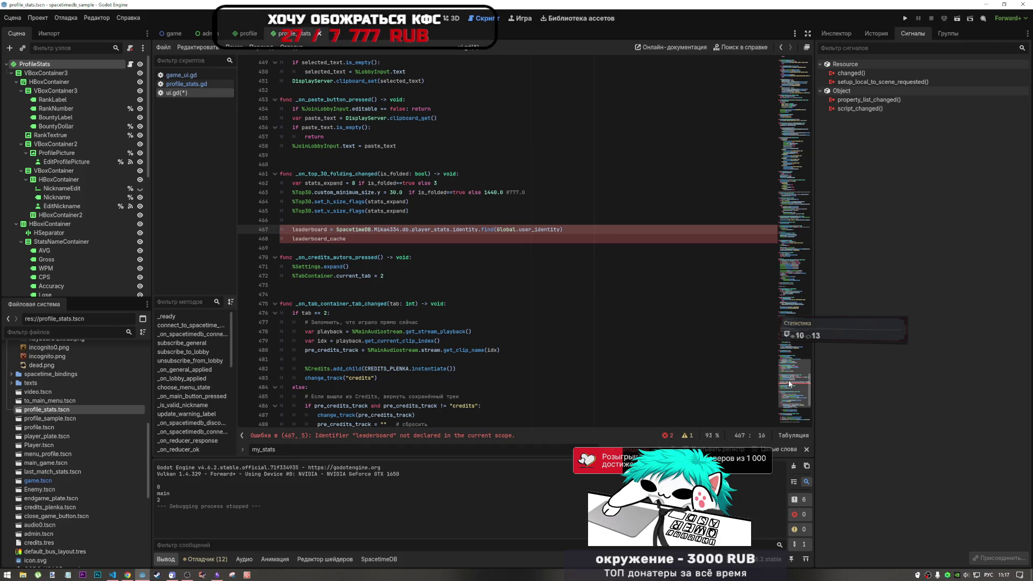
pyautogui.moveTo(562, 229); pyautogui.dragTo(290, 231)
pyautogui.hotkey('ctrl', 'c')
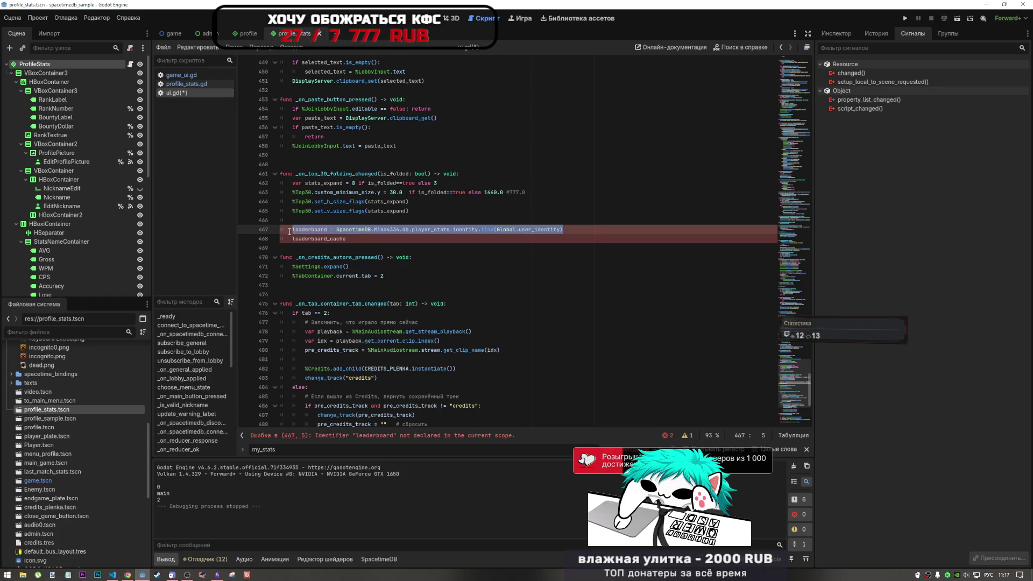
pyautogui.press('BackSpace')
pyautogui.click(804, 61)
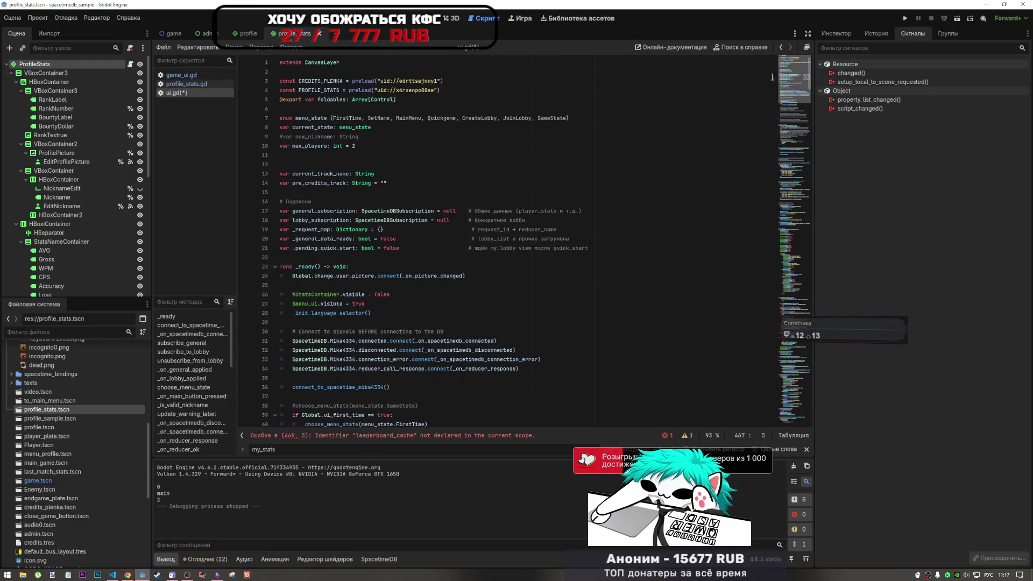
# - Paste the leaderboard lookup on a new first line inside _ready in ui.gd
pyautogui.scroll(-3, 401, 227)
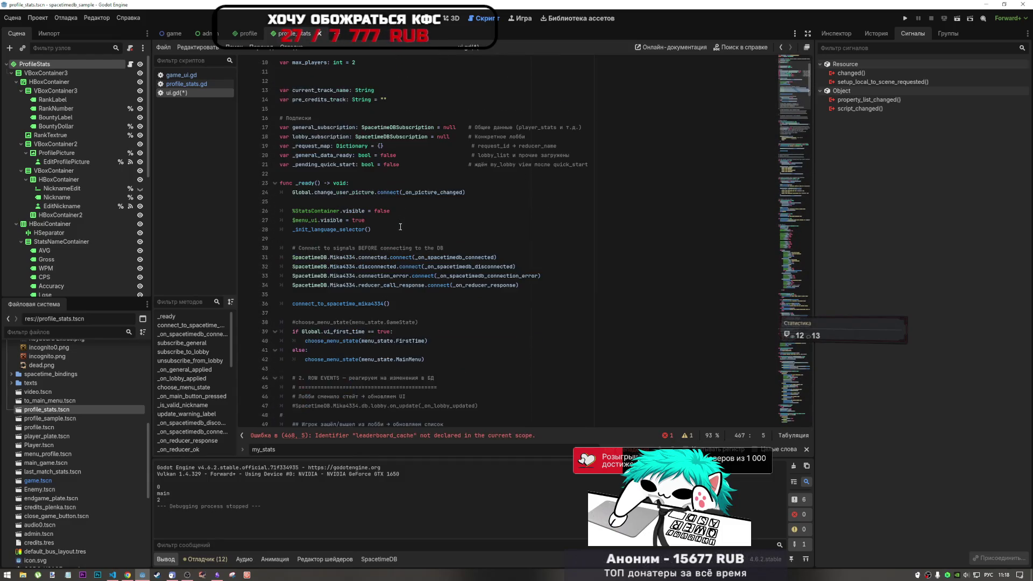
pyautogui.click(396, 200)
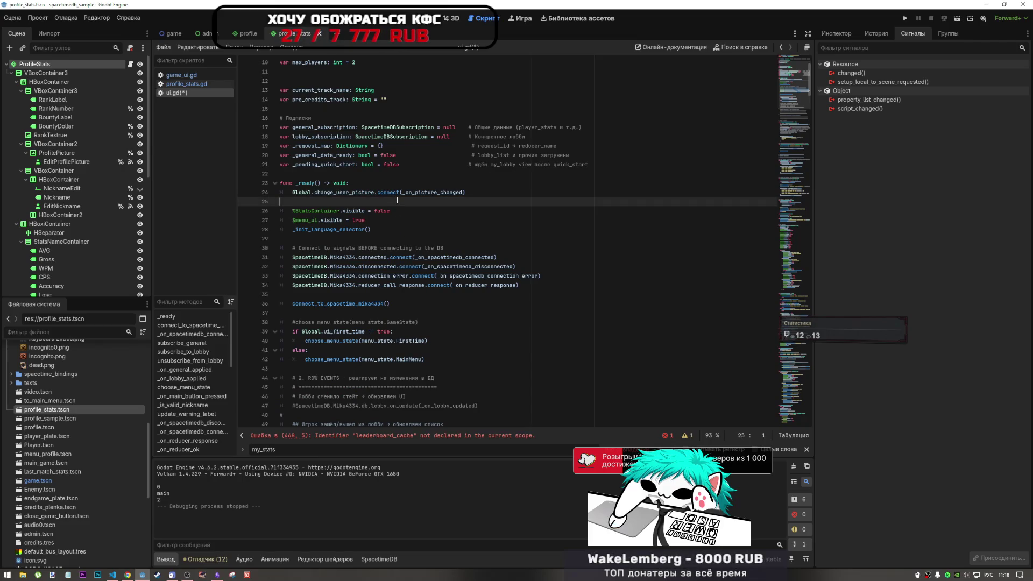
pyautogui.click(394, 184)
pyautogui.press('Return')
pyautogui.press('Return')
pyautogui.hotkey('ctrl', 'v')
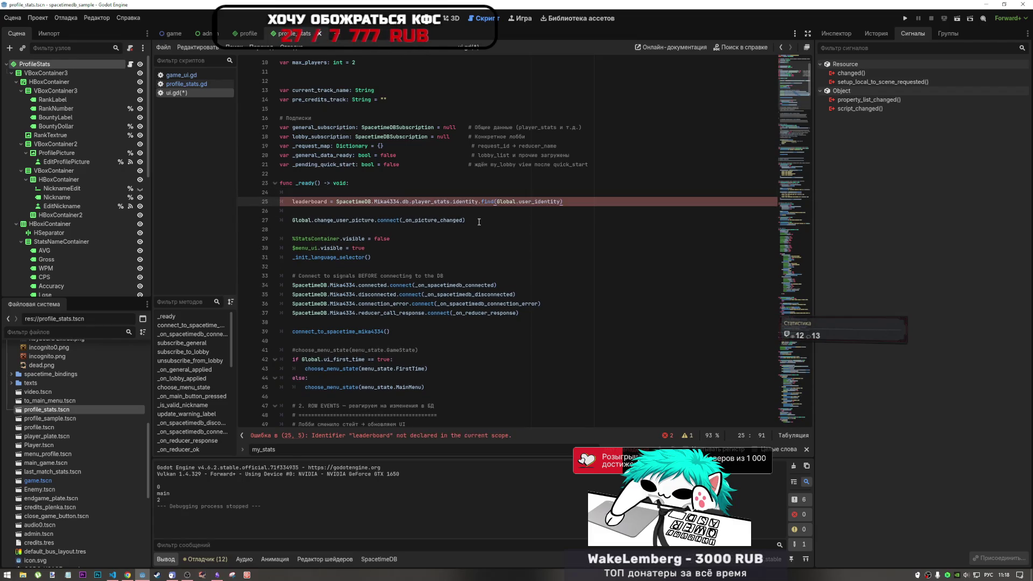
# - Prefix leaderboard with 'Global.' on line 25, then return to profile_stats.gd
pyautogui.scroll(3, 298, 173)
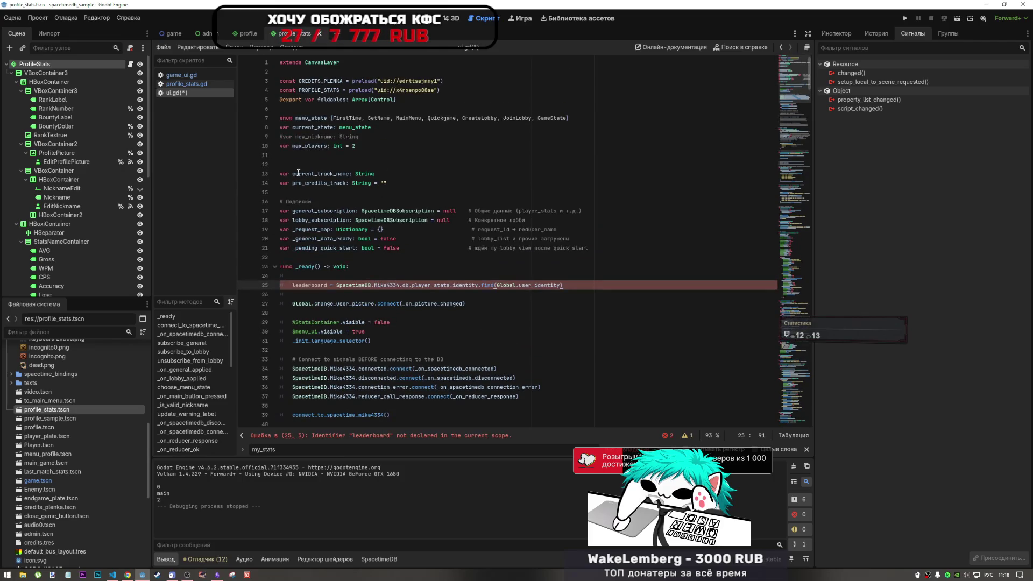
pyautogui.doubleClick(314, 286)
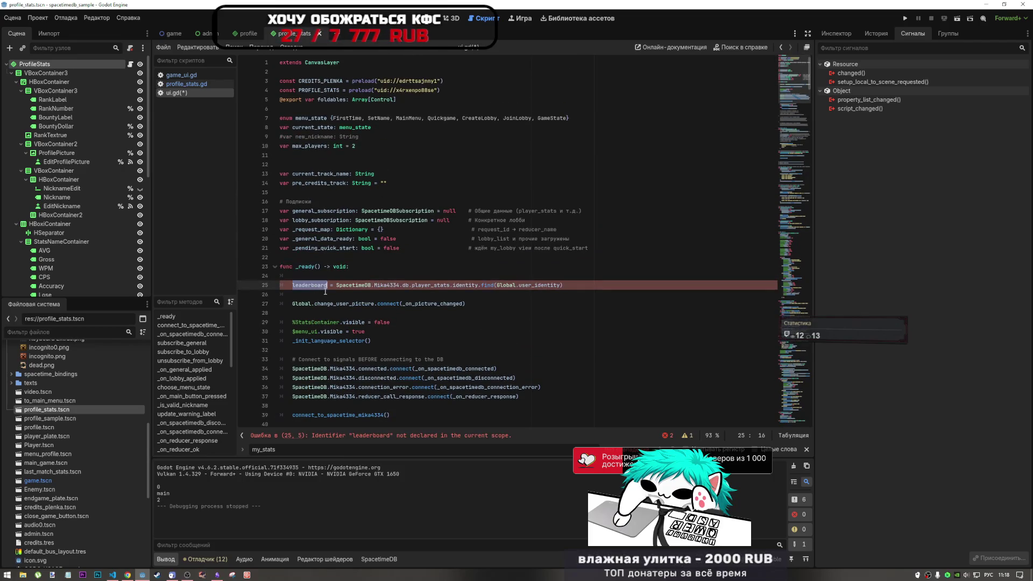
pyautogui.click(516, 285)
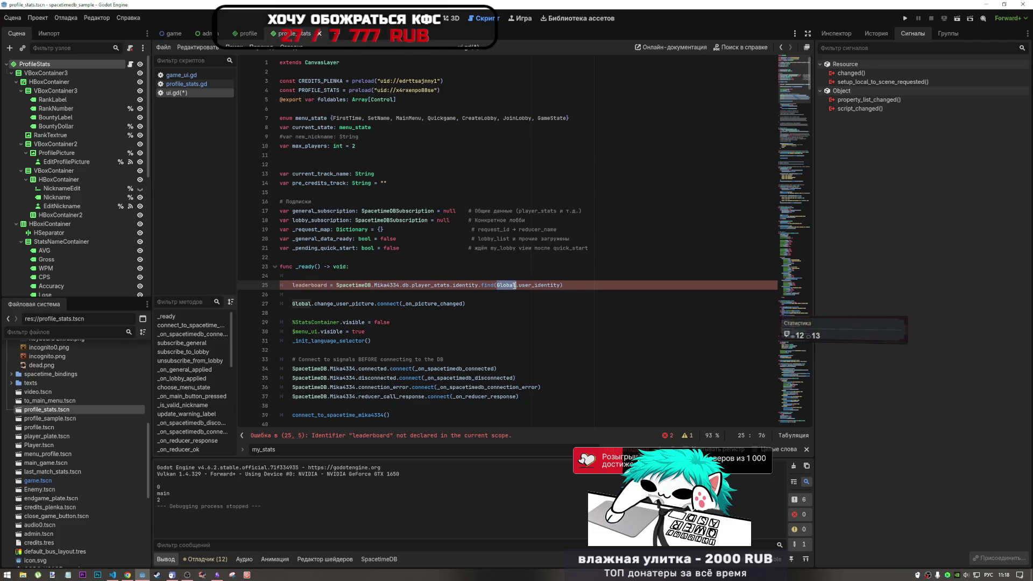
pyautogui.click(295, 286)
pyautogui.write('Global.')
pyautogui.hotkey('ctrl', 'd')
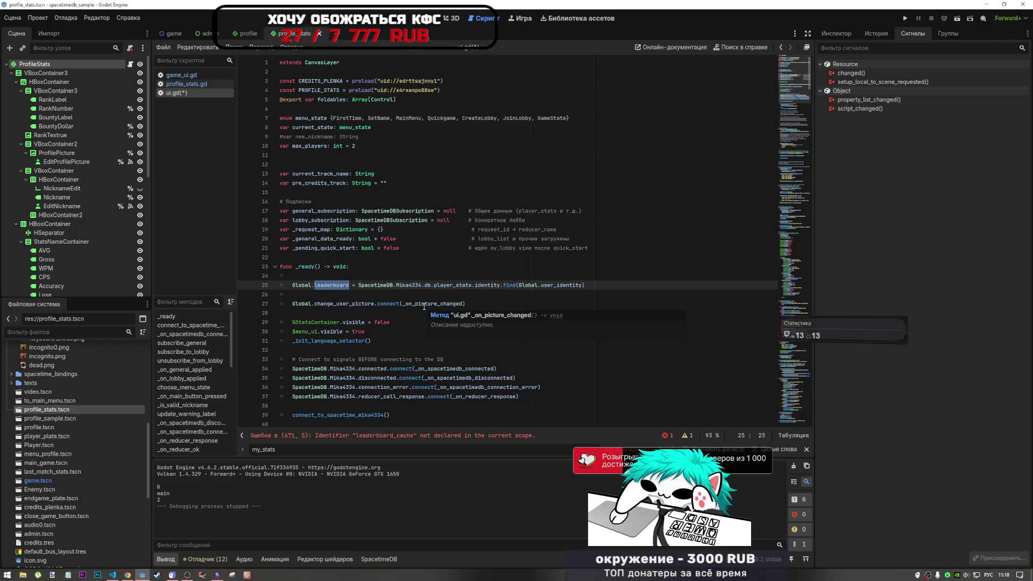
pyautogui.keyDown('shift'); pyautogui.click(293, 278); pyautogui.keyUp('shift')
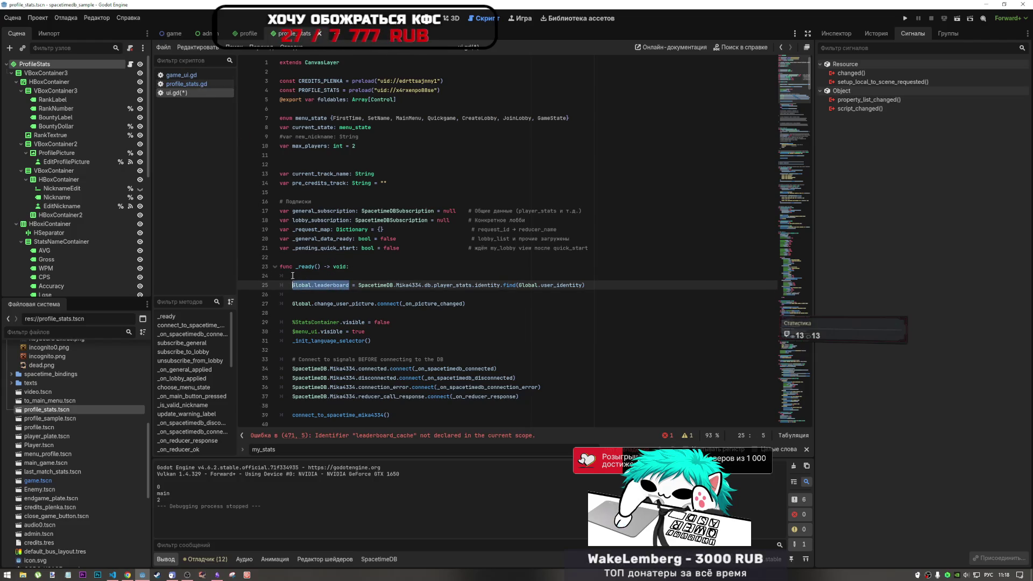
pyautogui.click(192, 82)
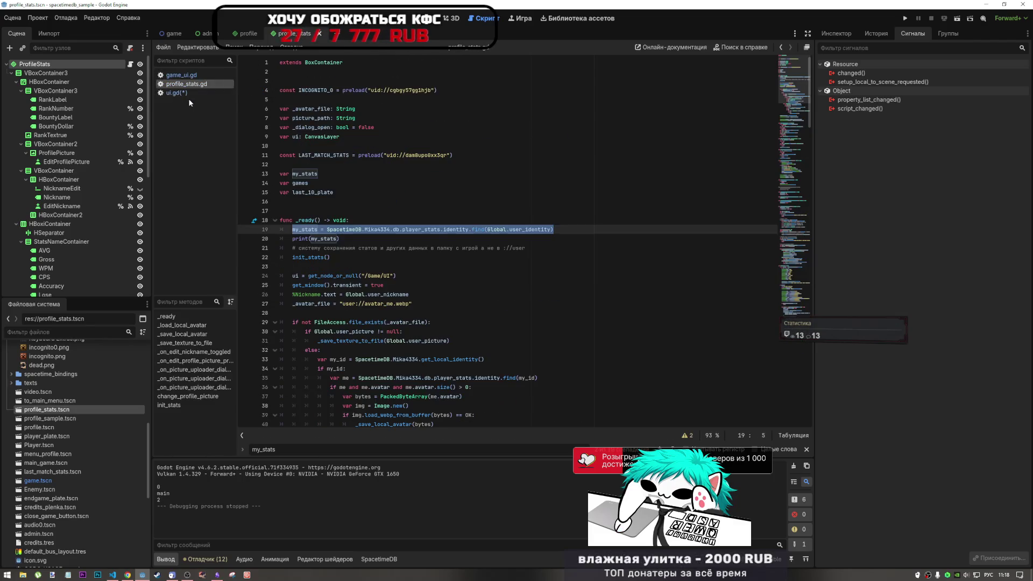
# - Start a new leaderboard line below the last_10_plate declaration in profile_stats.gd
pyautogui.click(291, 164)
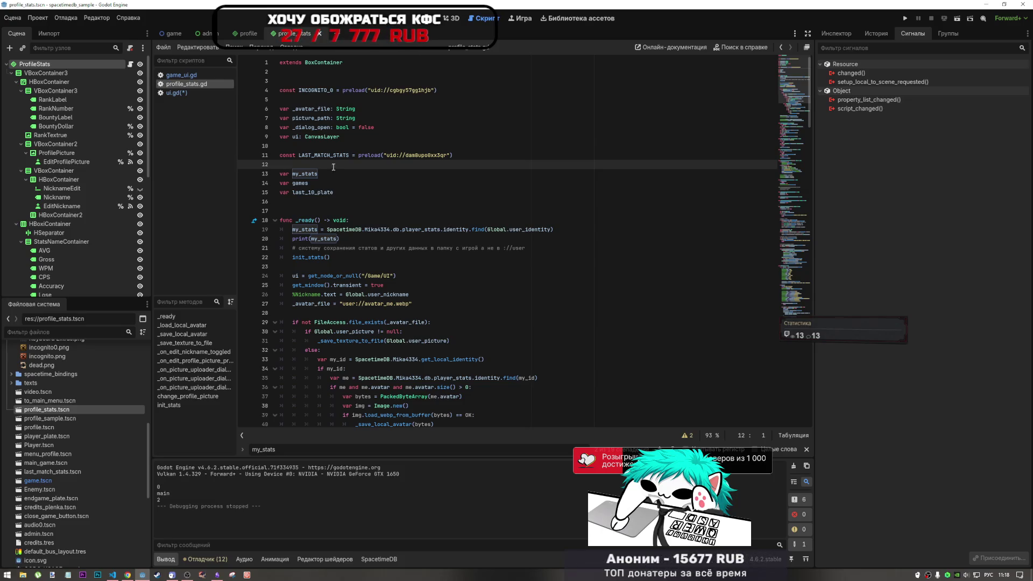
pyautogui.click(350, 138)
pyautogui.click(377, 192)
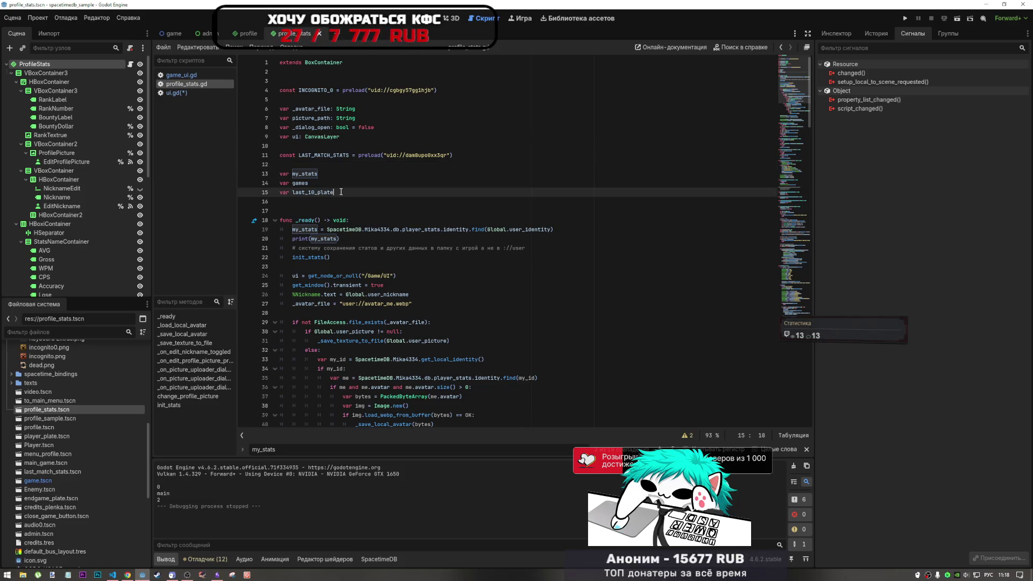
pyautogui.press('Return')
pyautogui.press('Return')
pyautogui.write('Global.leaderboard')
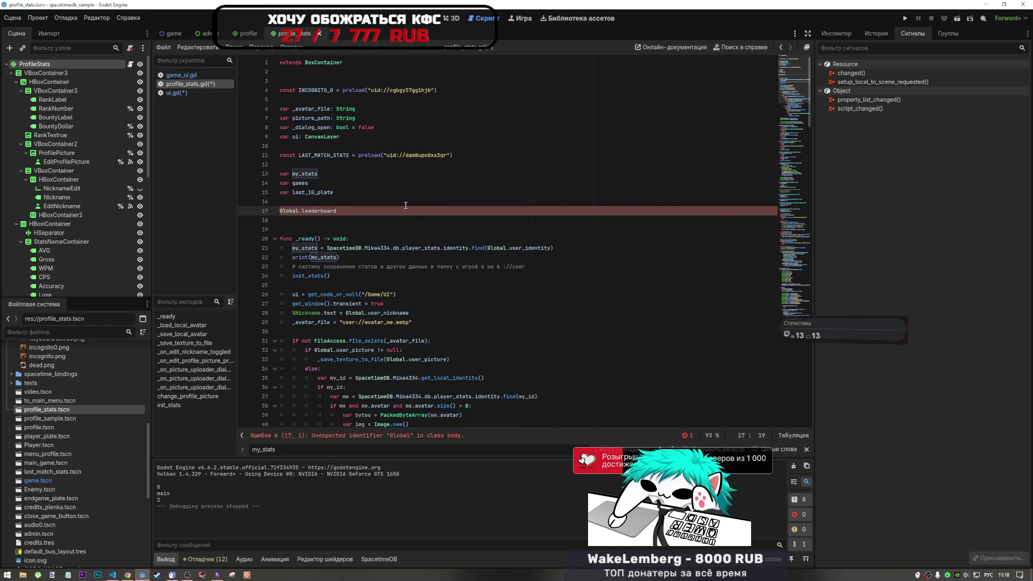
pyautogui.moveTo(302, 210); pyautogui.dragTo(280, 211)
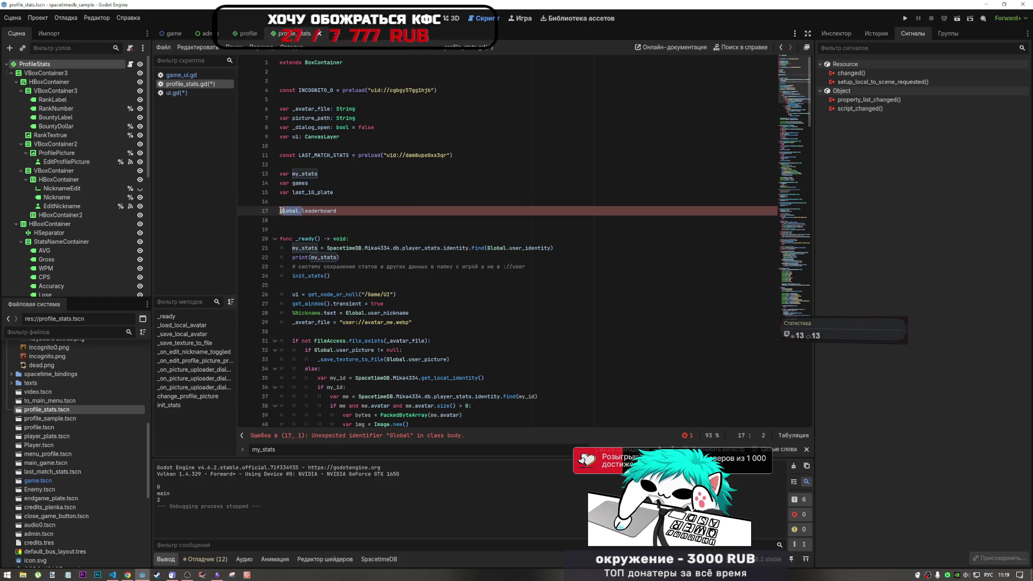
pyautogui.press('BackSpace')
pyautogui.press('BackSpace')
# - Turn the line into 'var leaderboard = []' and save profile_stats.gd
pyautogui.write('мфк')
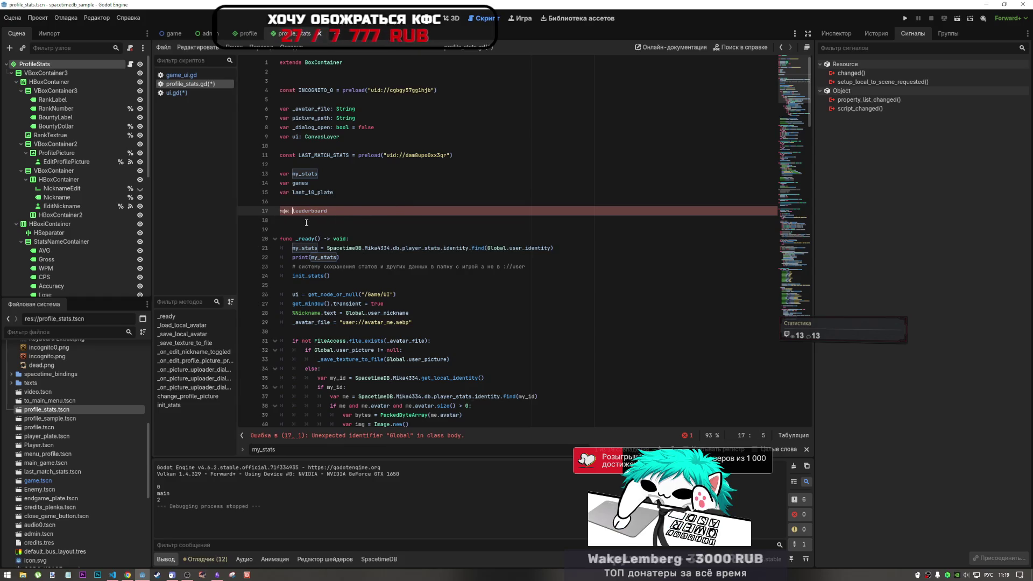
pyautogui.press('BackSpace')
pyautogui.press('BackSpace')
pyautogui.press('BackSpace')
pyautogui.hotkey('alt', 'shift')
pyautogui.write('var')
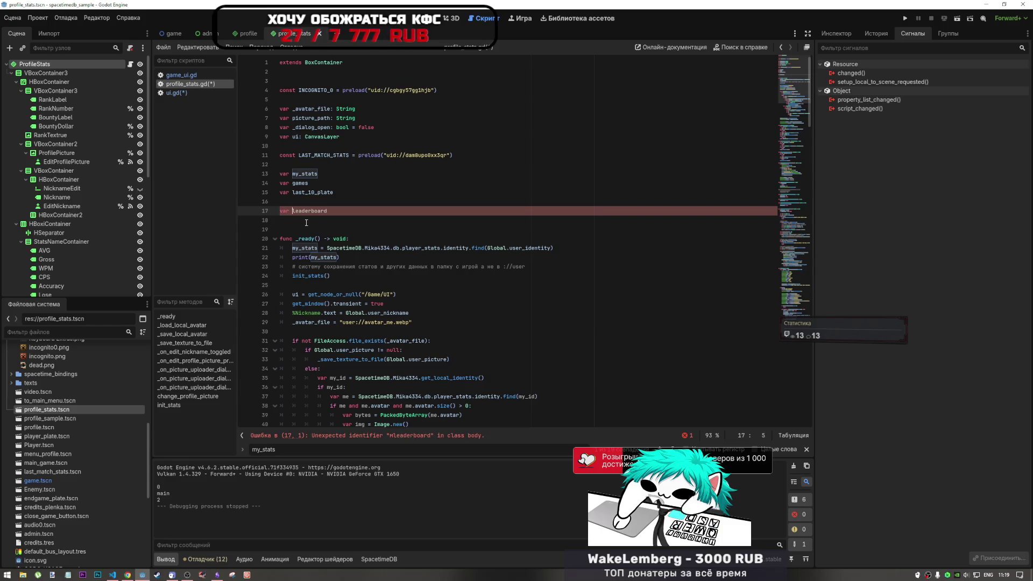
pyautogui.click(349, 212)
pyautogui.write('= []')
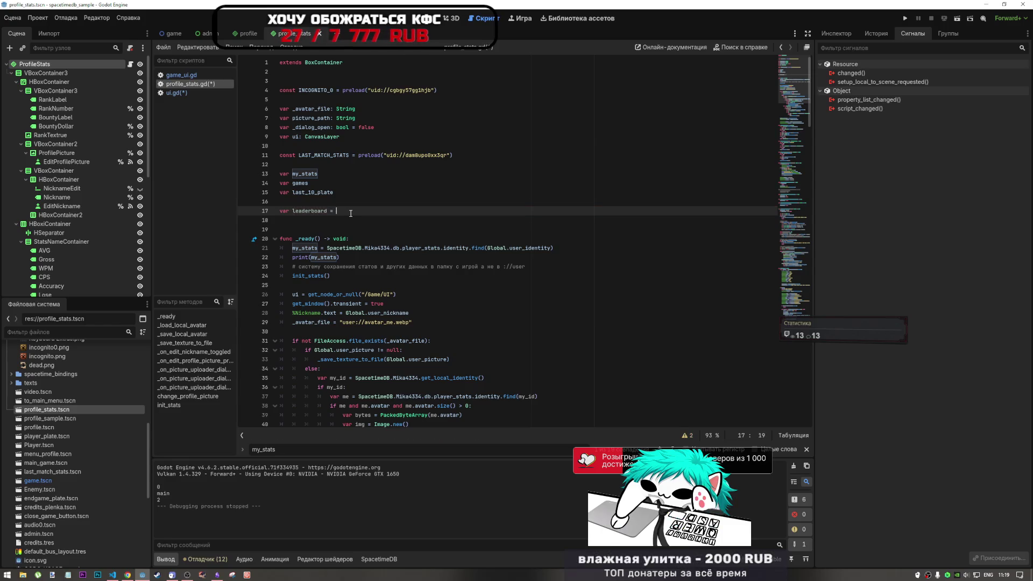
pyautogui.press('Up')
pyautogui.press('Up')
pyautogui.hotkey('ctrl', 's')
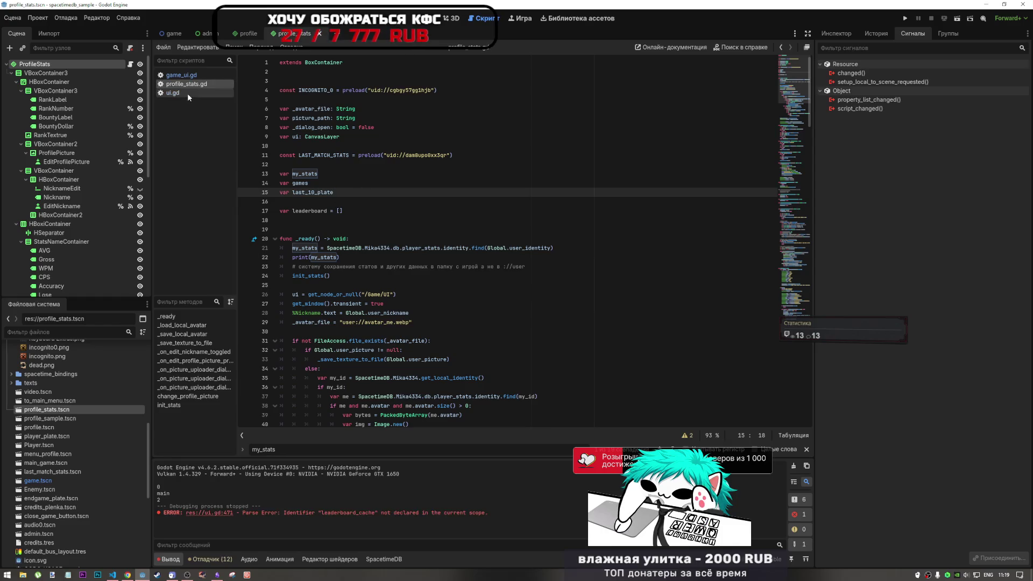
# - Select Global.leaderboard on line 25 of ui.gd
pyautogui.click(188, 92)
pyautogui.click(355, 285)
pyautogui.doubleClick(338, 285)
pyautogui.moveTo(349, 285); pyautogui.dragTo(294, 289)
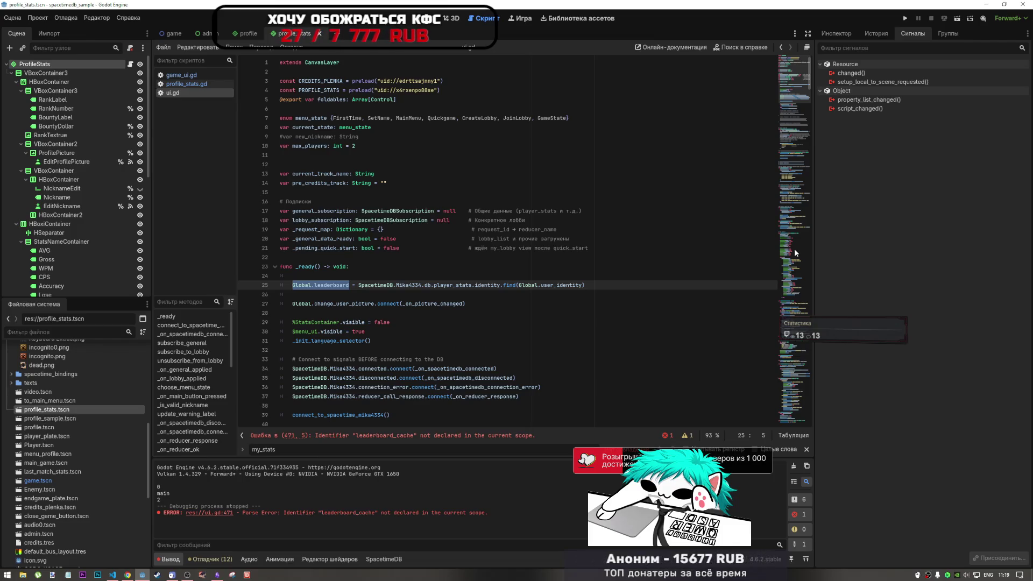
# - Cut the Global.leaderboard assignment out of _ready and remove the leftover blank lines
pyautogui.click(586, 285)
pyautogui.moveTo(586, 285)
pyautogui.mouseDown()
pyautogui.moveTo(297, 289)
pyautogui.moveTo(291, 278)
pyautogui.mouseUp()
pyautogui.press('BackSpace')
pyautogui.press('BackSpace')
pyautogui.press('Delete')
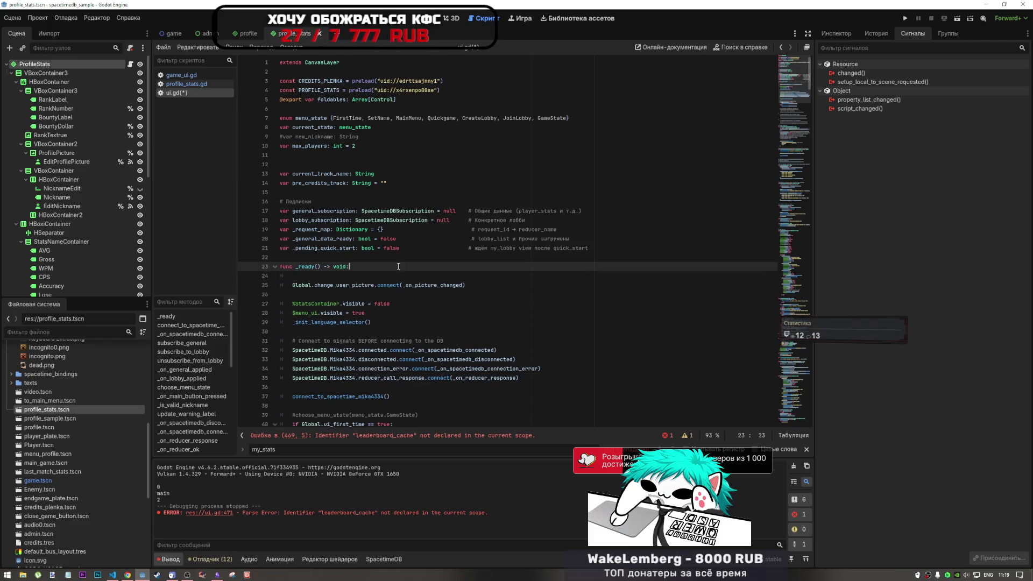
pyautogui.click(351, 277)
pyautogui.press('BackSpace')
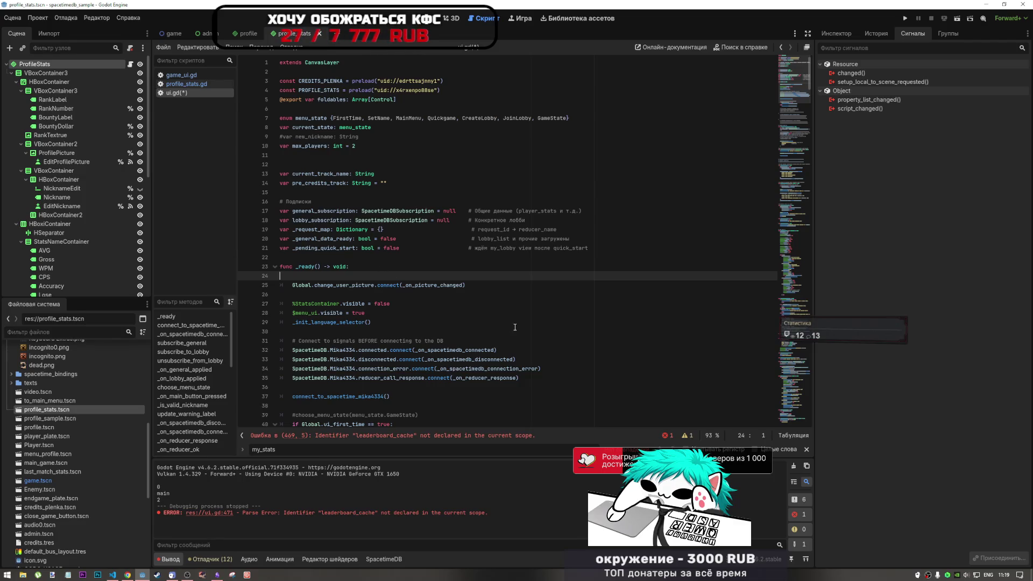
pyautogui.press('BackSpace')
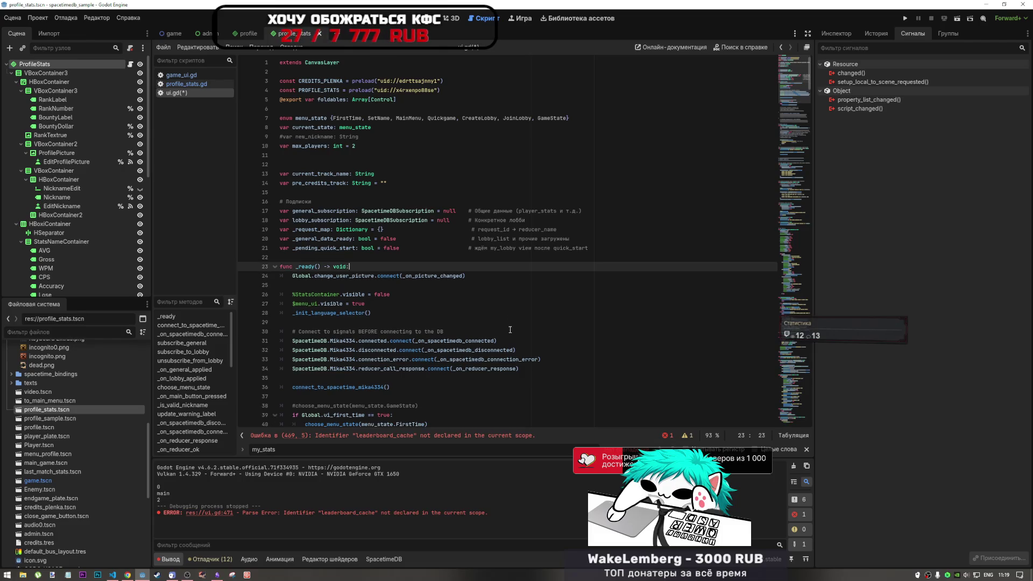
pyautogui.moveTo(805, 99); pyautogui.dragTo(786, 329)
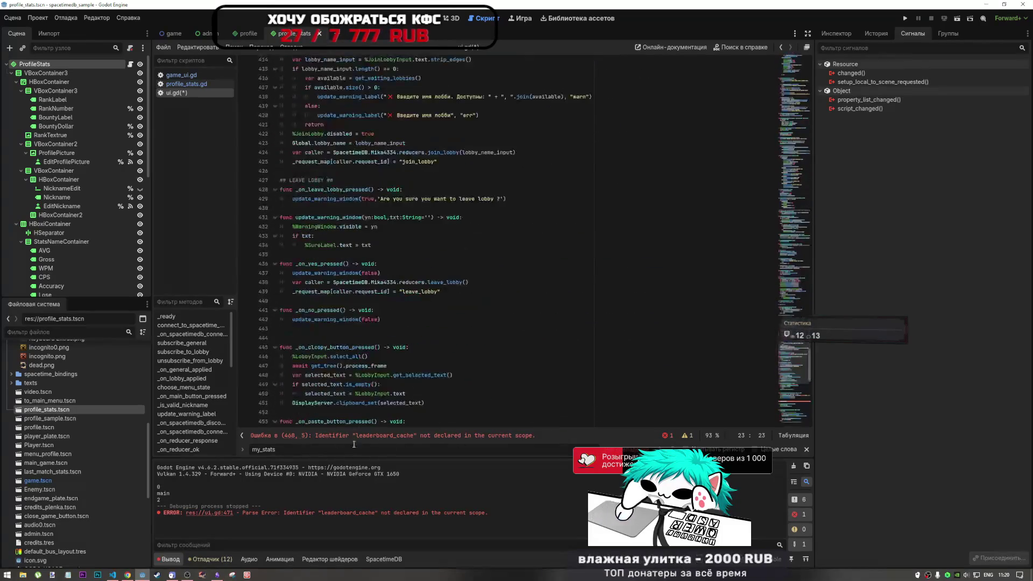
# - Paste the fetch at line 467 and move Global.leaderboard onto a new line 468
pyautogui.click(382, 437)
pyautogui.click(382, 238)
pyautogui.press('Up')
pyautogui.write('Global.leaderboard = SpacetimeDB.Mika4334.db.player_stats.identity.find(Global.user_identity)')
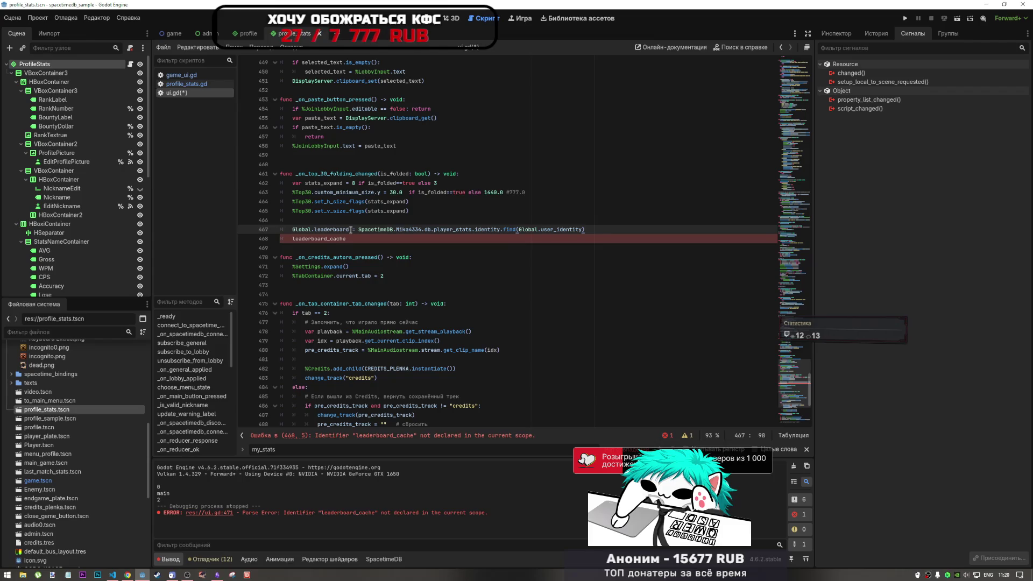
pyautogui.moveTo(348, 230); pyautogui.dragTo(290, 231)
pyautogui.hotkey('ctrl', 'c')
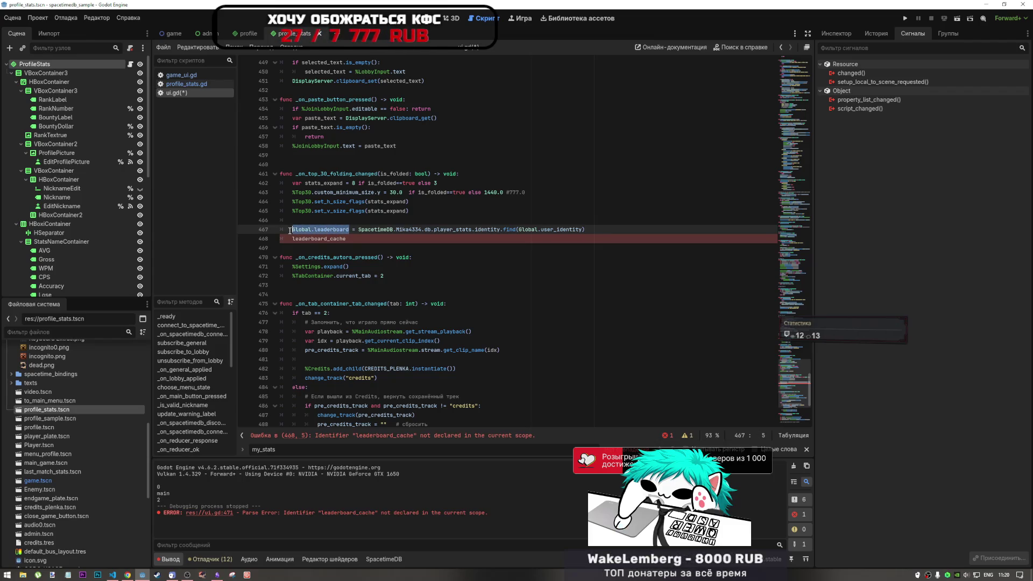
pyautogui.press('BackSpace')
pyautogui.click(538, 229)
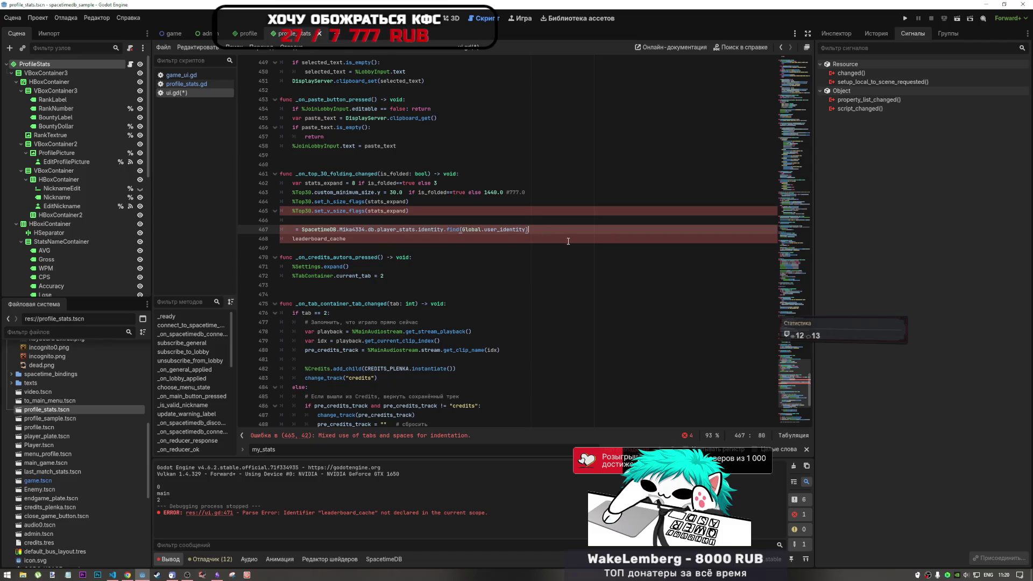
pyautogui.press('Return')
pyautogui.hotkey('ctrl', 'v')
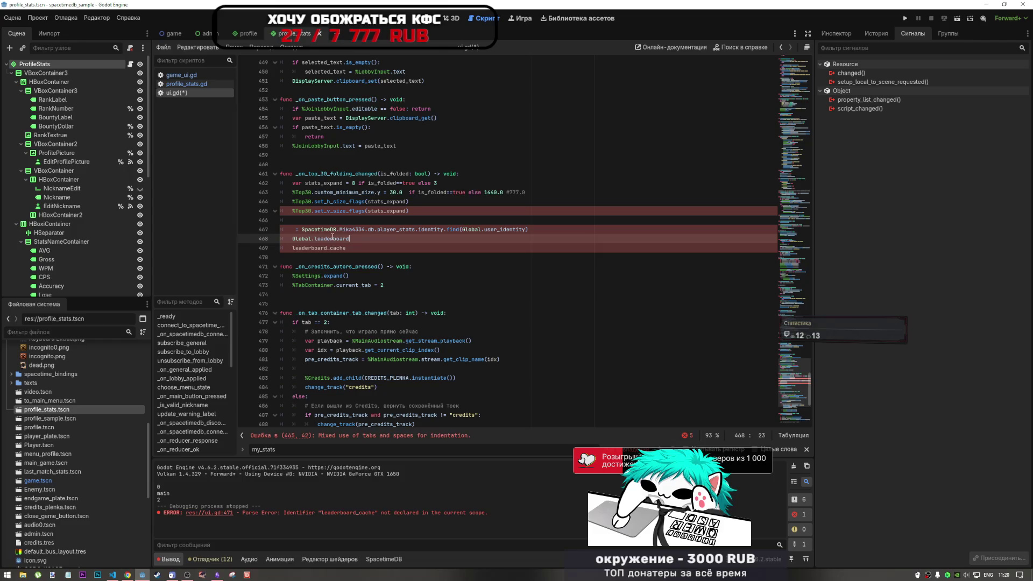
# - Make line 467 declare a local 'var leaderboard' for the fetch result
pyautogui.doubleClick(332, 238)
pyautogui.click(290, 228)
pyautogui.write('var leaderboard')
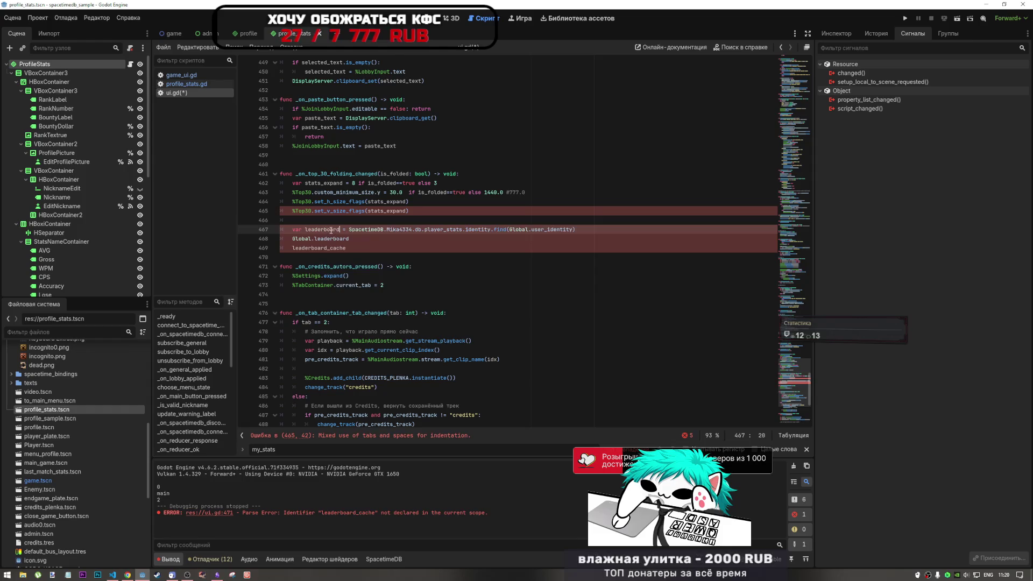
pyautogui.moveTo(340, 229); pyautogui.dragTo(290, 230)
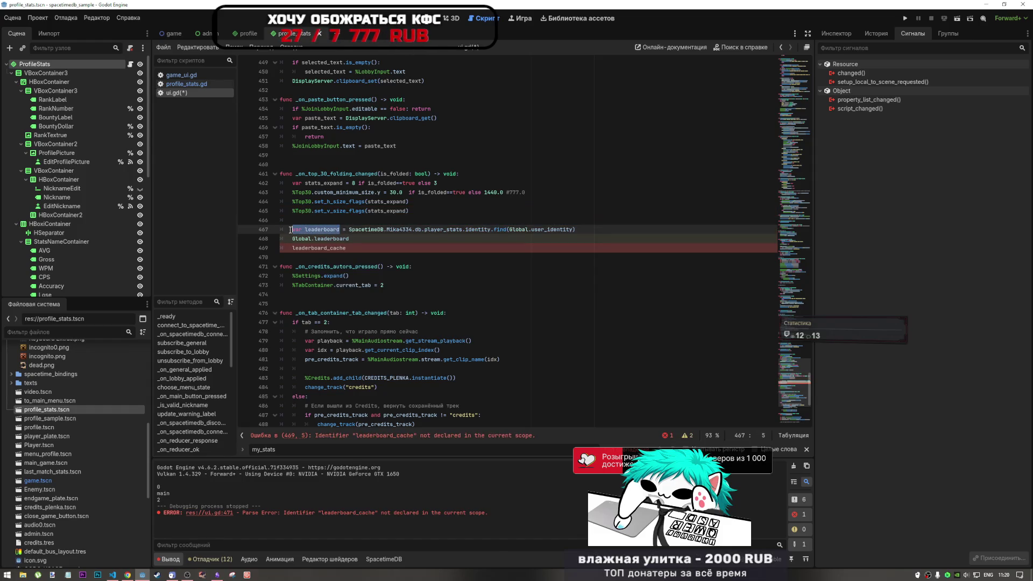
pyautogui.write('var')
pyautogui.press('BackSpace')
pyautogui.press('BackSpace')
pyautogui.press('BackSpace')
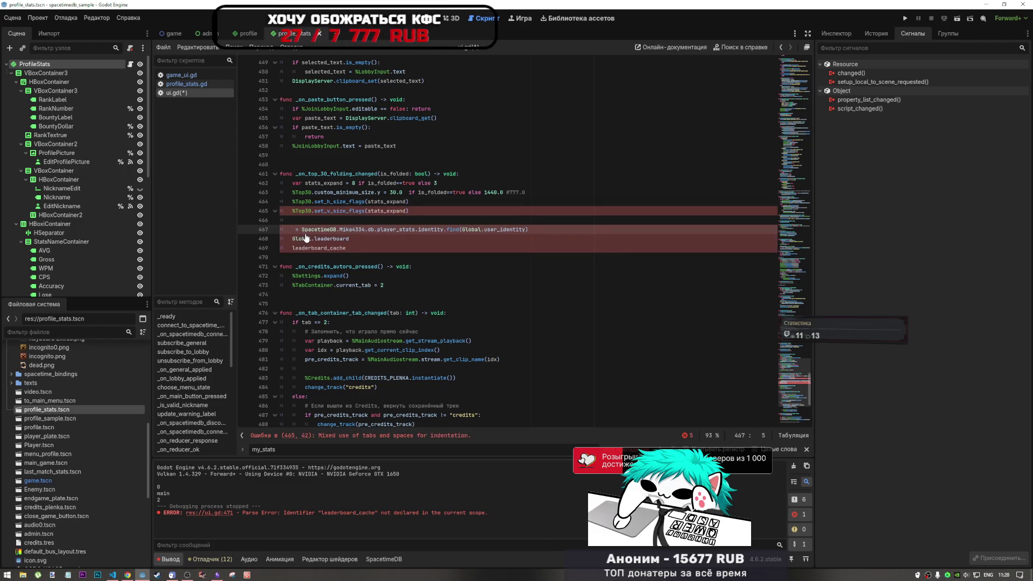
pyautogui.press('Down')
pyautogui.hotkey('ctrl', 'Delete')
pyautogui.hotkey('ctrl', 'Delete')
pyautogui.hotkey('ctrl', 'Delete')
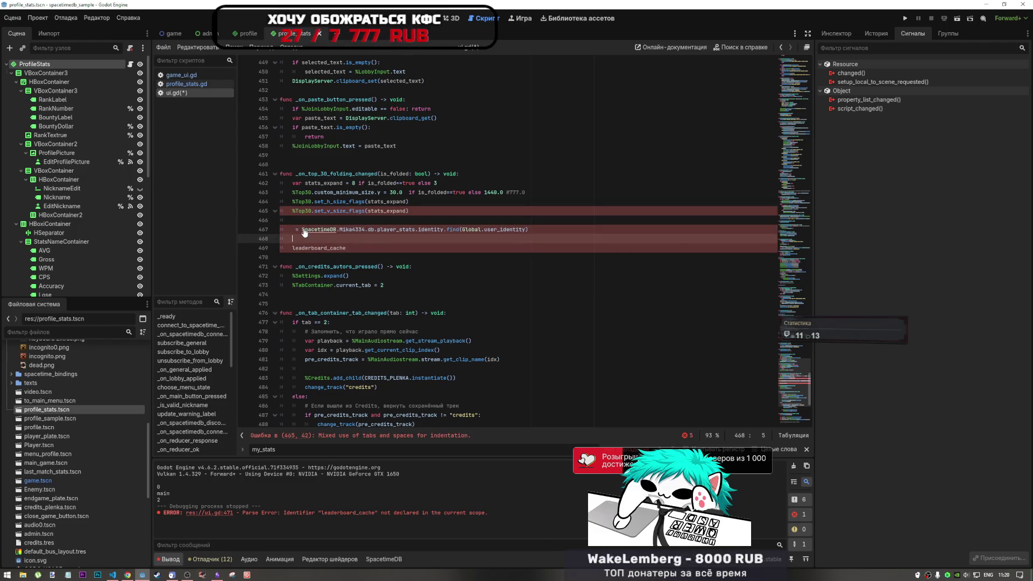
pyautogui.hotkey('ctrl', 'z')
pyautogui.hotkey('ctrl', 'z')
pyautogui.hotkey('ctrl', 'z')
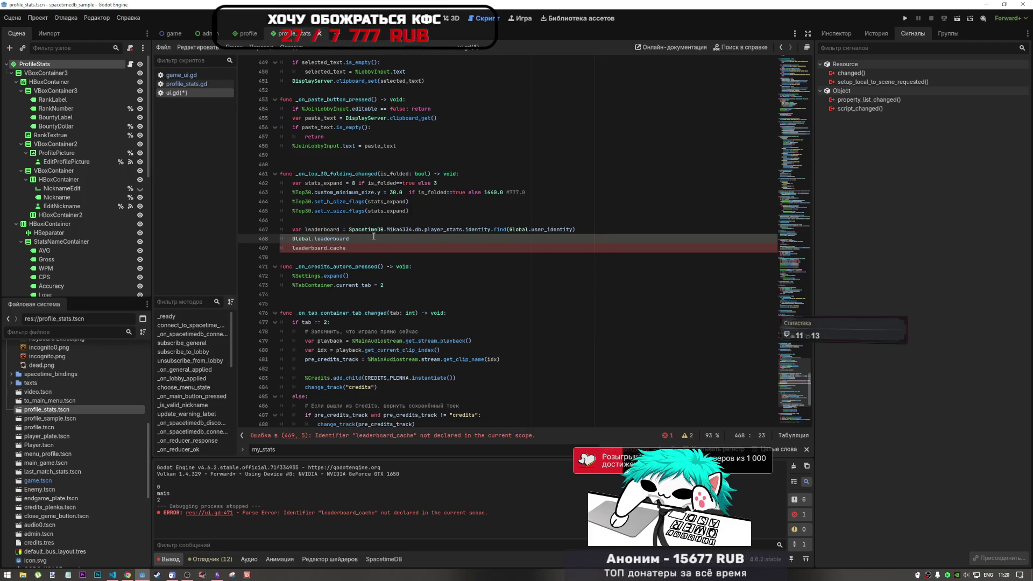
# - Complete line 468 as 'Global.leaderboard = leaderboard' and start replacing the player_stats table name
pyautogui.moveTo(348, 239); pyautogui.dragTo(292, 239)
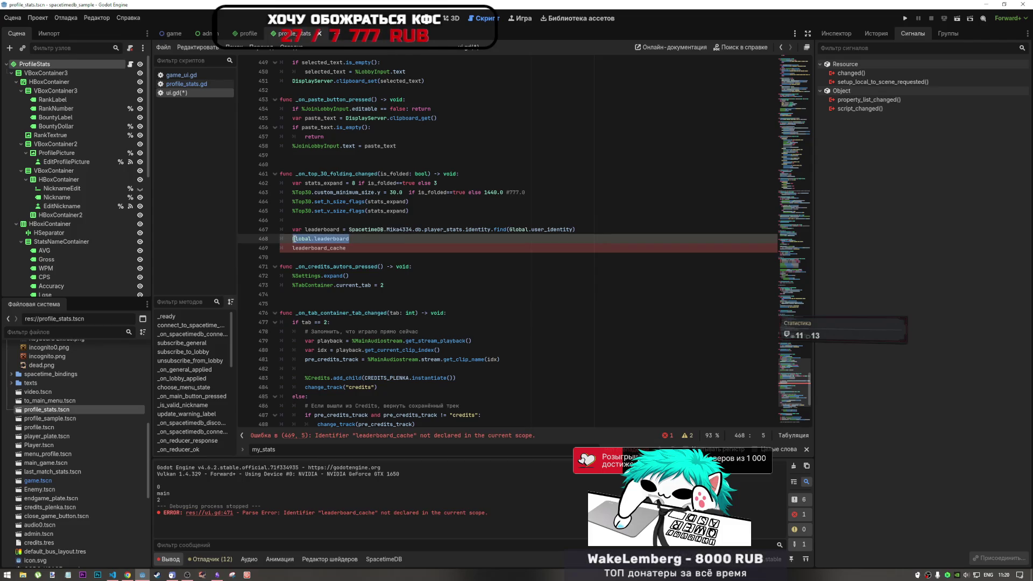
pyautogui.click(328, 230)
pyautogui.doubleClick(328, 229)
pyautogui.press('Down')
pyautogui.press('End')
pyautogui.write('= ')
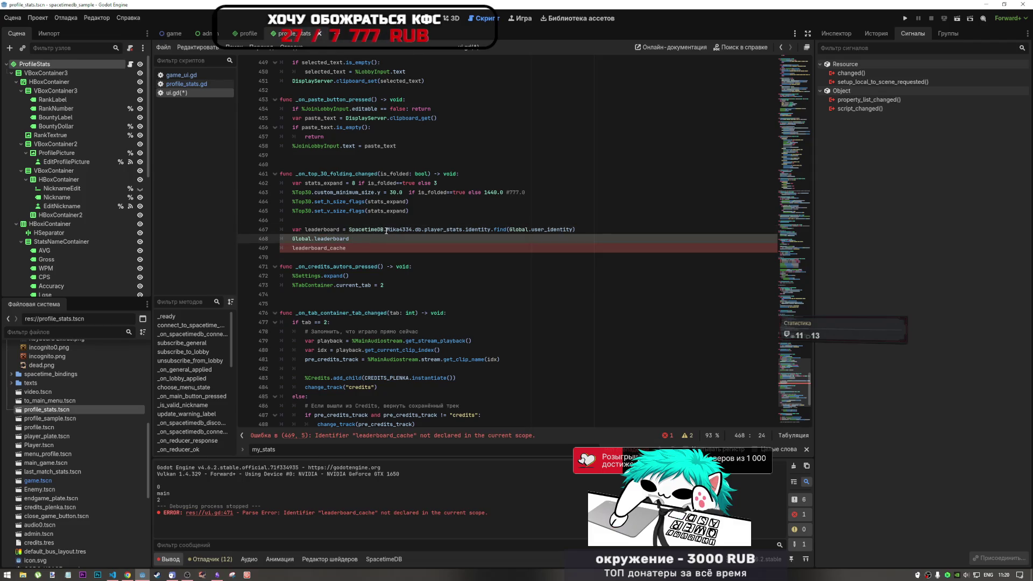
pyautogui.write('leaderboard')
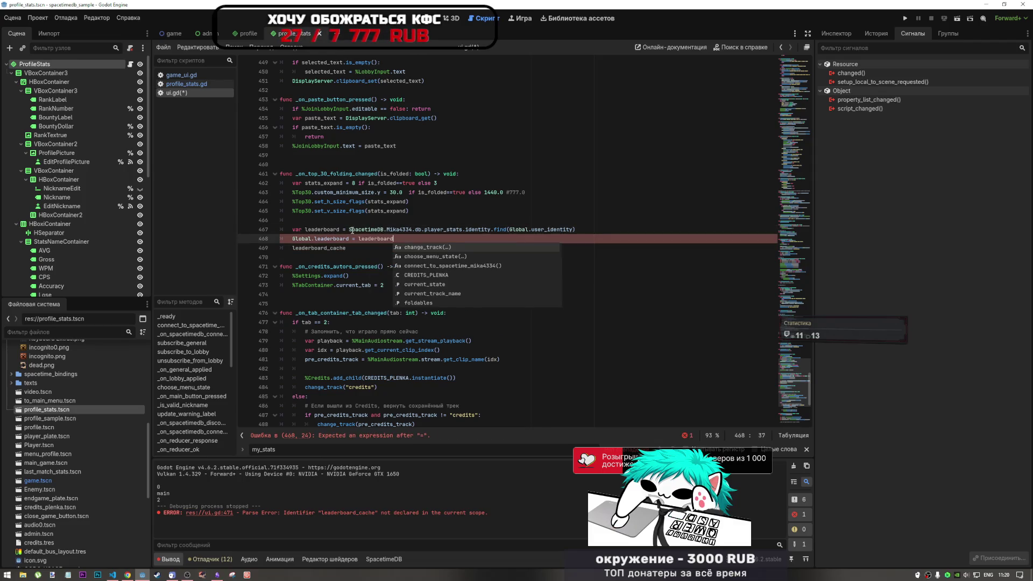
pyautogui.click(342, 238)
pyautogui.click(363, 246)
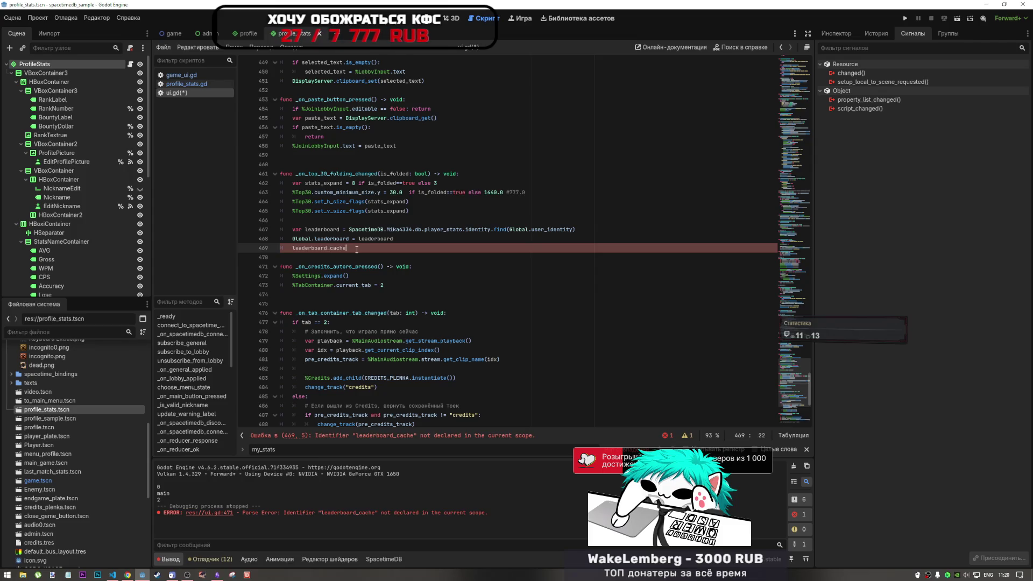
pyautogui.doubleClick(334, 231)
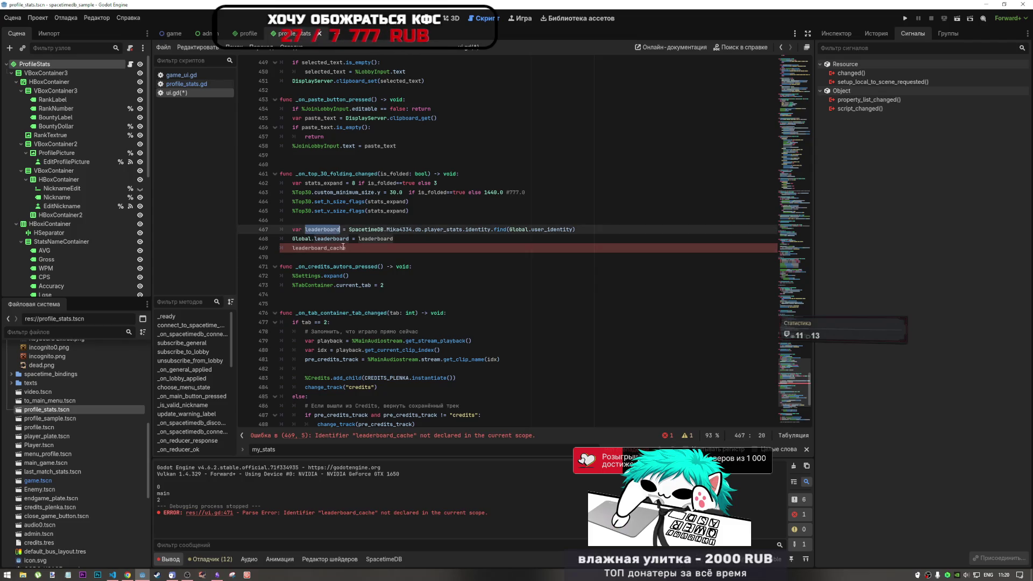
pyautogui.click(358, 248)
pyautogui.click(294, 250)
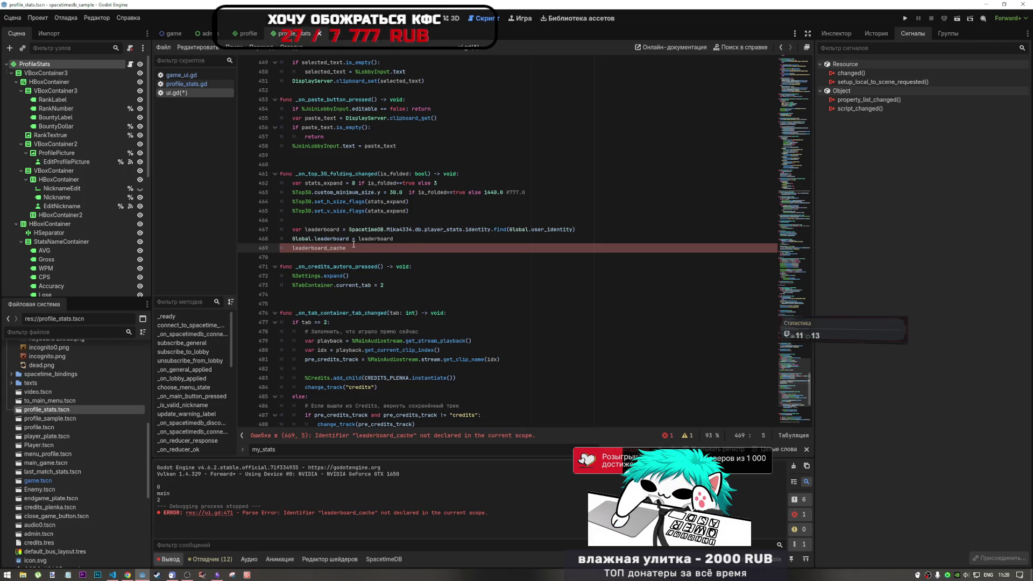
pyautogui.doubleClick(444, 230)
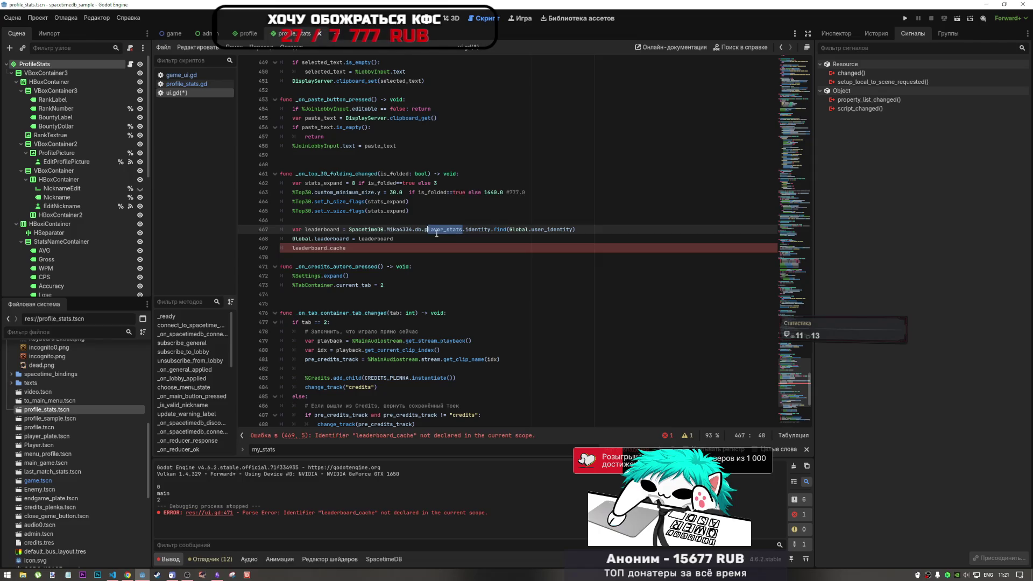
pyautogui.write('l')
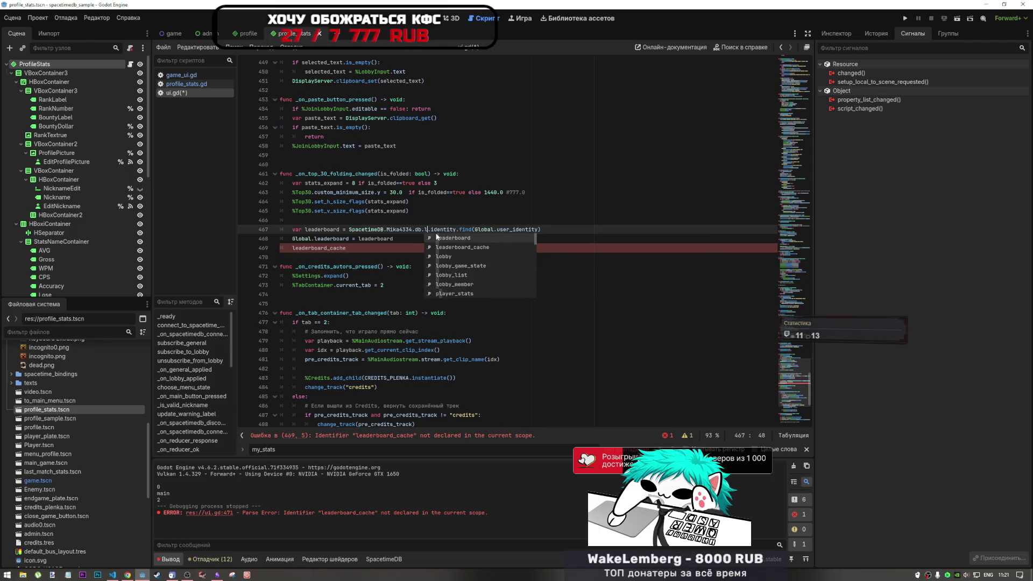